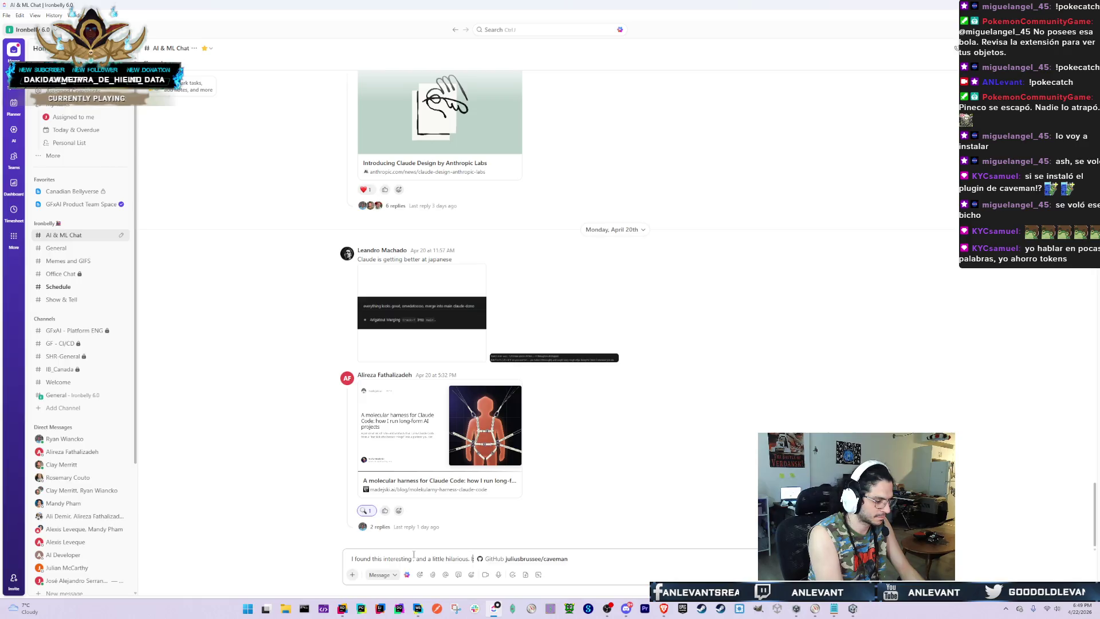
# - Send the Ironbelly message calling the caveman repo a Claude skill, then switch to Brave
pyautogui.write('l:')
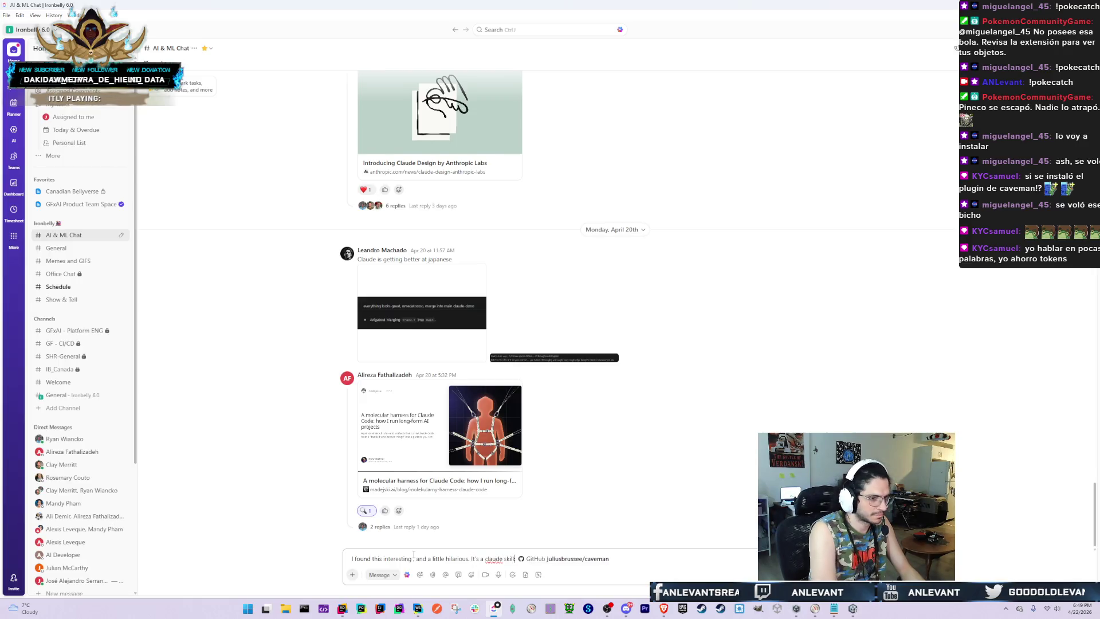
pyautogui.press('Return')
pyautogui.hotkey('alt', 'Tab')
pyautogui.click(1005, 609)
# - Leave the caveman repository page in Brave and move over to the WebStorm window
pyautogui.rightClick(998, 567)
pyautogui.press('Escape')
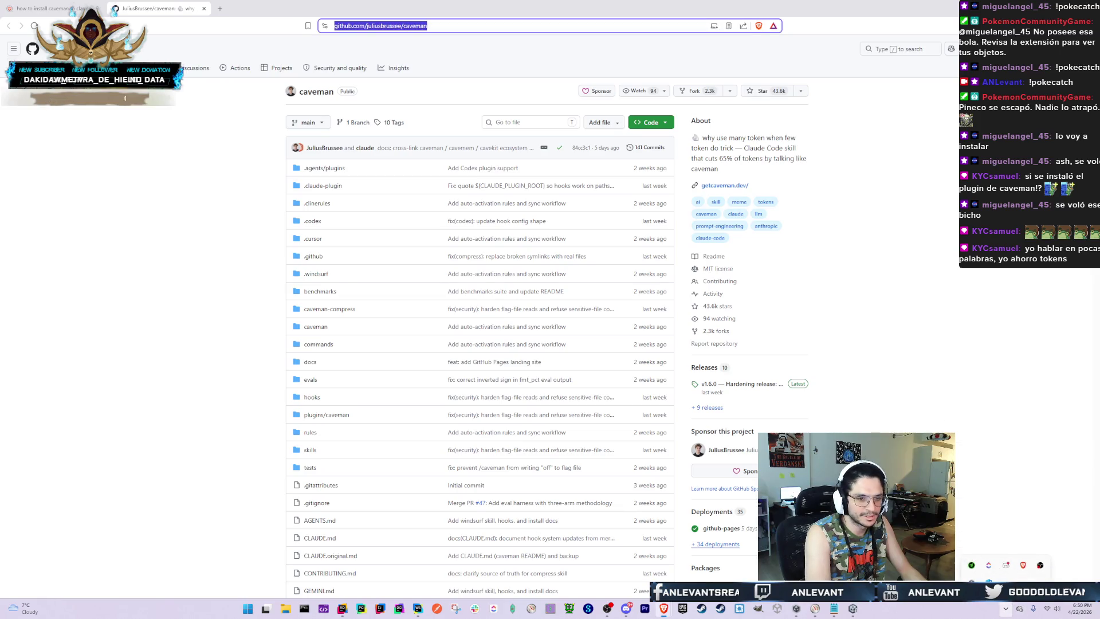
pyautogui.click(166, 203)
pyautogui.scroll(-1, 166, 202)
pyautogui.hotkey('ctrl', 'shift', 'Tab')
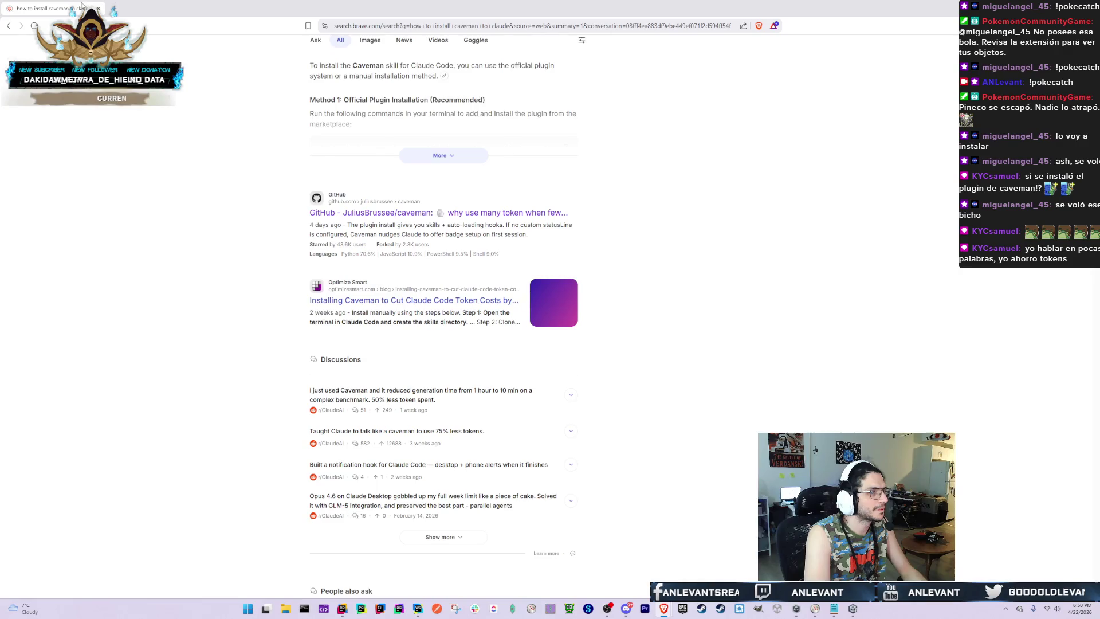
pyautogui.hotkey('alt', 'Tab')
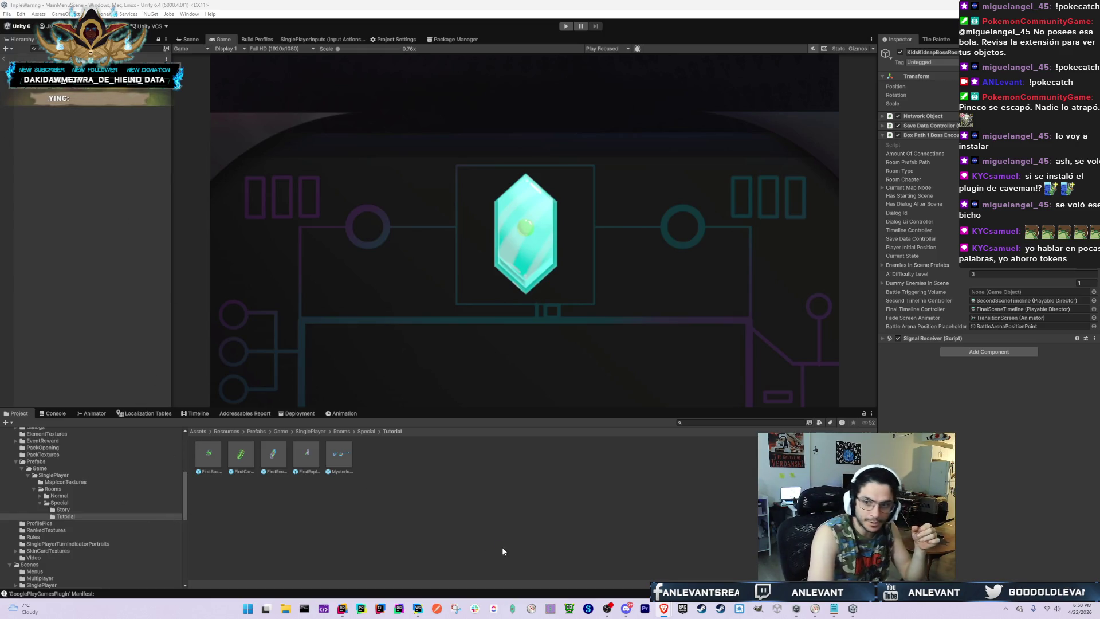
pyautogui.click(485, 543)
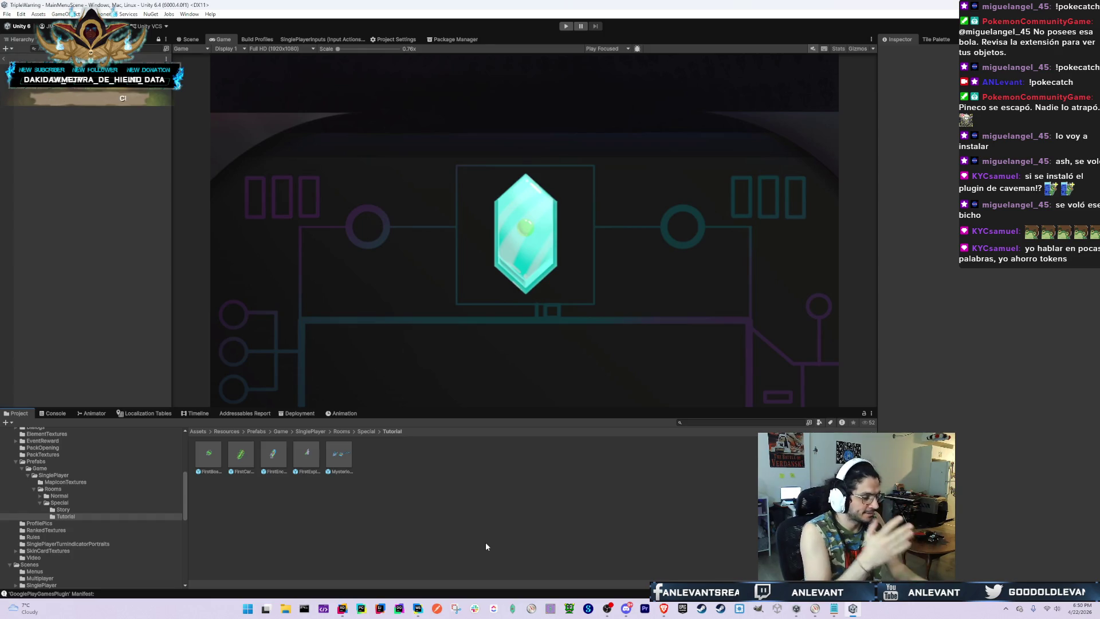
pyautogui.hotkey('alt', 'Tab')
pyautogui.hotkey('alt', 'Tab')
pyautogui.hotkey('alt', 'Tab')
pyautogui.hotkey('alt', 'Tab')
pyautogui.hotkey('alt', 'Tab')
pyautogui.hotkey('alt', 'Tab')
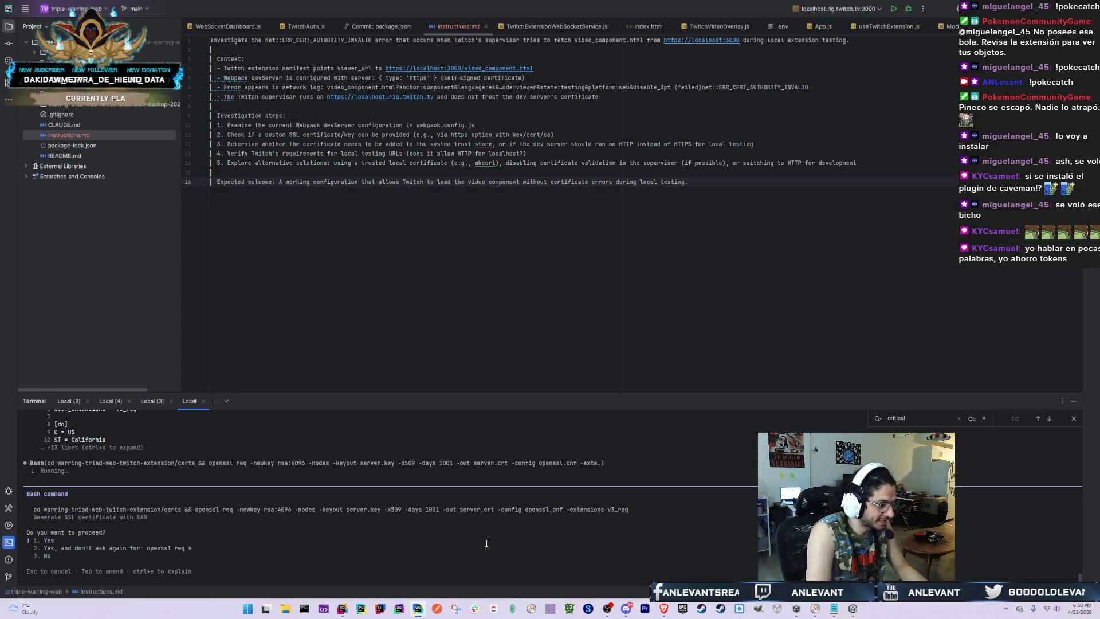
# - Approve Claude Code's openssl certificate-generation command and return to Unity
pyautogui.press('Return')
pyautogui.hotkey('alt', 'Tab')
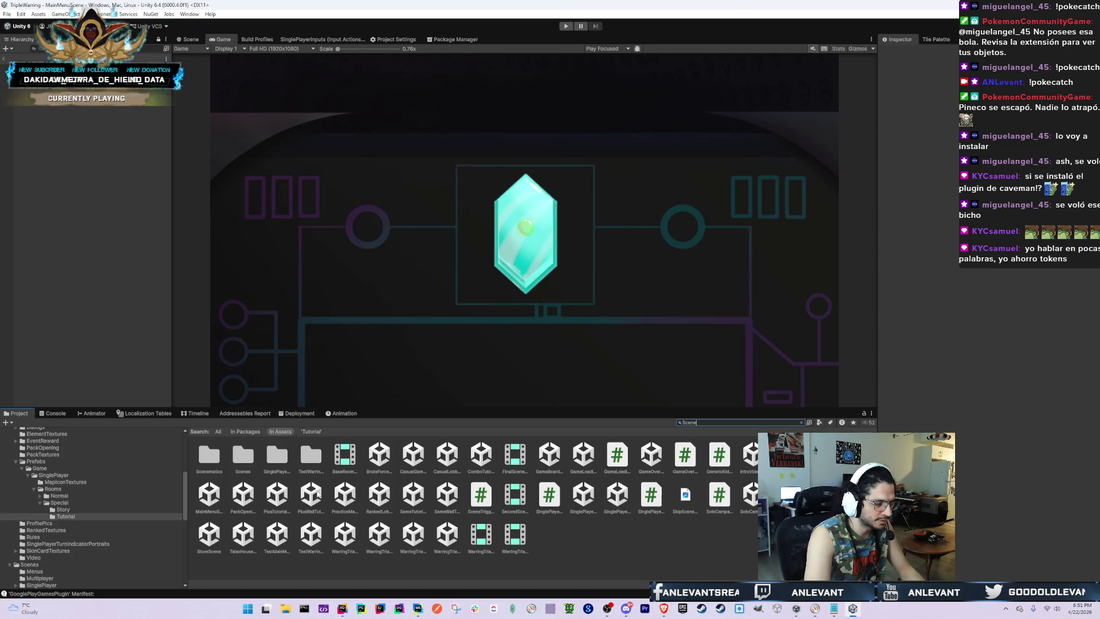
# - Search the Project for 'Base', open the base scene, and browse its Trees and Grid groups
pyautogui.hotkey('ctrl', 'a')
pyautogui.write('Base')
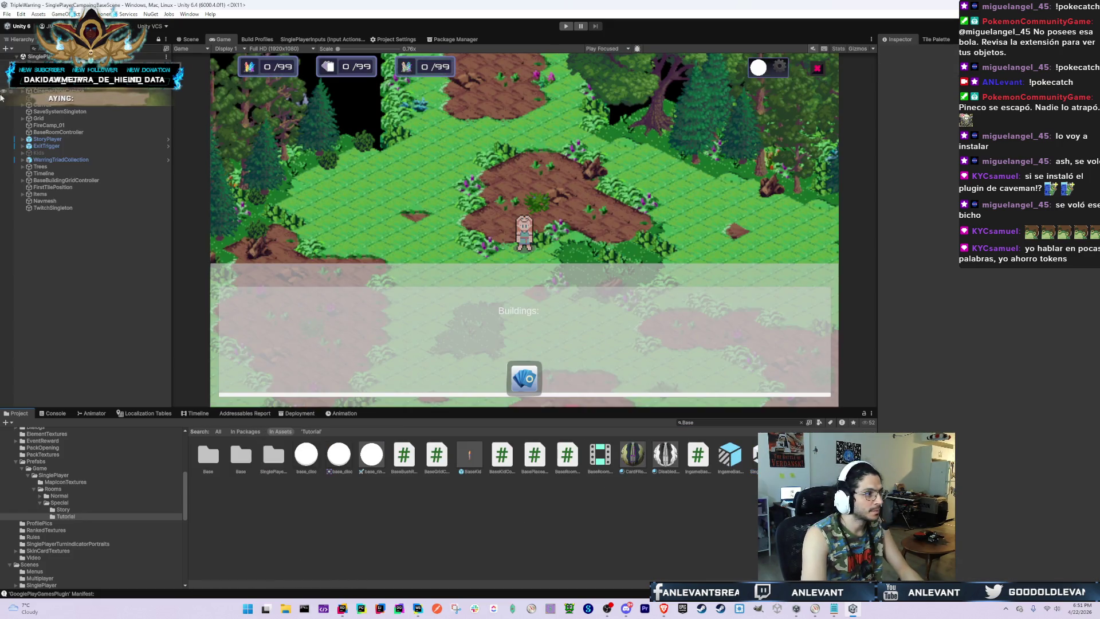
pyautogui.click(86, 147)
pyautogui.press('Down')
pyautogui.press('Down')
pyautogui.press('Down')
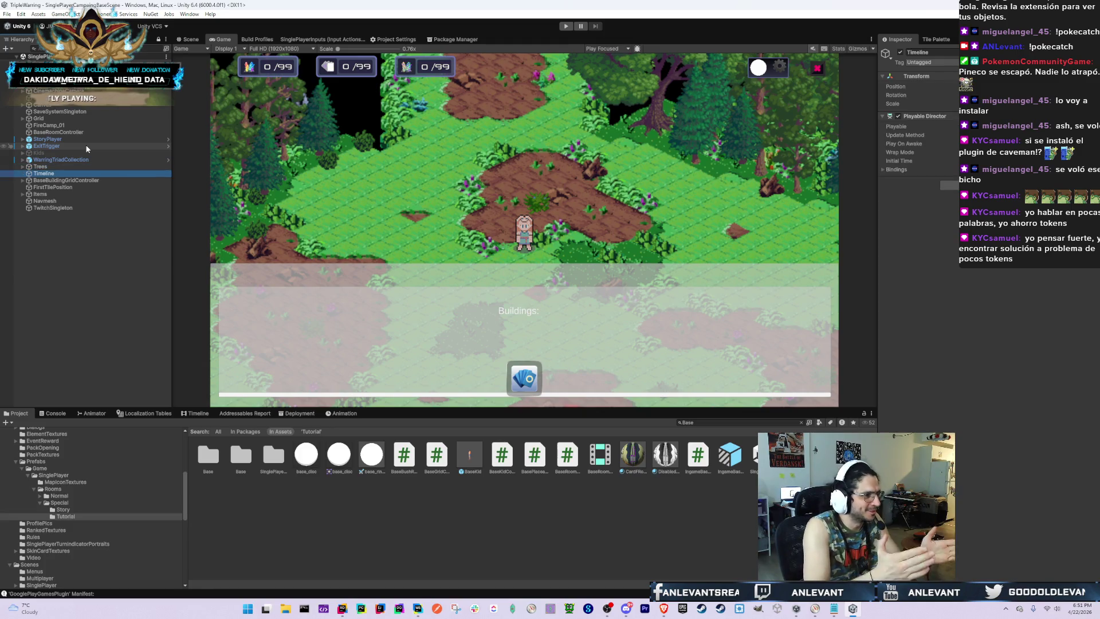
pyautogui.press('Up')
pyautogui.press('Right')
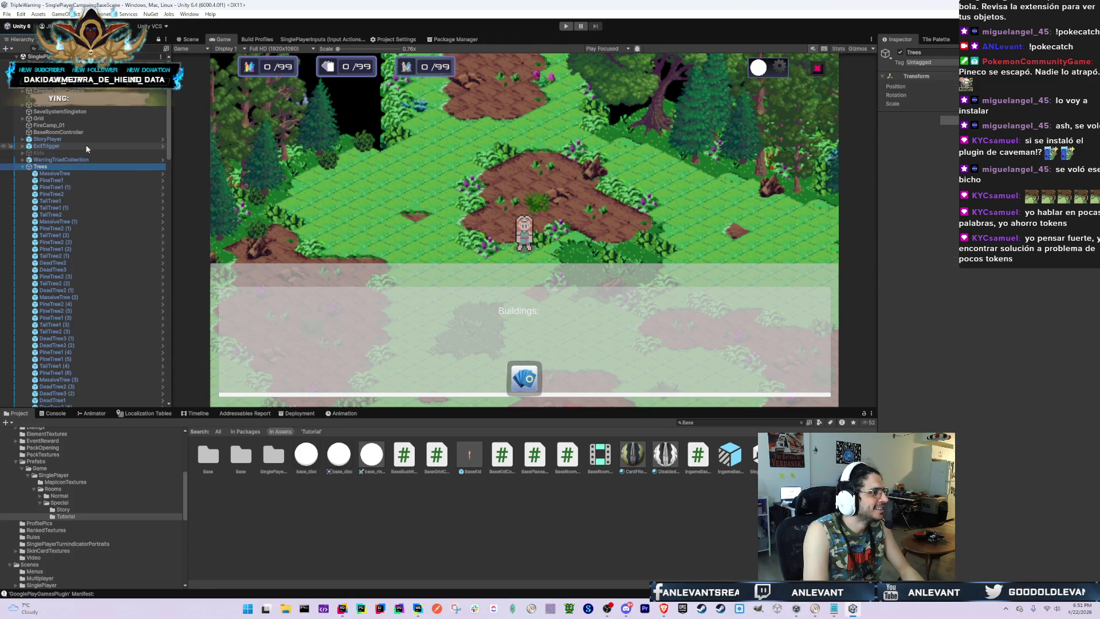
pyautogui.press('Left')
pyautogui.click(87, 147)
pyautogui.press('Up')
pyautogui.press('Up')
pyautogui.press('Up')
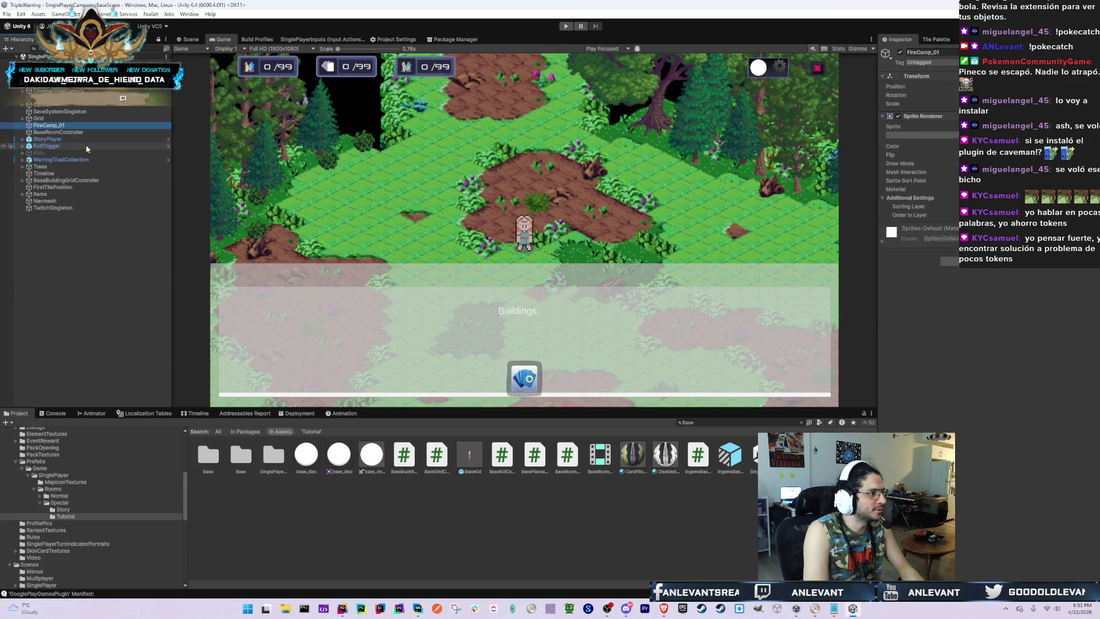
pyautogui.press('Right')
pyautogui.press('Left')
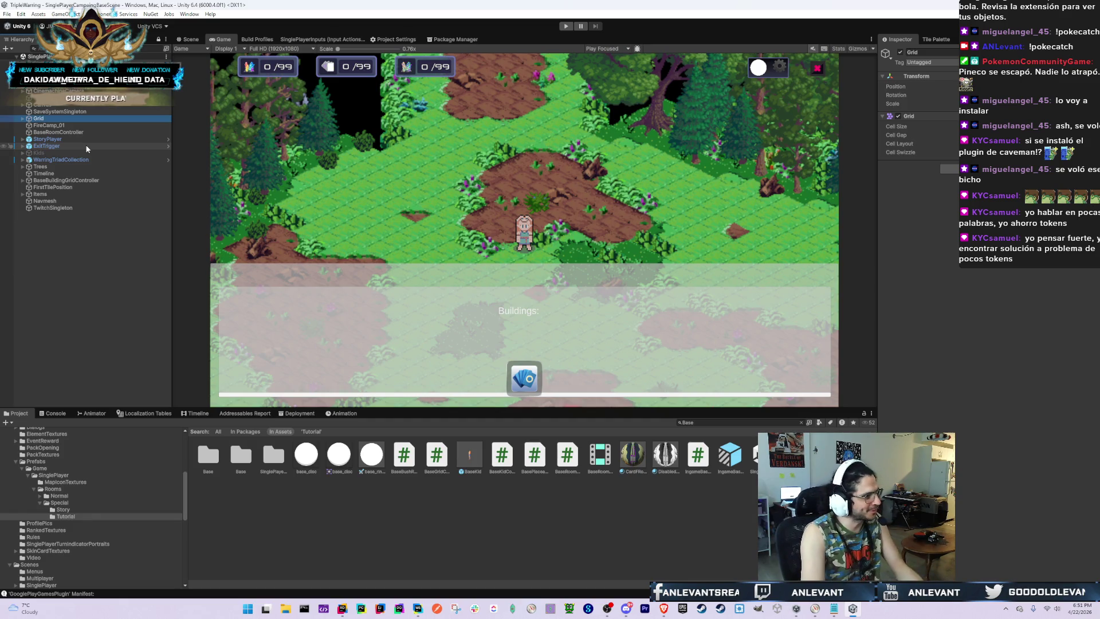
# - Step through FirstTilePosition, Items, Trees and BaseRoomController, folding the Base Room Controller settings
pyautogui.press('Down')
pyautogui.press('Down')
pyautogui.press('Down')
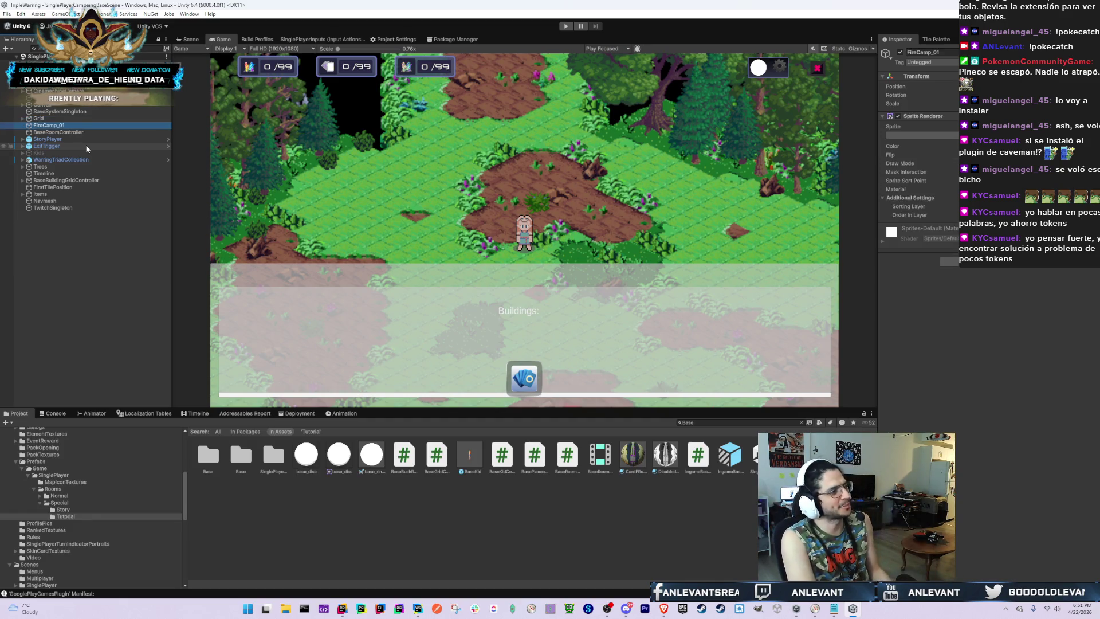
pyautogui.press('Down')
pyautogui.press('Down')
pyautogui.press('Up')
pyautogui.press('Right')
pyautogui.press('Left')
pyautogui.press('Up')
pyautogui.press('Down')
pyautogui.press('Down')
pyautogui.press('Down')
pyautogui.press('Up')
pyautogui.press('Up')
pyautogui.press('Up')
pyautogui.press('Up')
pyautogui.press('Up')
pyautogui.press('Up')
pyautogui.press('Right')
pyautogui.press('Left')
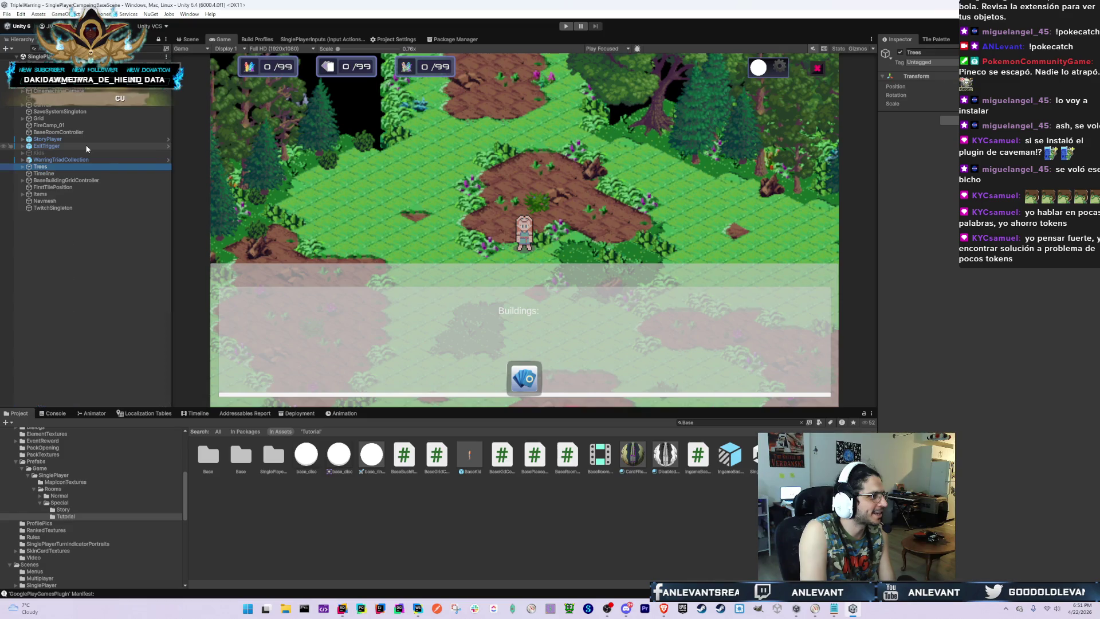
pyautogui.press('Up')
pyautogui.press('Up')
pyautogui.press('Up')
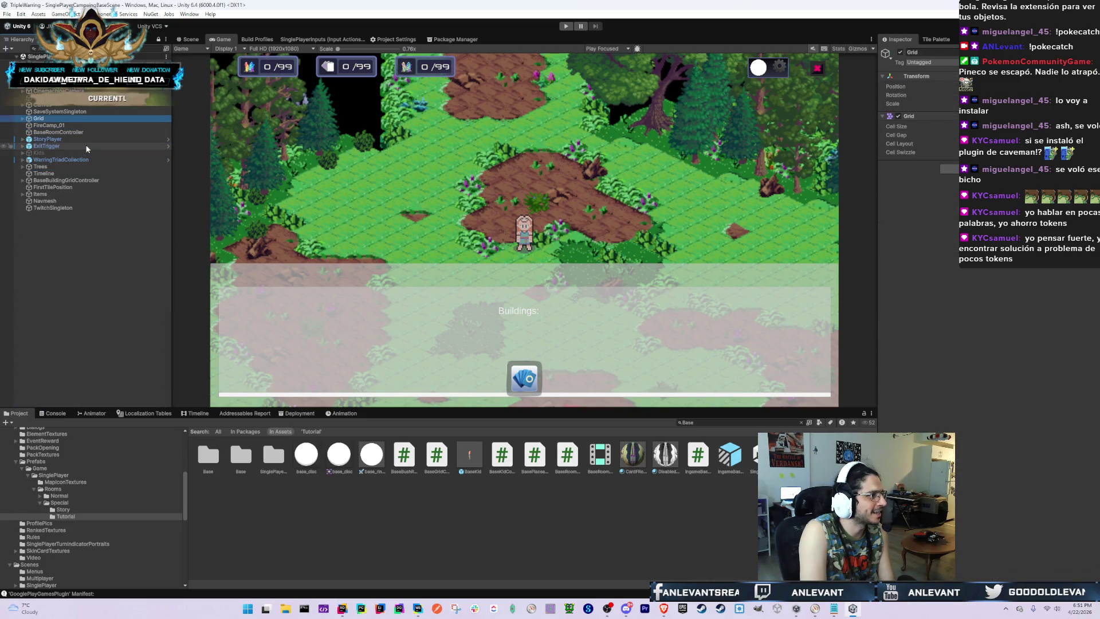
pyautogui.press('Down')
pyautogui.press('Down')
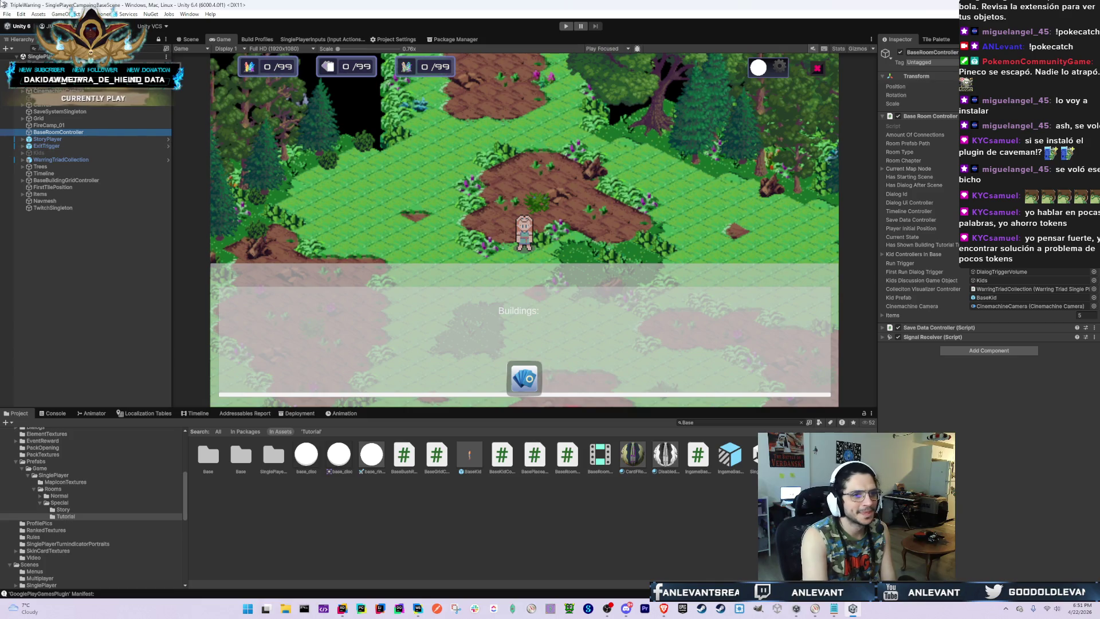
pyautogui.click(948, 116)
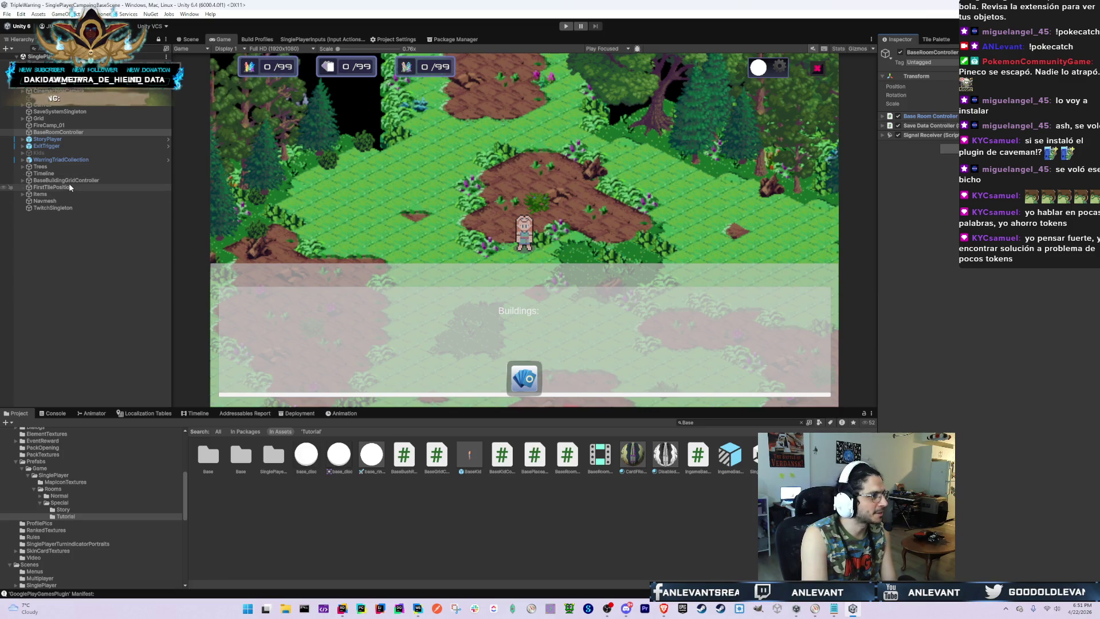
# - Inspect the Trees, BaseBuildingGridController, Items, Canvas and Grid objects in the Hierarchy
pyautogui.click(57, 166)
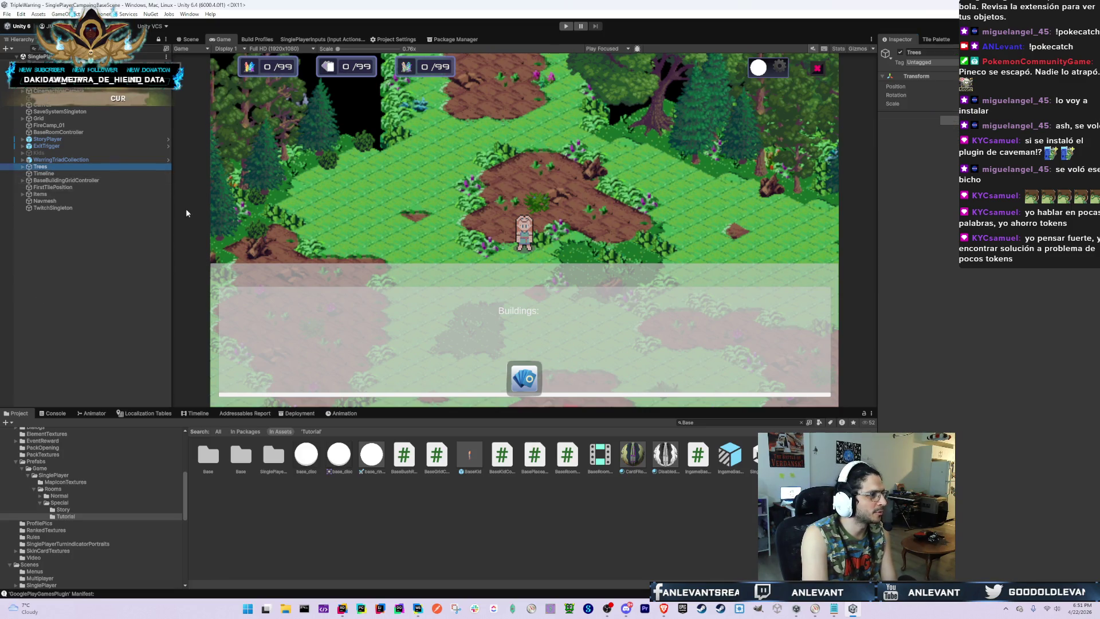
pyautogui.click(106, 180)
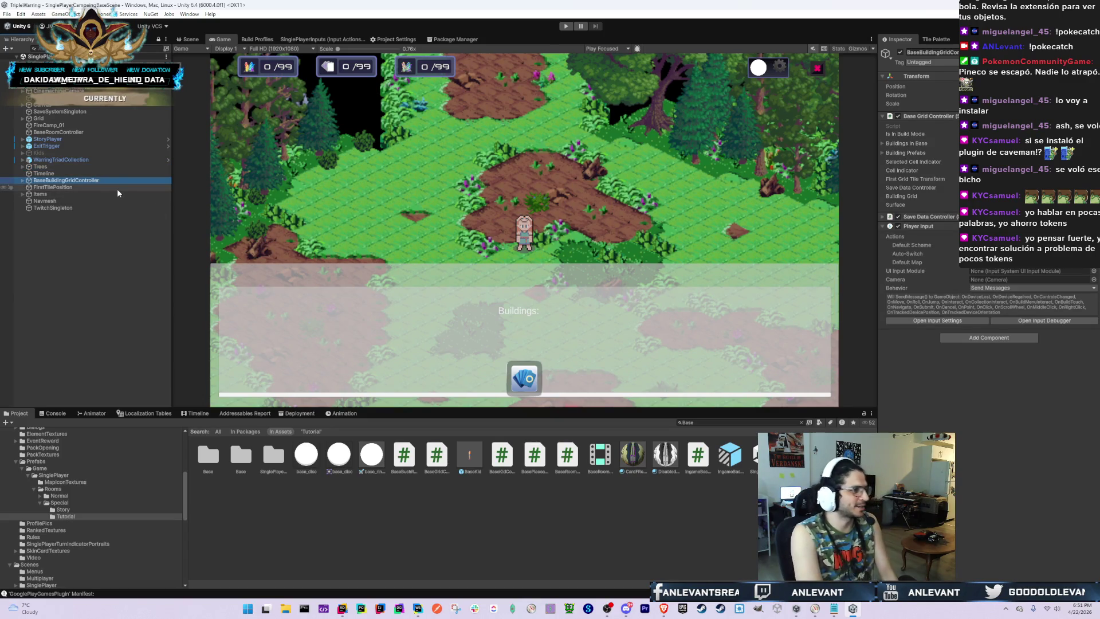
pyautogui.click(117, 193)
pyautogui.press('Up')
pyautogui.press('Up')
pyautogui.press('Up')
pyautogui.press('Up')
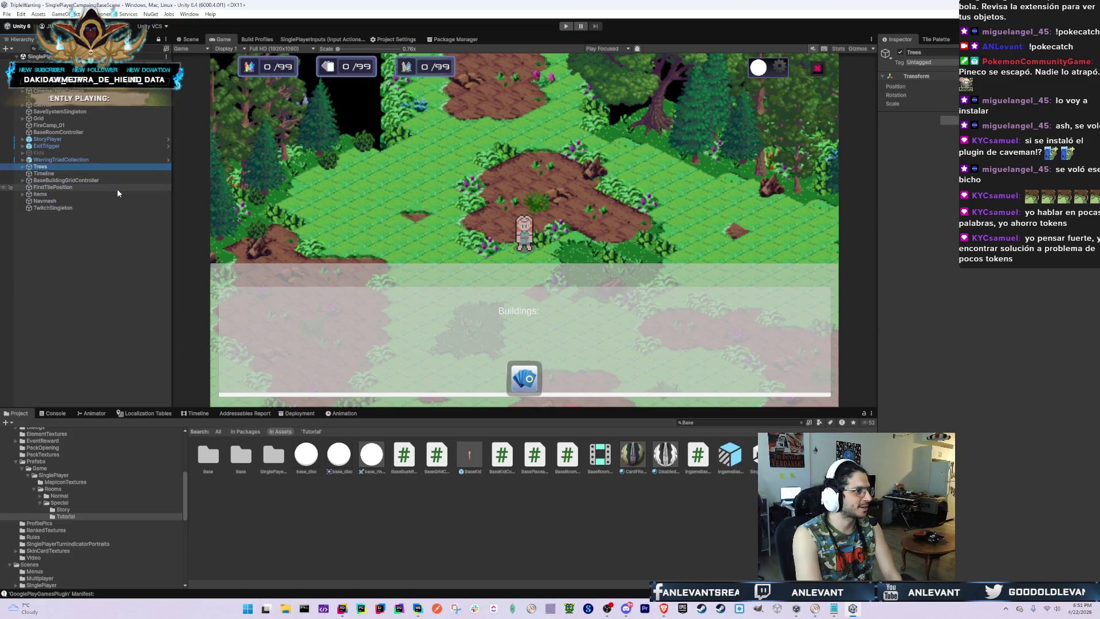
pyautogui.press('Right')
pyautogui.press('Left')
pyautogui.press('Up')
pyautogui.press('Up')
pyautogui.press('Up')
pyautogui.press('Up')
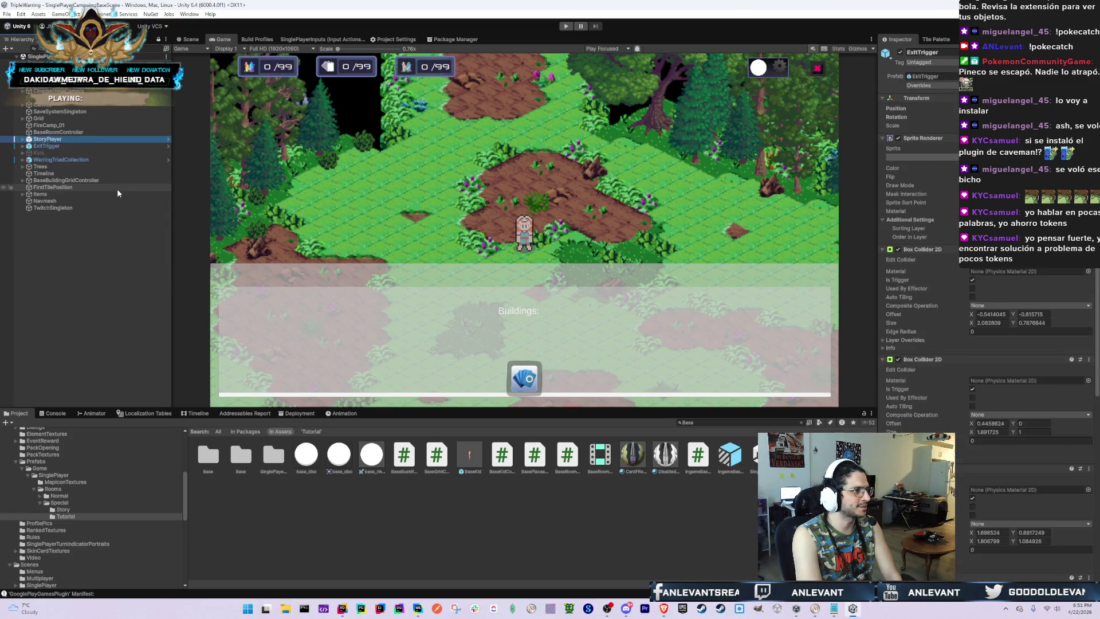
pyautogui.press('Right')
pyautogui.press('Left')
pyautogui.press('Up')
pyautogui.press('Up')
pyautogui.press('Right')
pyautogui.press('Down')
pyautogui.press('Down')
pyautogui.press('Down')
pyautogui.press('Up')
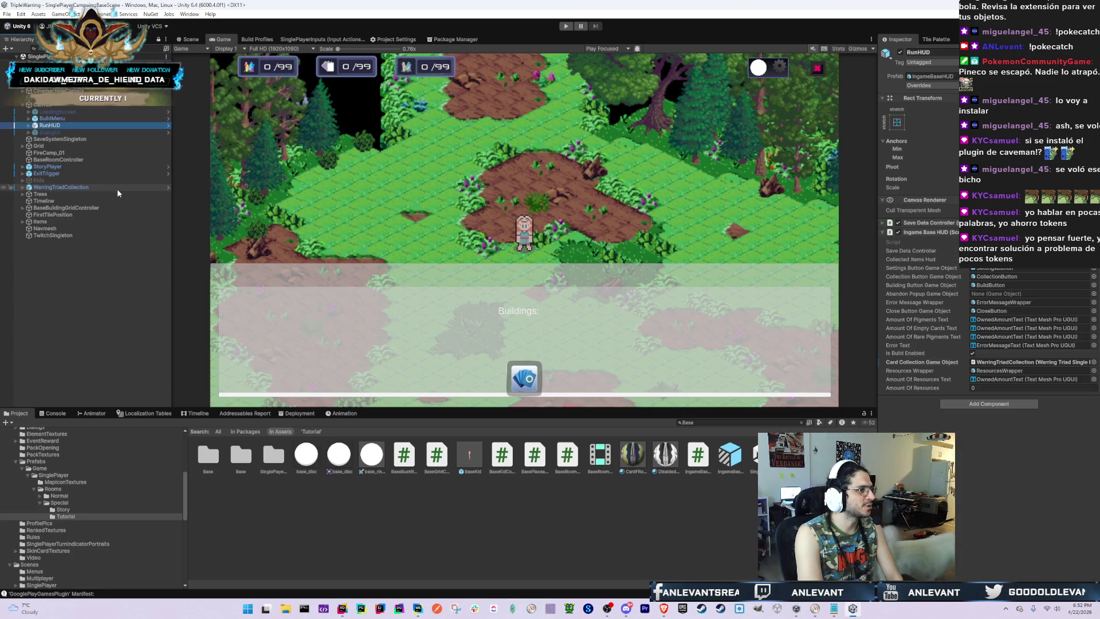
pyautogui.press('Left')
pyautogui.press('Left')
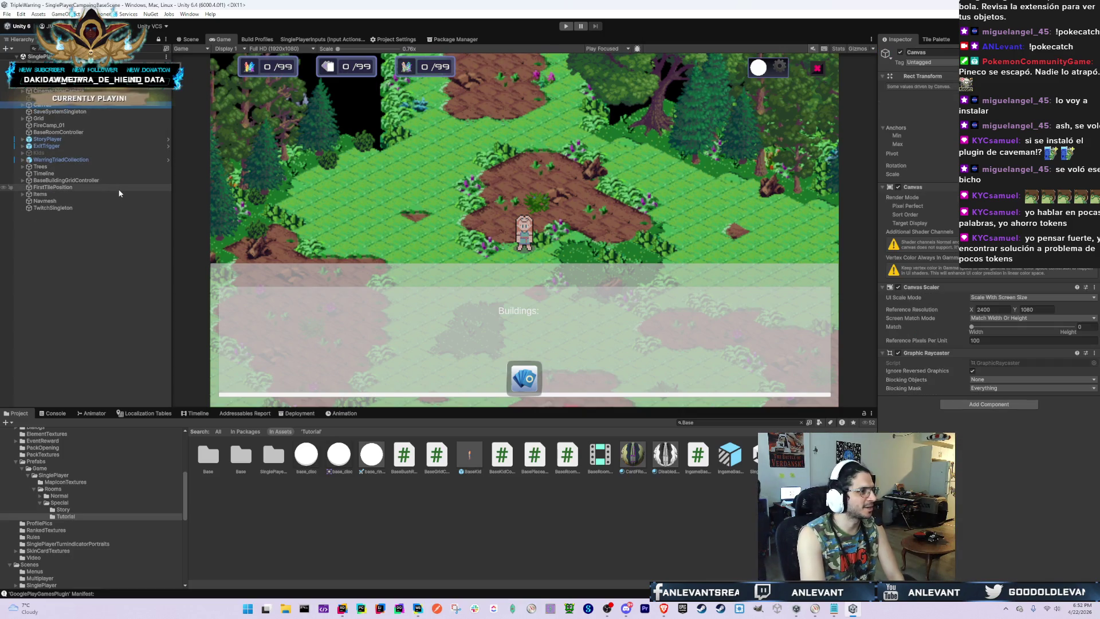
pyautogui.click(66, 118)
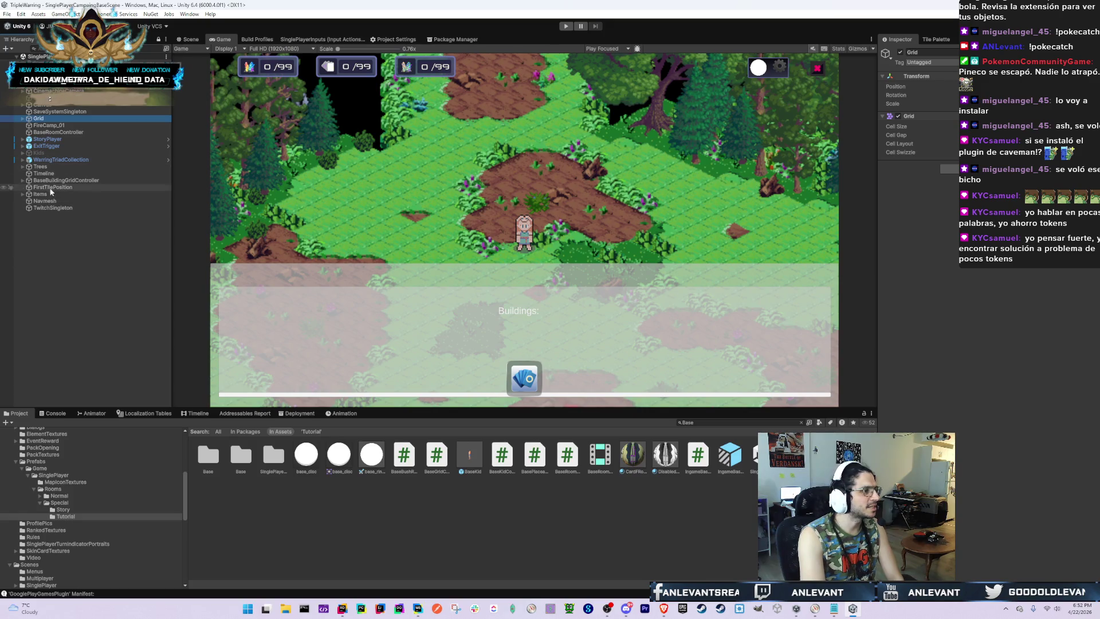
# - Untick the Base Bush Resources Controller on all five BushResources under Items, then switch to the browser
pyautogui.click(65, 195)
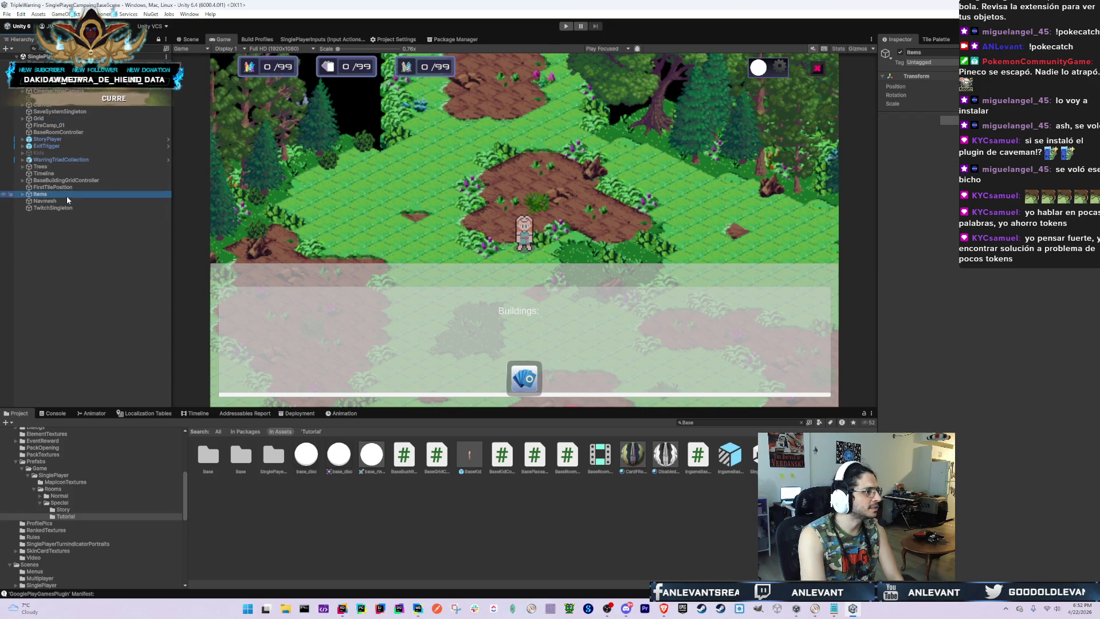
pyautogui.press('Right')
pyautogui.press('Down')
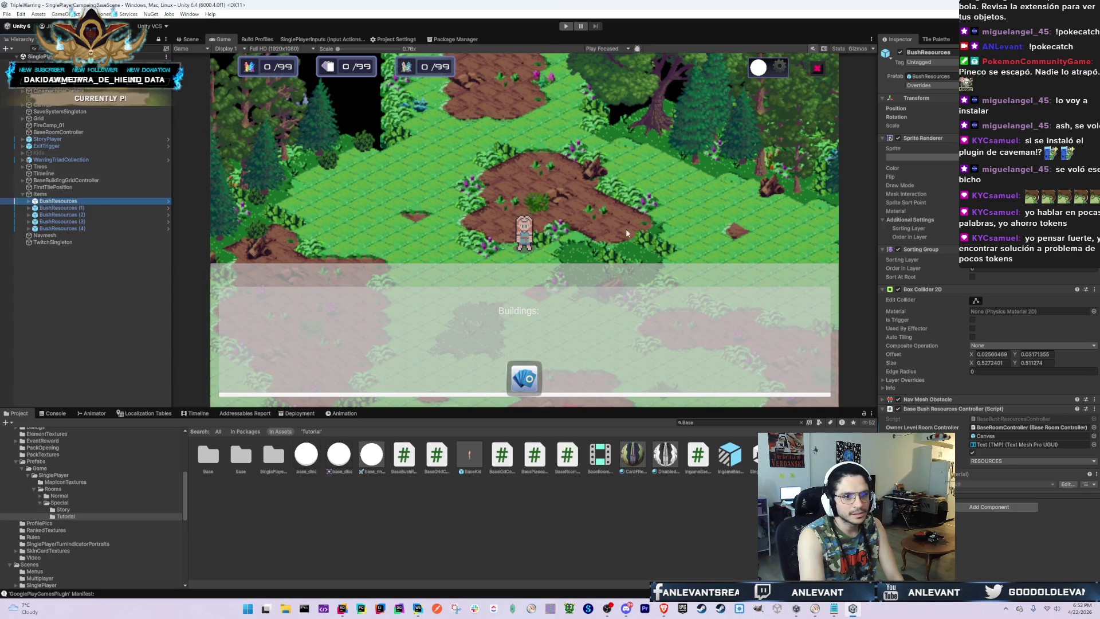
pyautogui.hotkey('shift', 'Down')
pyautogui.hotkey('shift', 'Down')
pyautogui.hotkey('shift', 'Down')
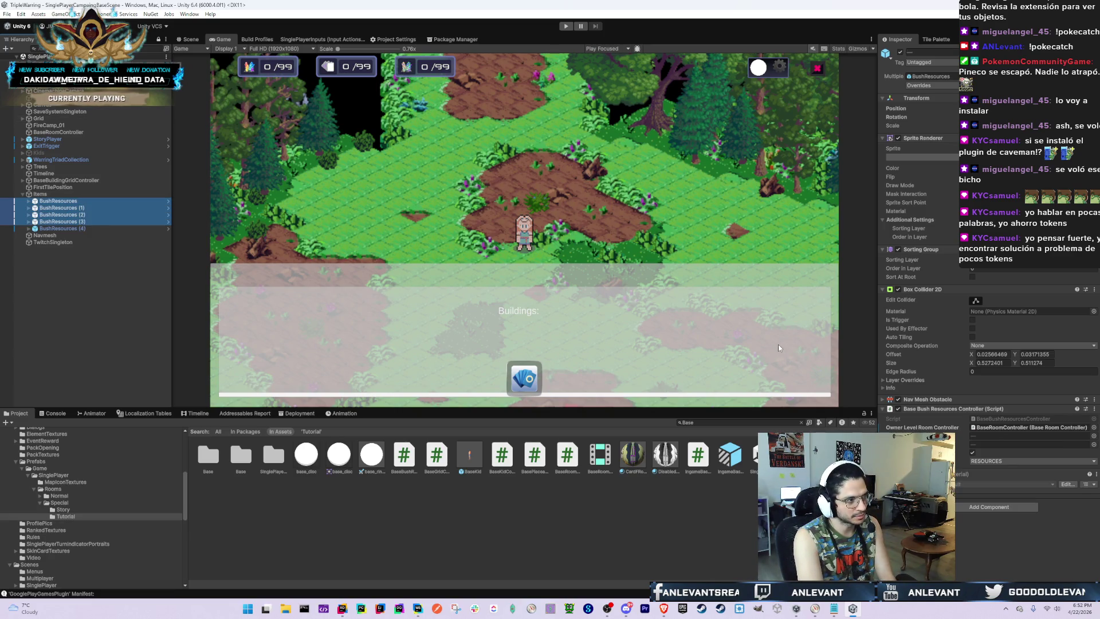
pyautogui.click(898, 289)
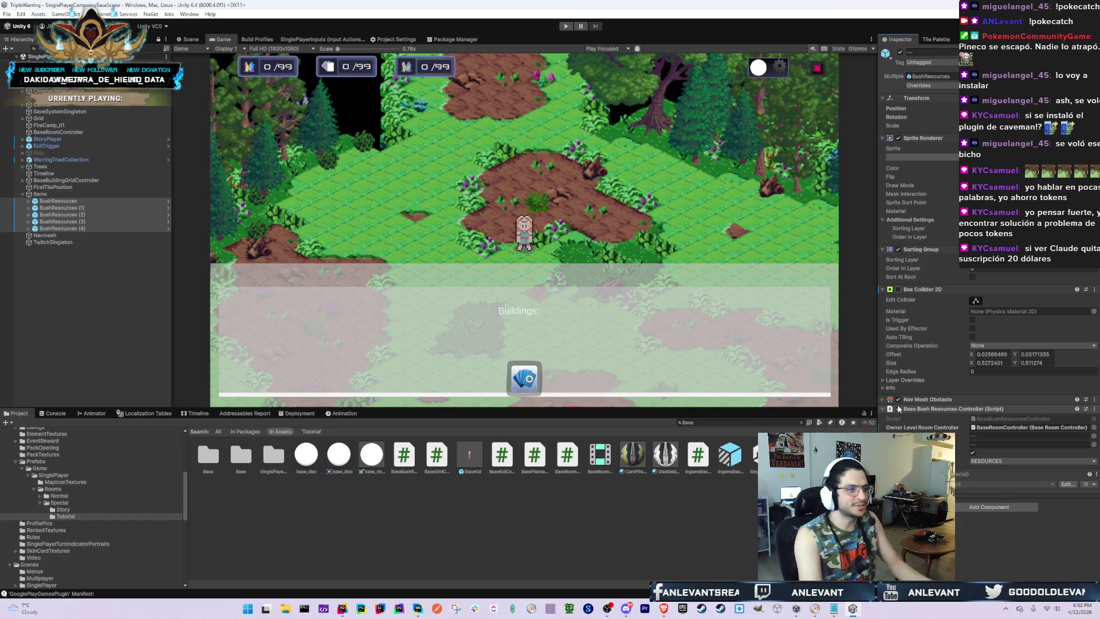
pyautogui.hotkey('alt', 'Tab')
pyautogui.click(698, 256)
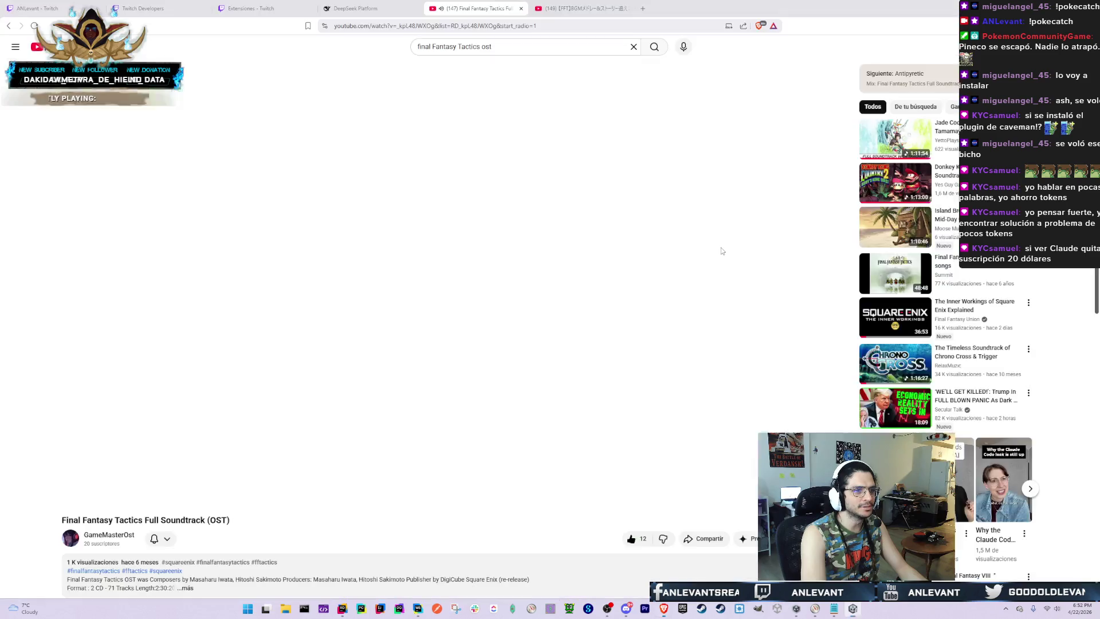
# - Reload DeepSeek's Usage page and check the $1.58 balance and $6.41 monthly expenses
pyautogui.click(338, 5)
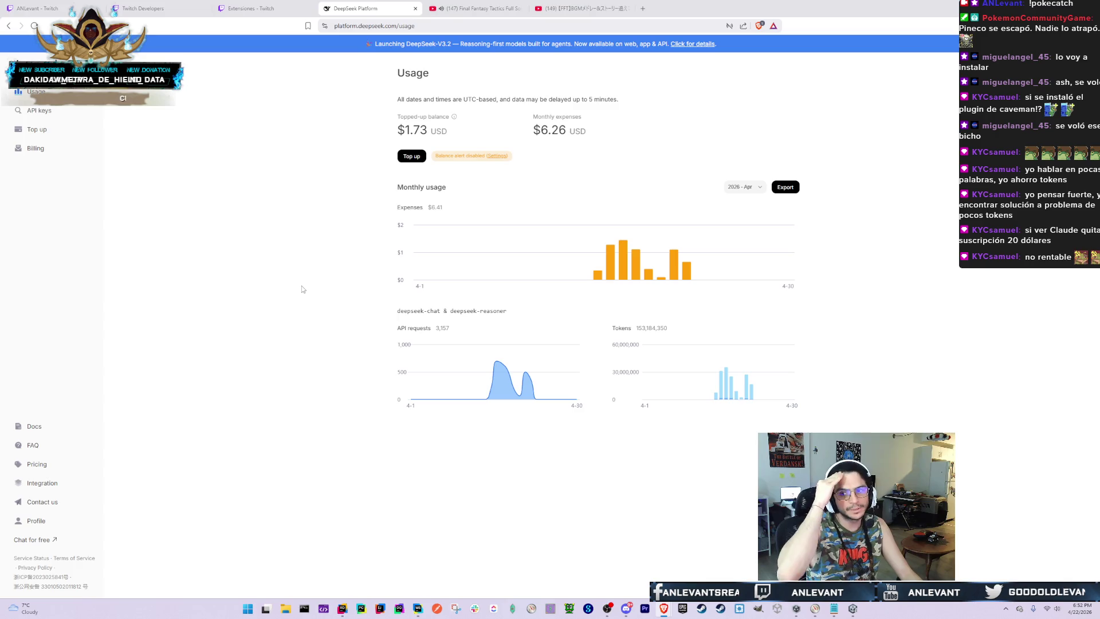
pyautogui.press('F5')
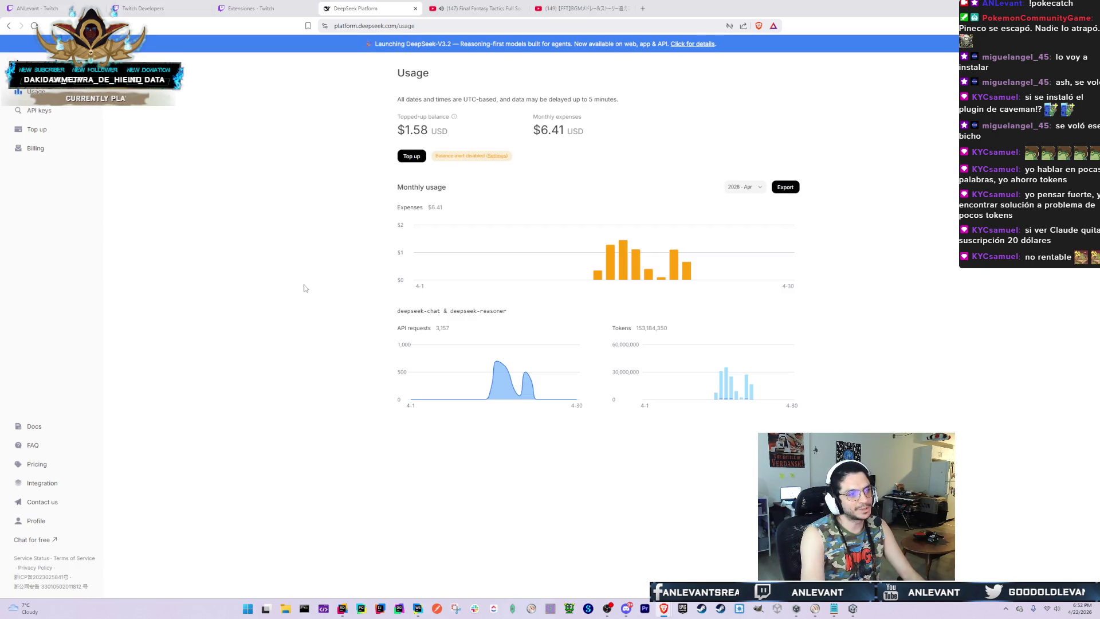
pyautogui.moveTo(540, 131); pyautogui.dragTo(563, 133)
pyautogui.click(583, 131)
pyautogui.moveTo(617, 273)
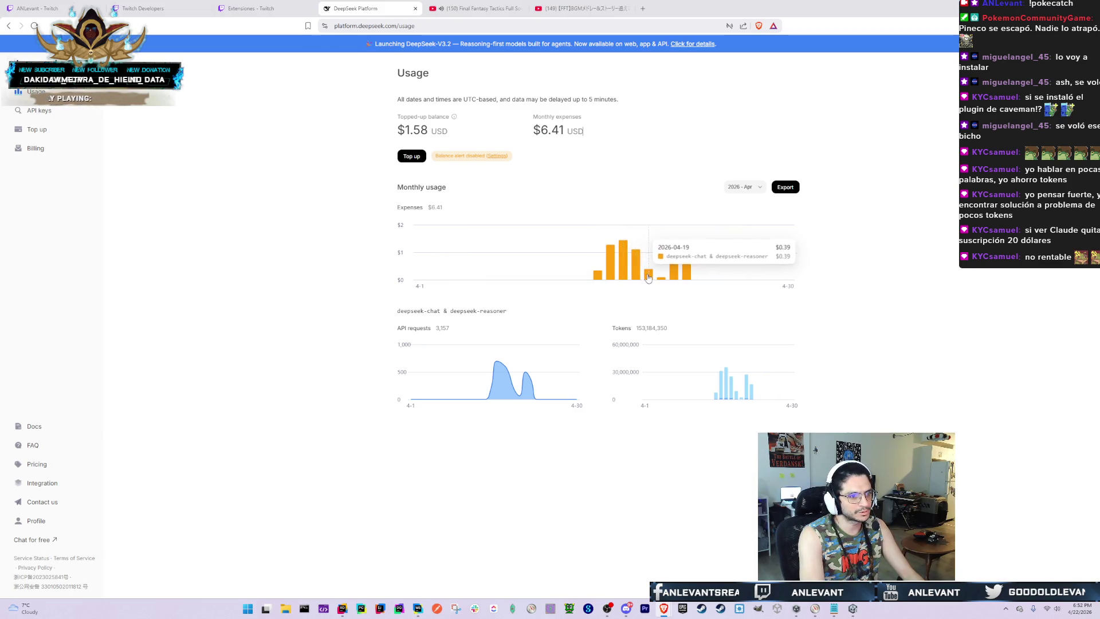
pyautogui.moveTo(541, 131); pyautogui.dragTo(582, 142)
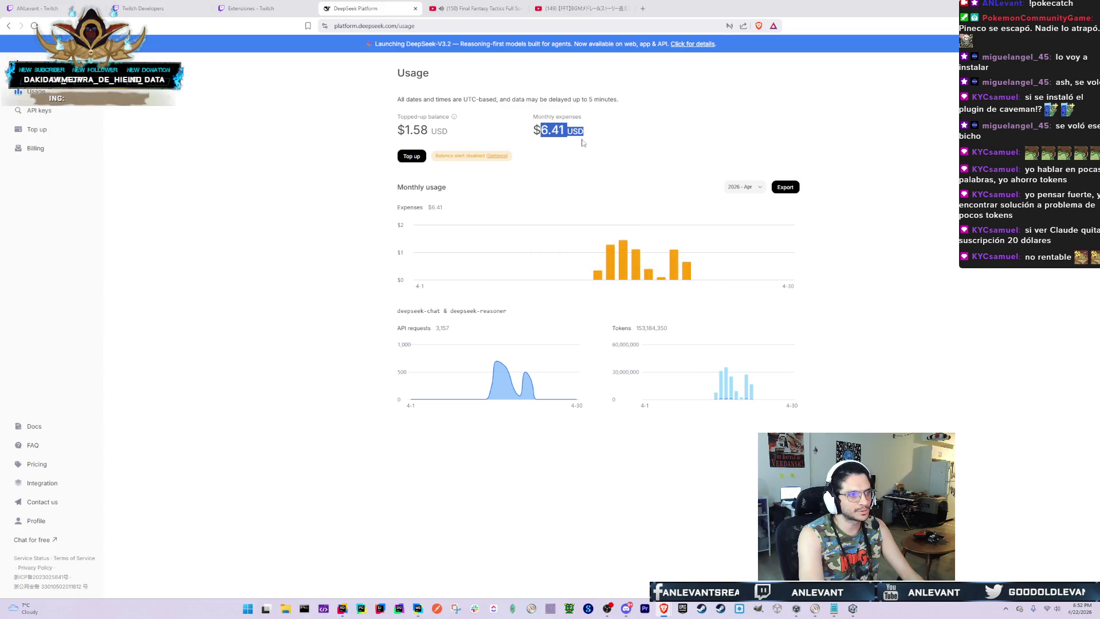
pyautogui.click(678, 118)
pyautogui.click(1005, 609)
pyautogui.click(940, 302)
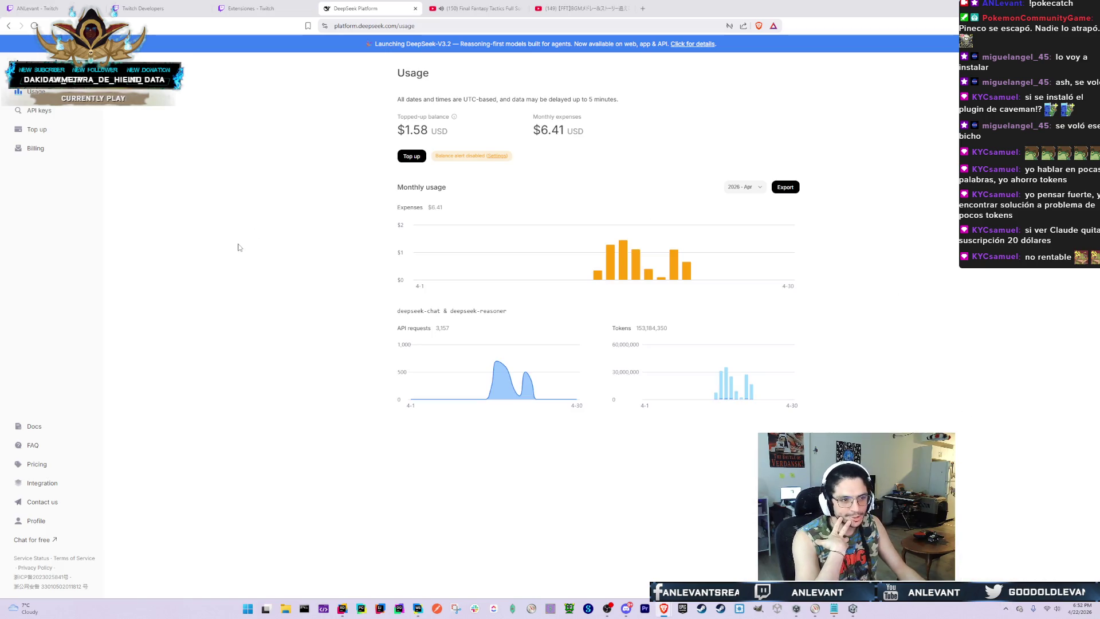
pyautogui.hotkey('alt', 'Tab')
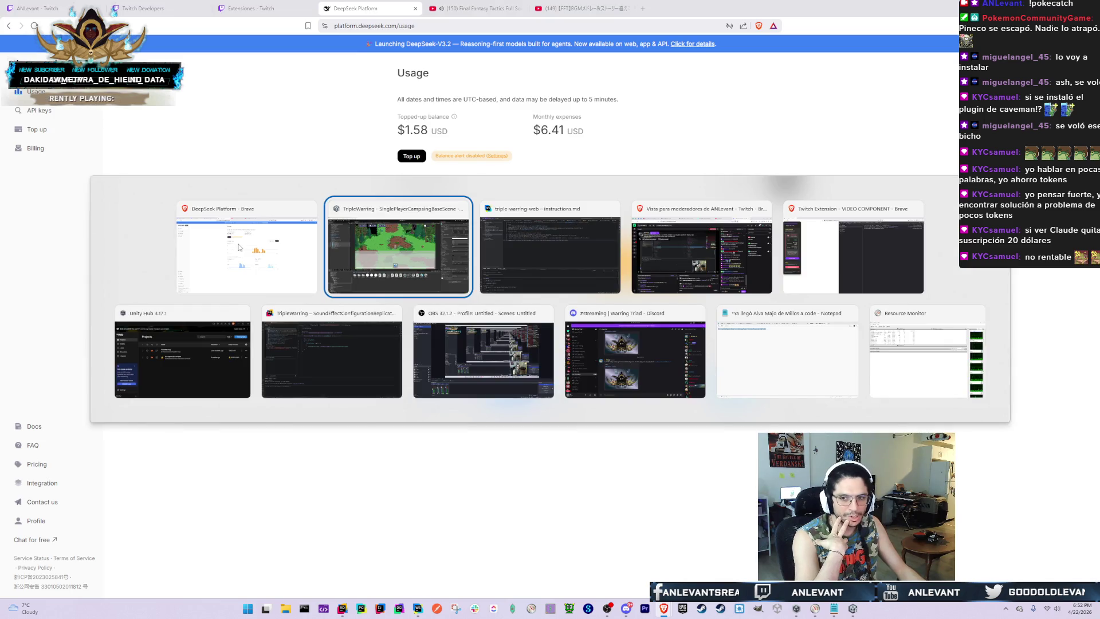
# - Approve the agent's directory-listing Bash command in WebStorm, then bring Unity to the front
pyautogui.press('Tab')
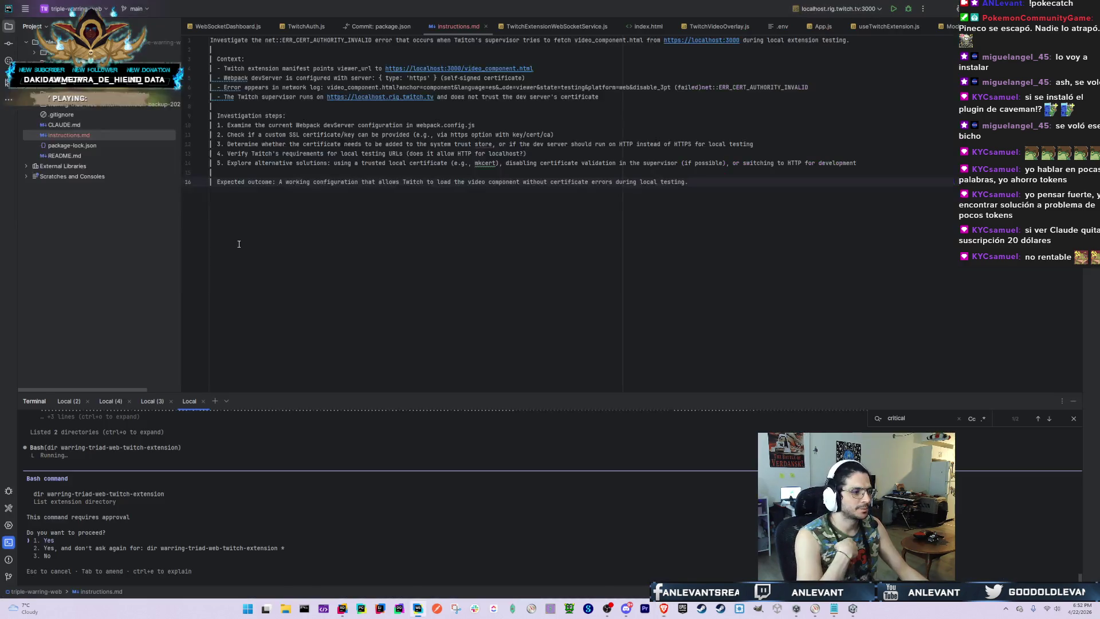
pyautogui.hotkey('alt', 'Tab')
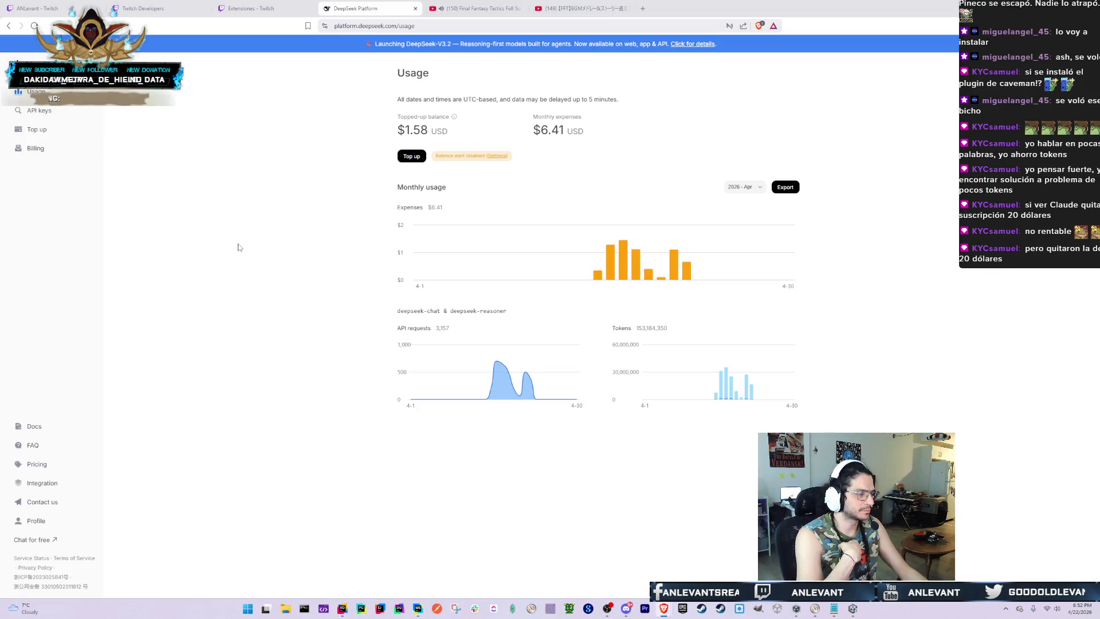
pyautogui.hotkey('alt', 'Tab')
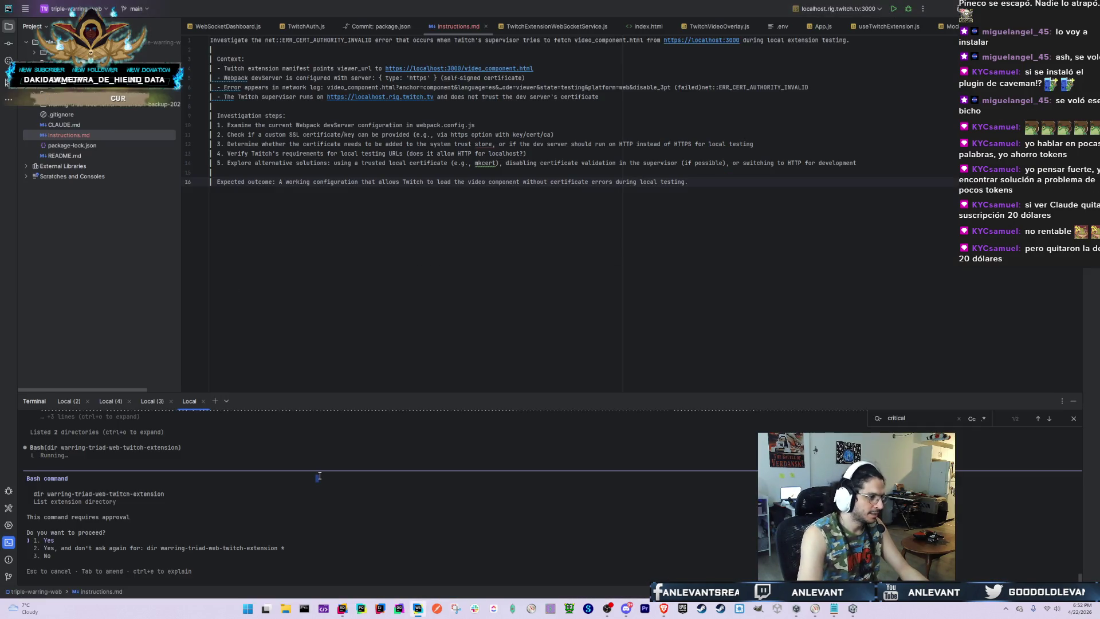
pyautogui.press('Return')
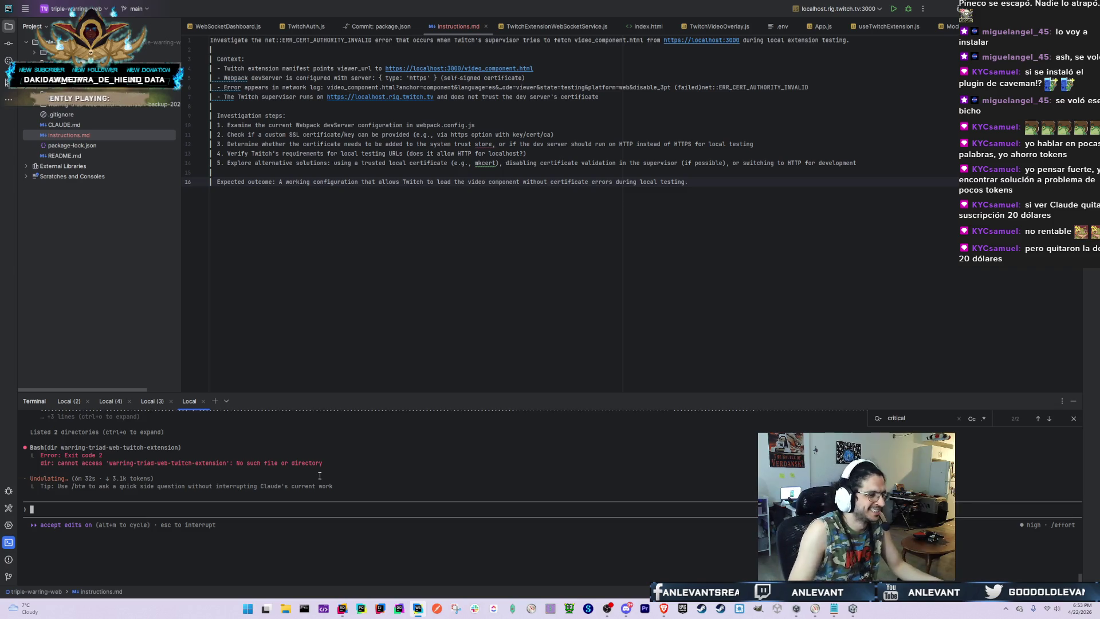
pyautogui.hotkey('alt', 'Tab')
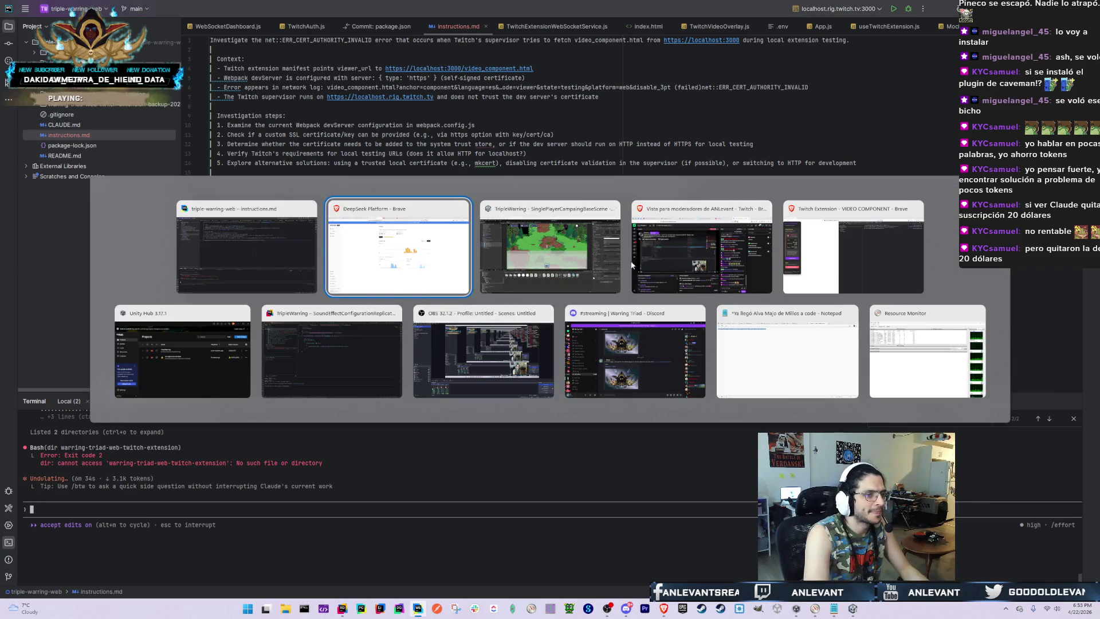
pyautogui.click(556, 256)
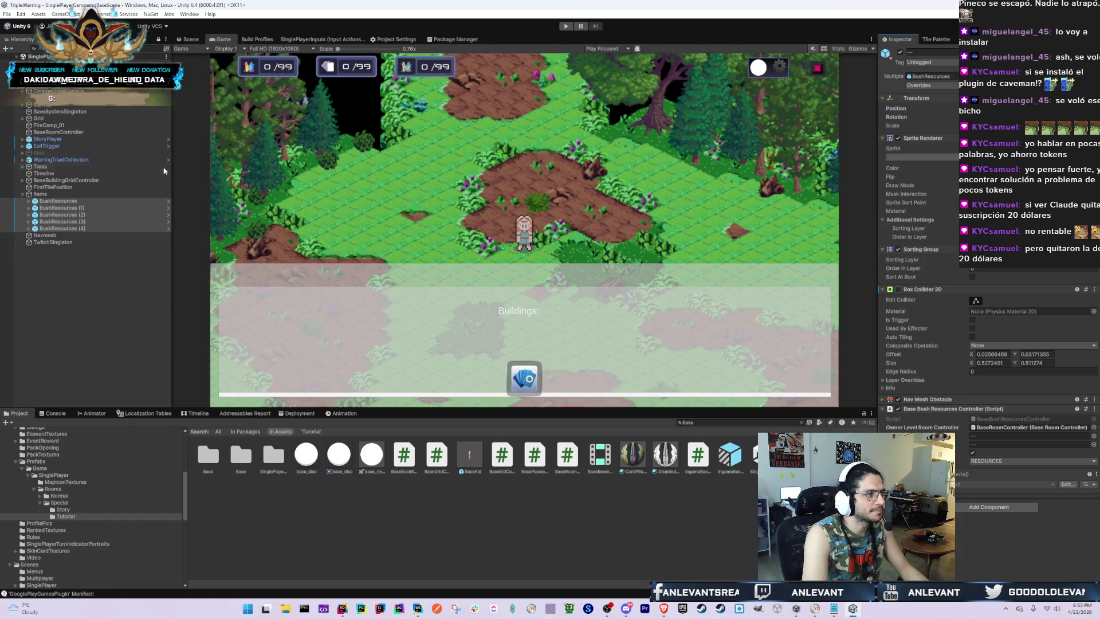
# - Open BaseBushResourcesController in Rider and expand its UnityOverride and Public regions to read it
pyautogui.doubleClick(1010, 420)
pyautogui.click(366, 137)
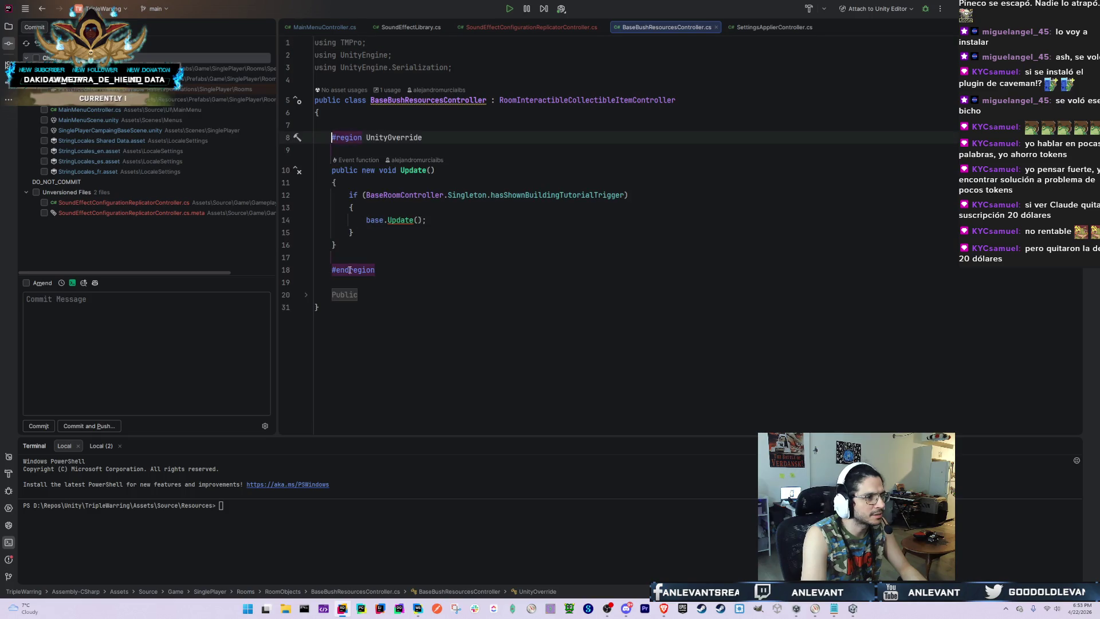
pyautogui.click(346, 295)
pyautogui.scroll(-2, 347, 296)
pyautogui.click(473, 304)
pyautogui.click(583, 122)
pyautogui.scroll(3, 583, 122)
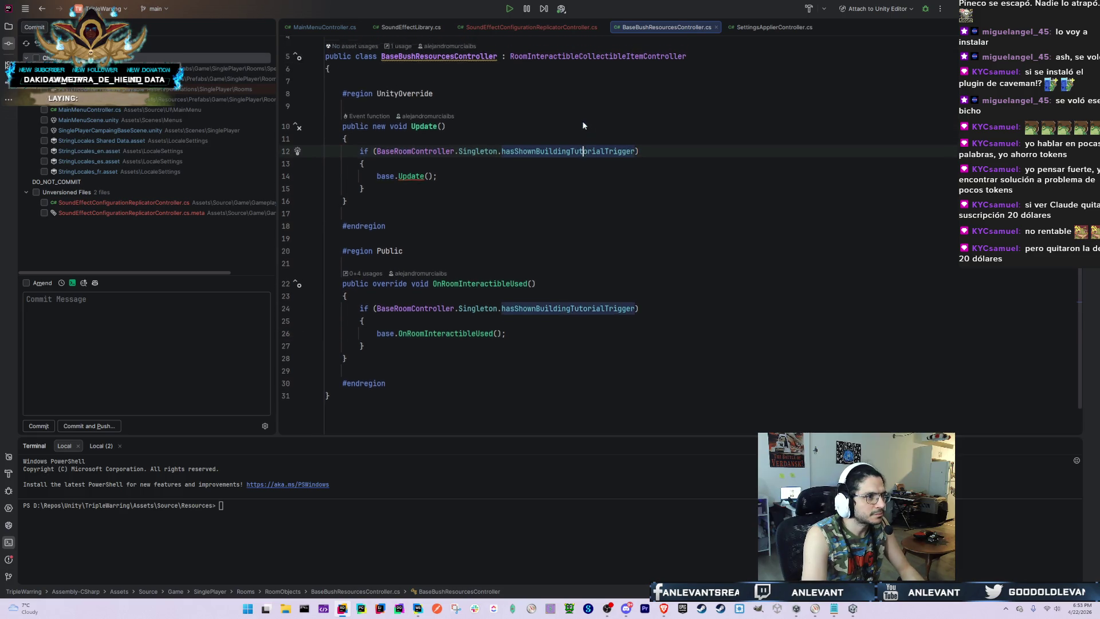
# - Search the project for BaseBushResourcesController usages, then open BaseRoomController.cs via Search Everywhere
pyautogui.doubleClick(450, 100)
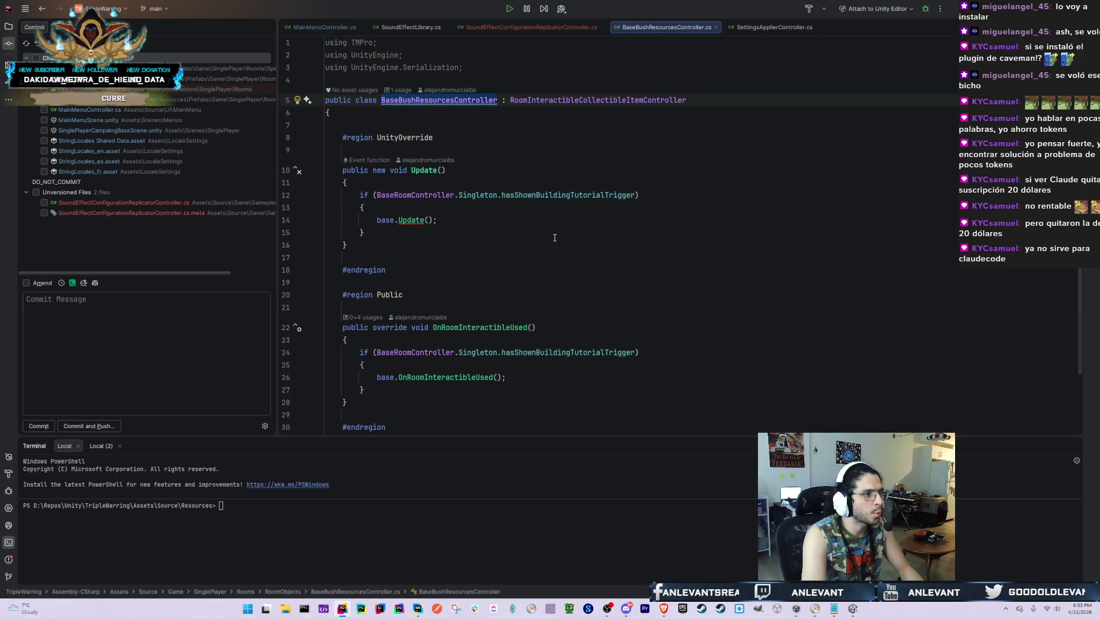
pyautogui.hotkey('ctrl', 'shift', 'f')
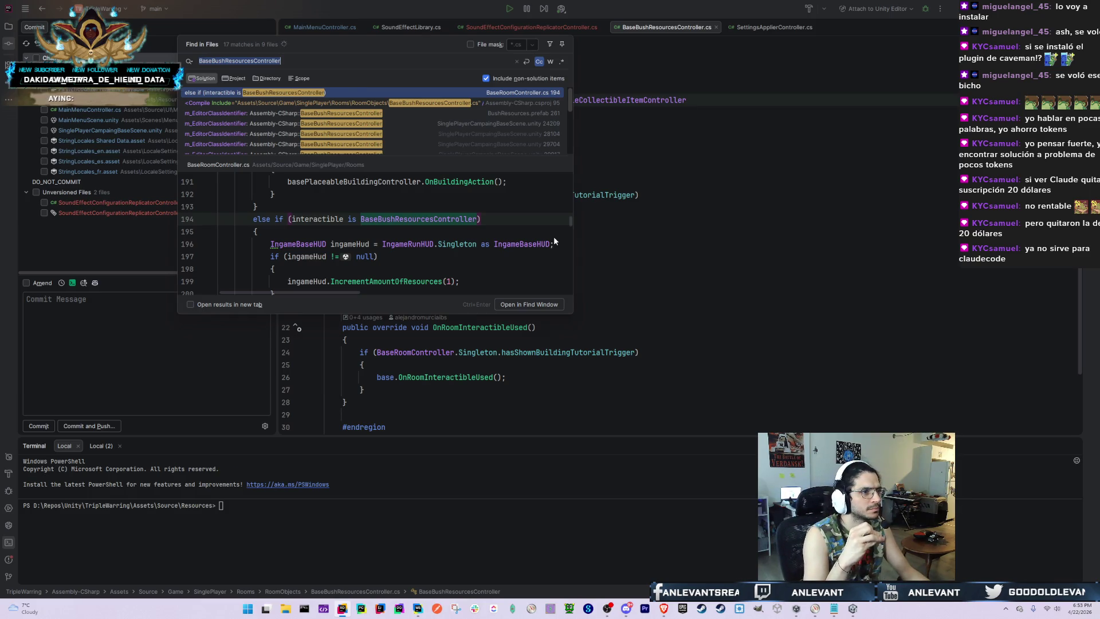
pyautogui.press('Escape')
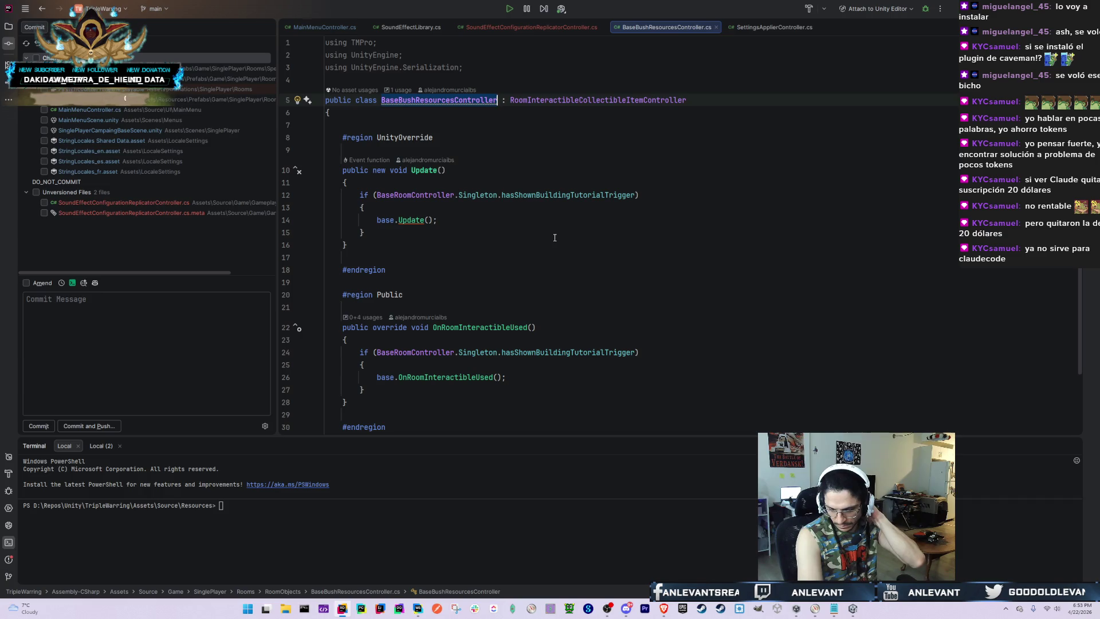
pyautogui.press('shift')
pyautogui.press('shift')
pyautogui.write('Base')
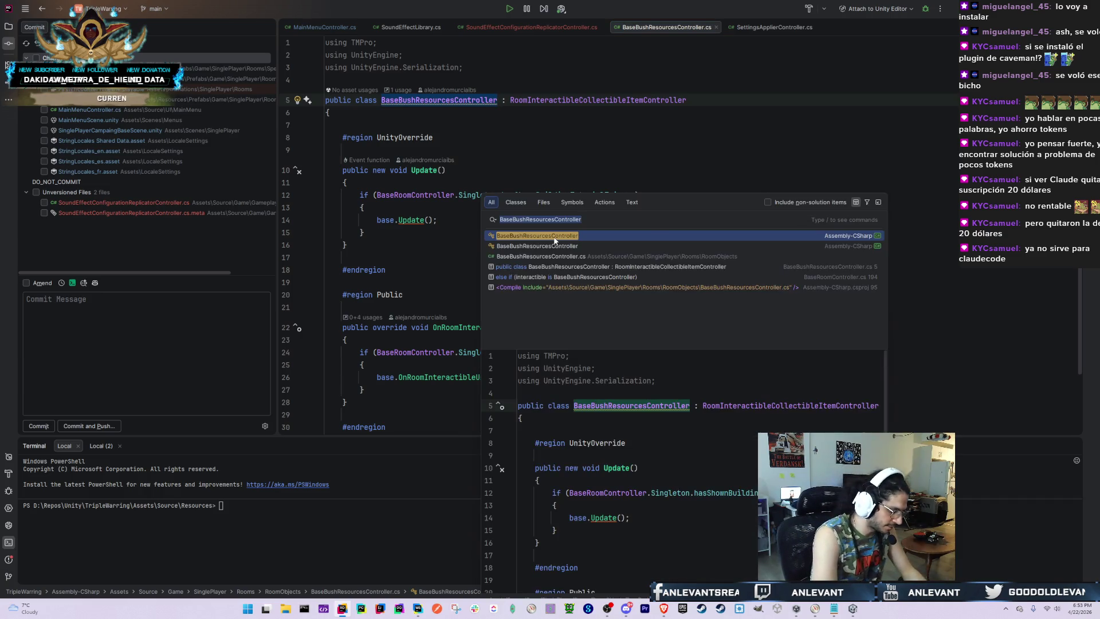
pyautogui.click(553, 245)
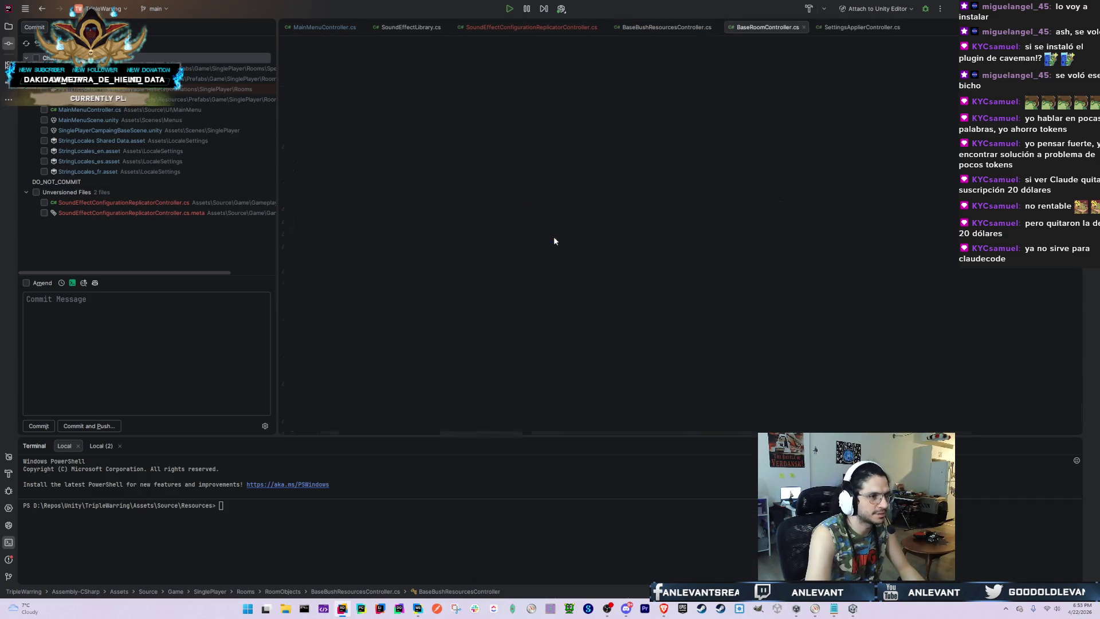
# - Search BaseRoomController.cs for 'Dialog' and go to the OnDialogCompleted method
pyautogui.hotkey('ctrl', 'f')
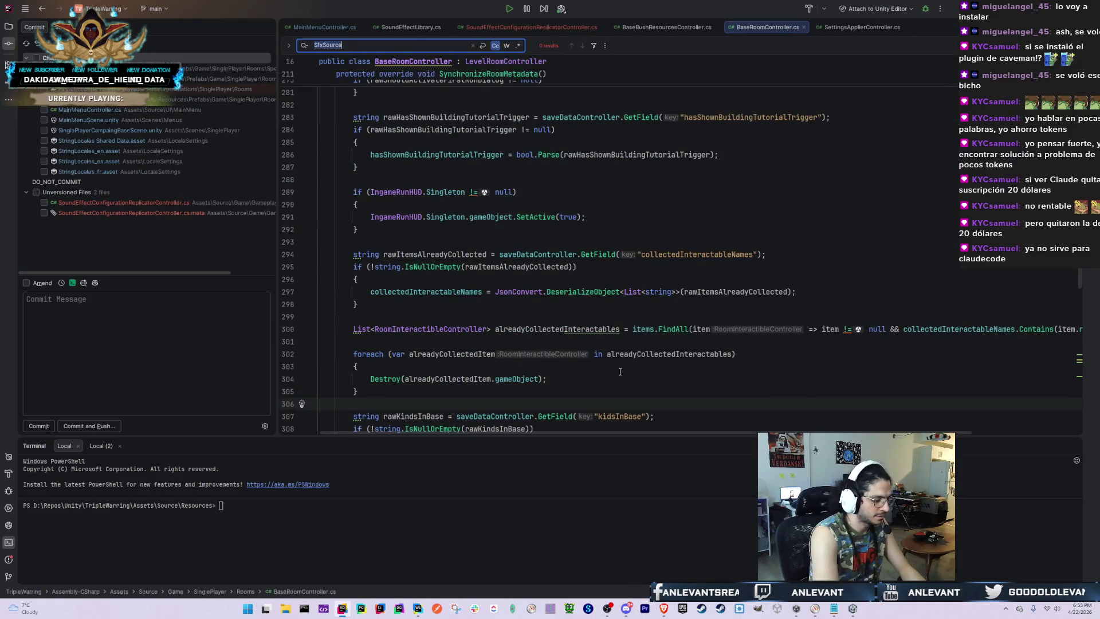
pyautogui.write('Dialog')
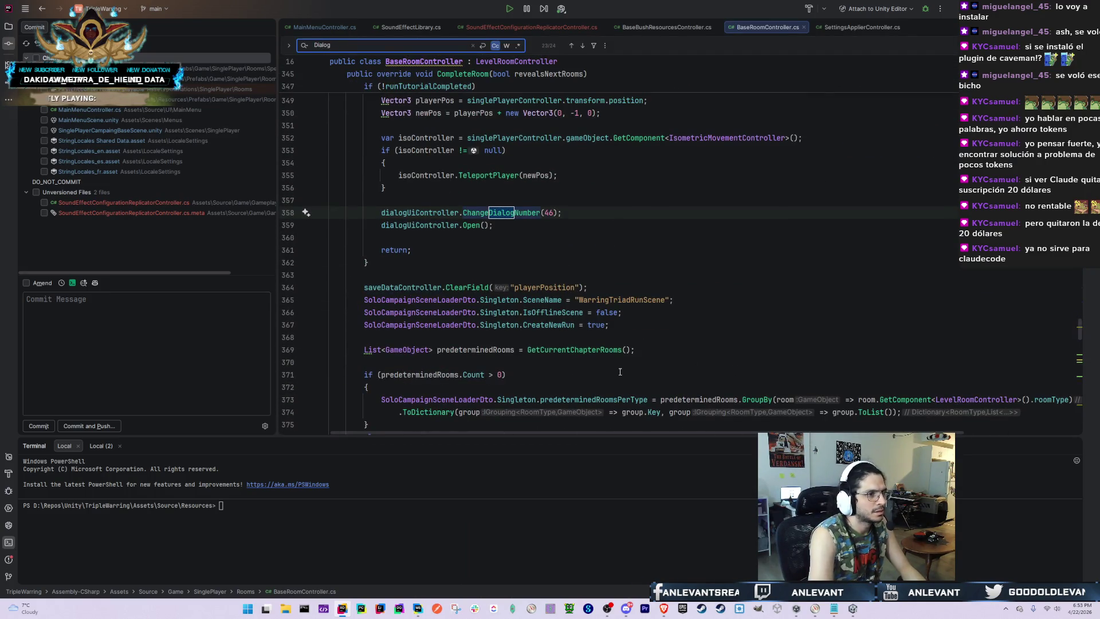
pyautogui.scroll(5, 620, 372)
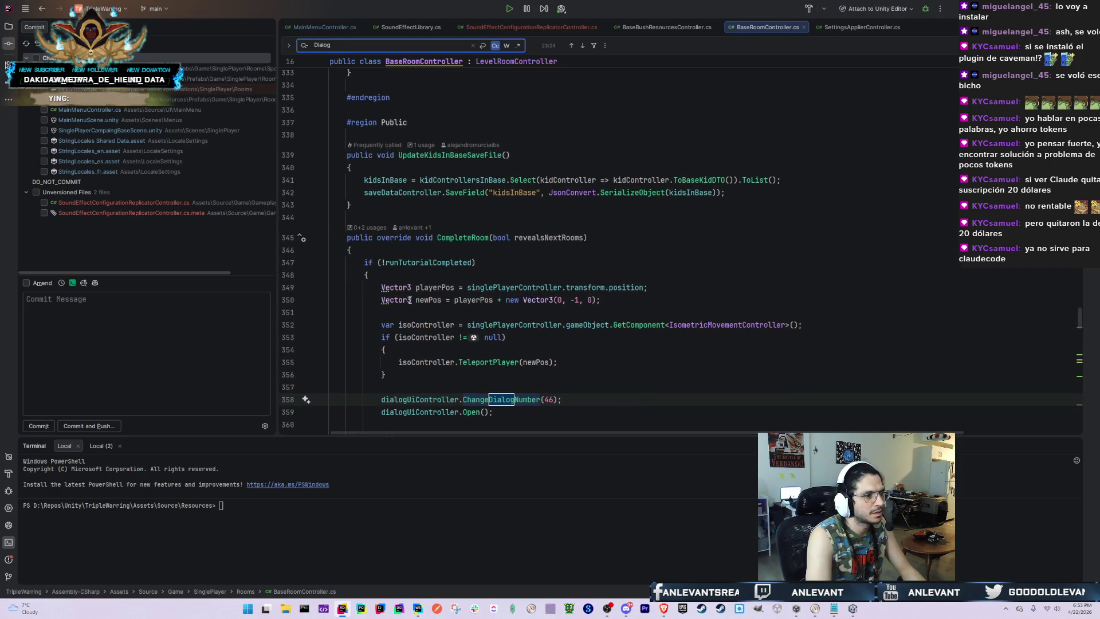
pyautogui.press('Return')
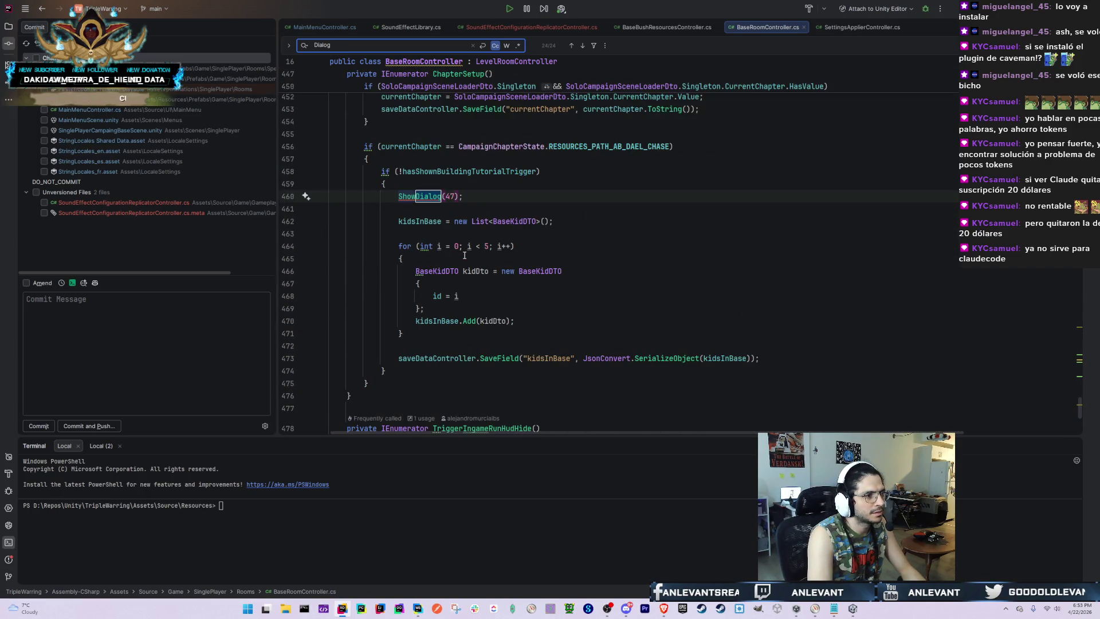
pyautogui.scroll(1, 464, 254)
pyautogui.press('Return')
pyautogui.press('Return')
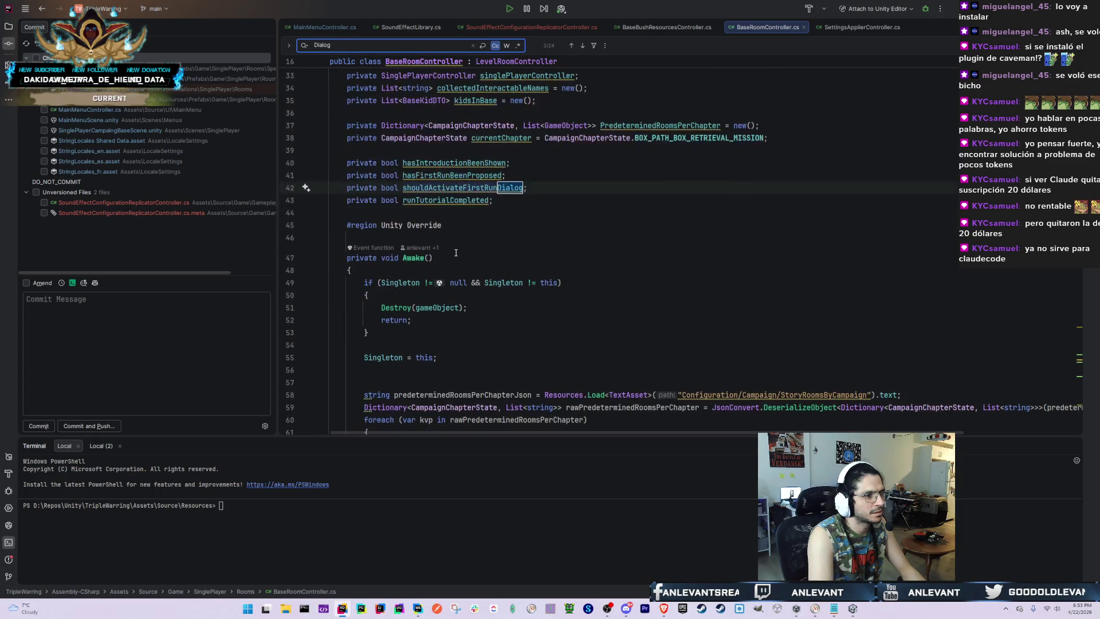
pyautogui.press('Return')
pyautogui.press('Return')
pyautogui.keyDown('ctrl'); pyautogui.click(564, 210); pyautogui.keyUp('ctrl')
# - Follow the dialog 47 branch's ShowResources call into IngameBaseHUD.cs, then navigate back
pyautogui.scroll(-4, 522, 271)
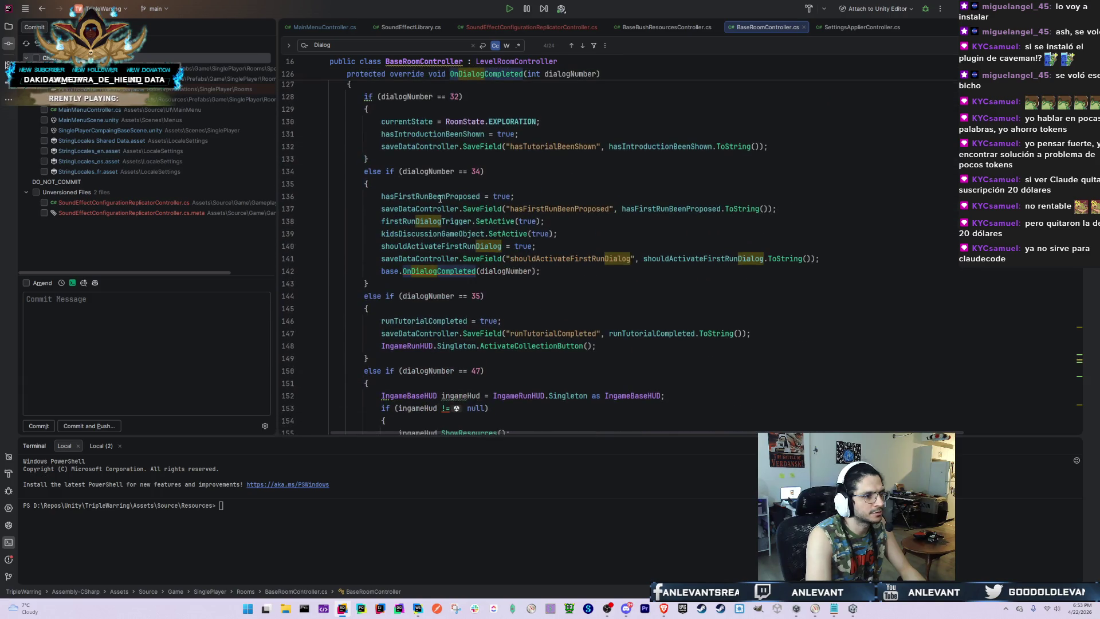
pyautogui.click(441, 171)
pyautogui.scroll(-3, 491, 250)
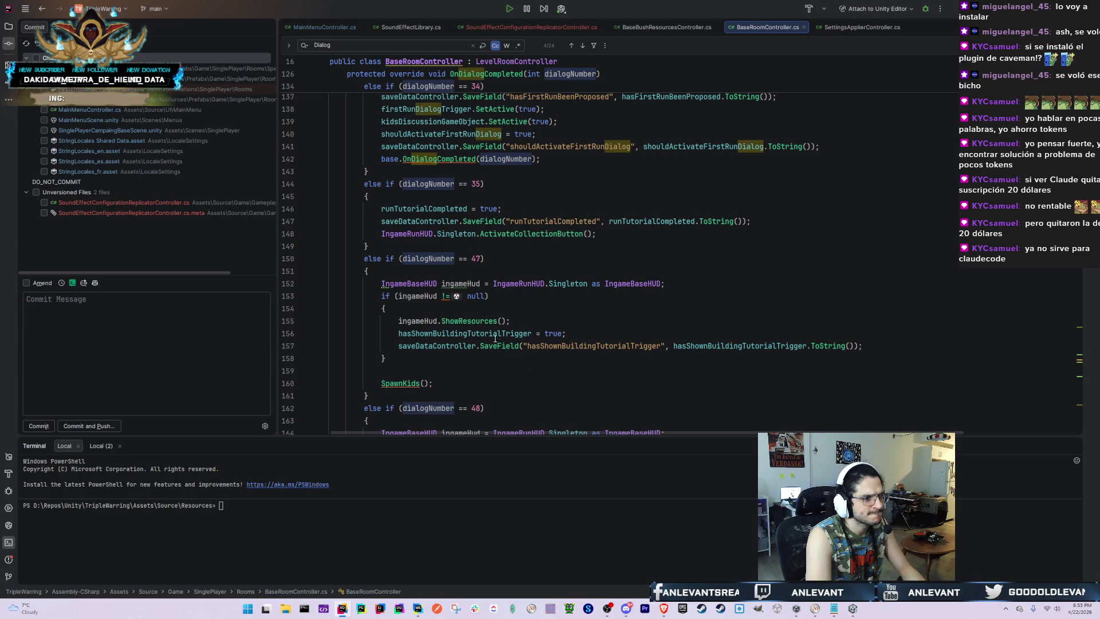
pyautogui.keyDown('ctrl'); pyautogui.click(467, 321); pyautogui.keyUp('ctrl')
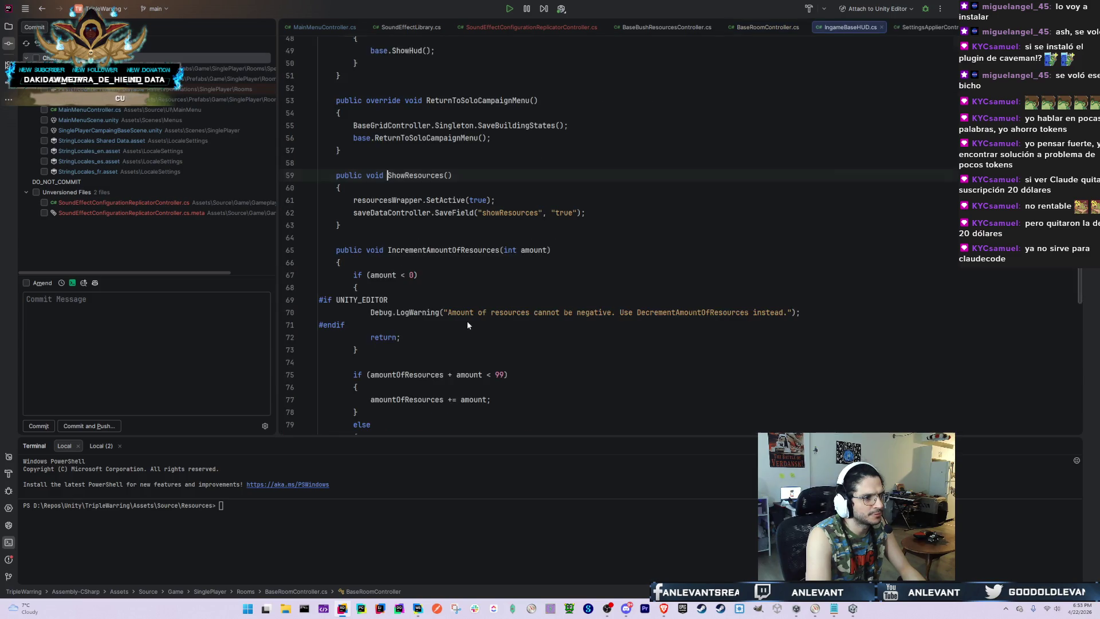
pyautogui.hotkey('ctrl', 'alt', 'Left')
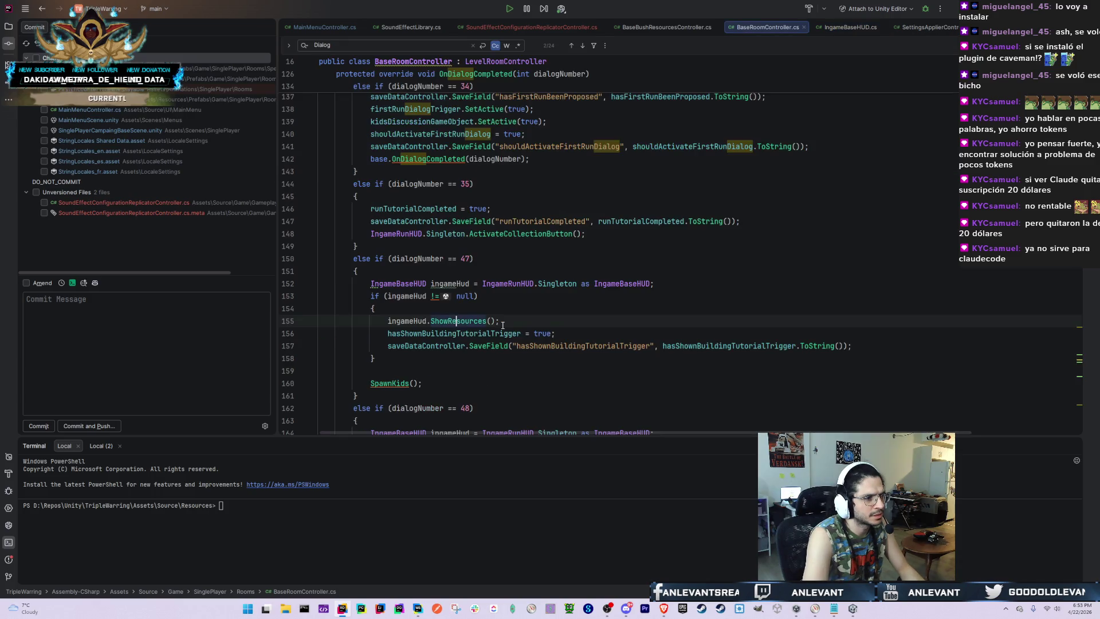
# - Add a foreach loop over bushesInBase below the tutorial-trigger line
pyautogui.press('End')
pyautogui.press('Down')
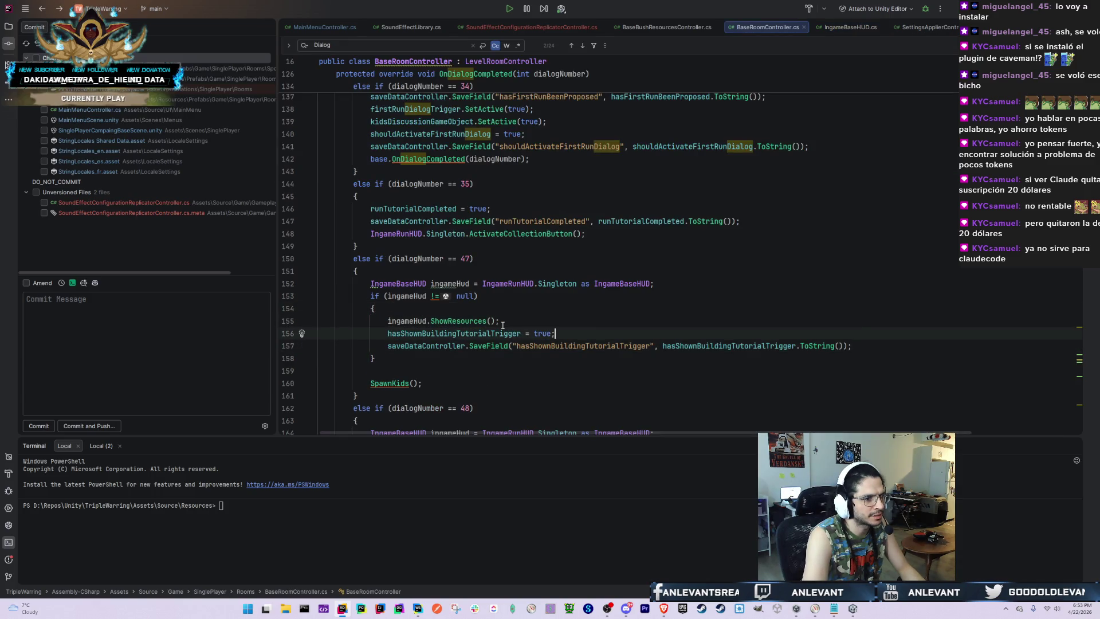
pyautogui.press('Return')
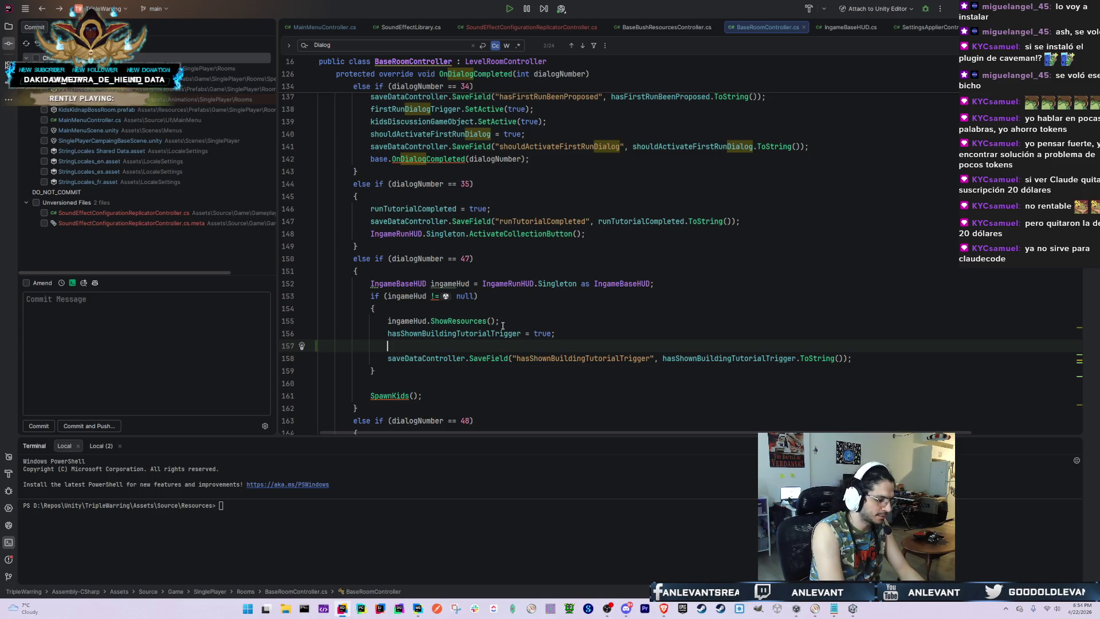
pyautogui.write('for')
pyautogui.press('Down')
pyautogui.press('Down')
pyautogui.press('Return')
pyautogui.hotkey('ctrl', 'shift', 'Return')
pyautogui.click(425, 345)
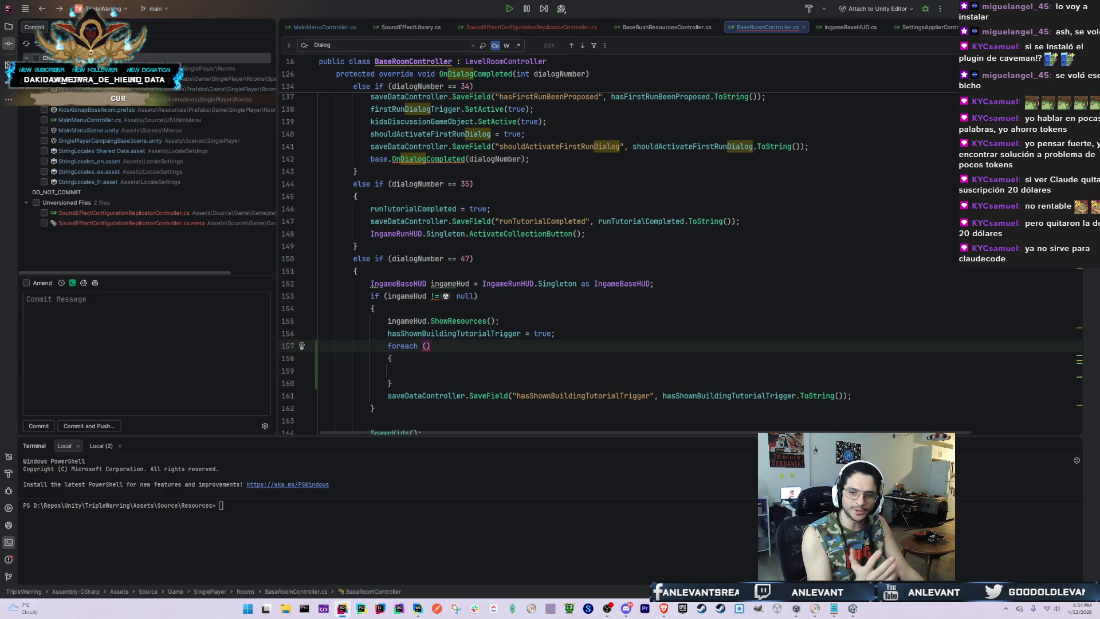
pyautogui.write('var ')
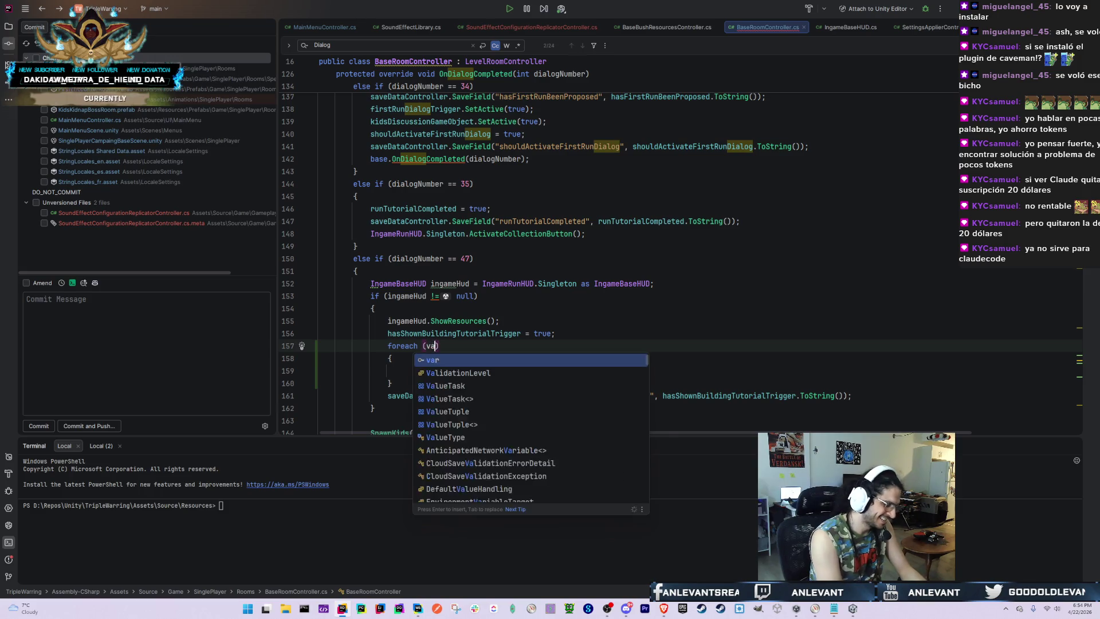
pyautogui.write('buse')
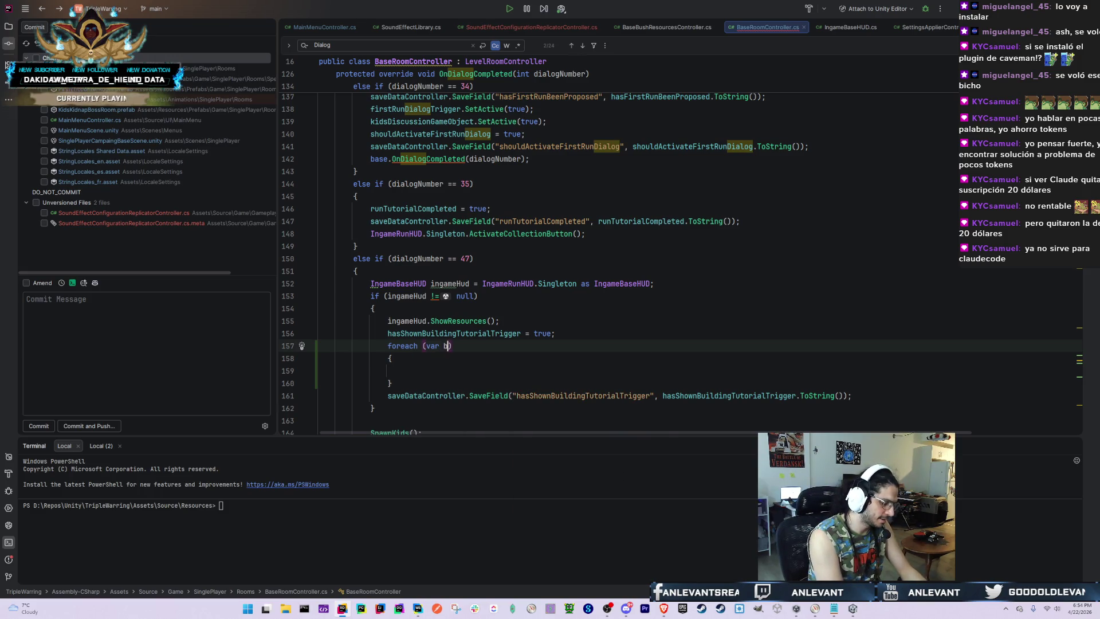
pyautogui.write('esInBase ')
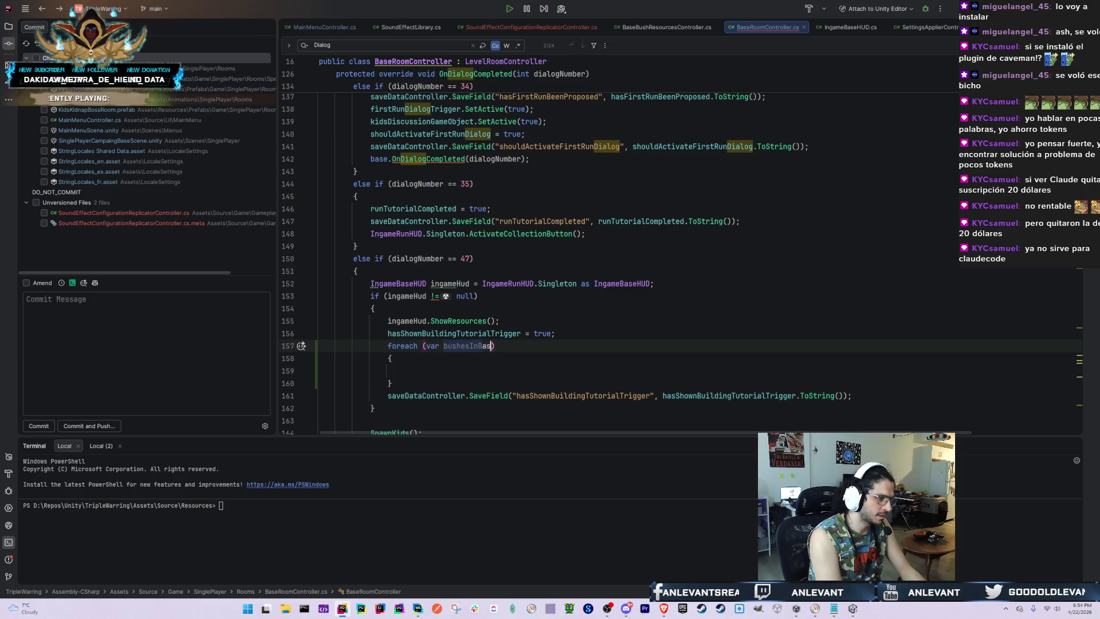
pyautogui.write('bush')
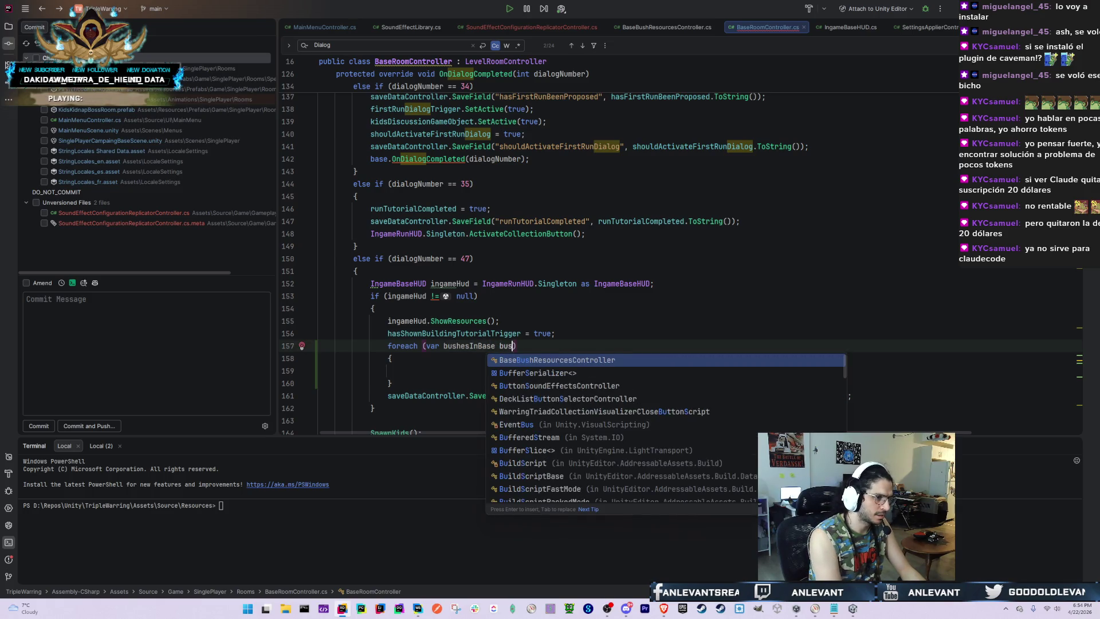
pyautogui.press('Escape')
pyautogui.press('BackSpace')
pyautogui.press('BackSpace')
pyautogui.press('BackSpace')
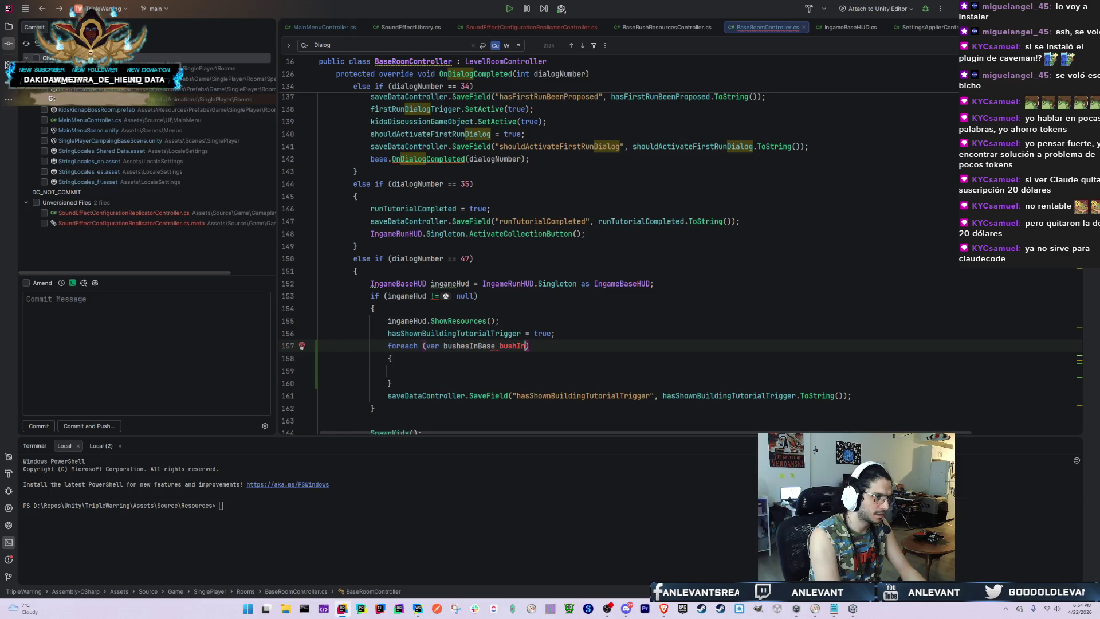
pyautogui.write('in ')
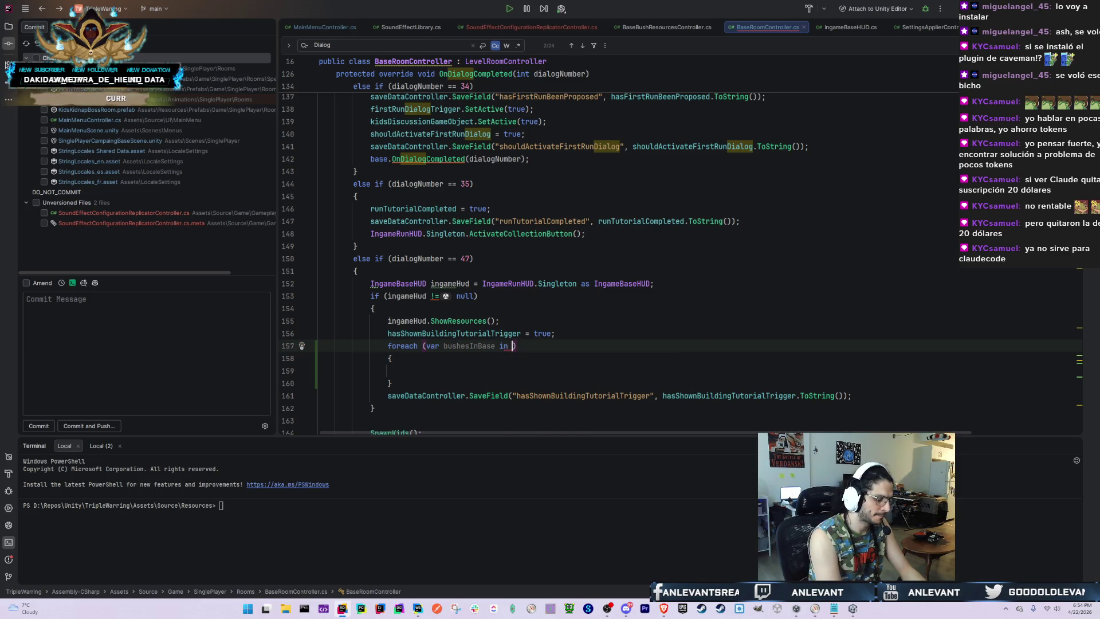
pyautogui.write('bushesInBase')
pyautogui.press('Down')
pyautogui.press('Down')
# - Change the loop variable's type from var to GameObject
pyautogui.press('BackSpace')
pyautogui.press('Return')
pyautogui.press('Up')
pyautogui.press('Up')
pyautogui.hotkey('ctrl', 'Left')
pyautogui.hotkey('ctrl', 'Left')
pyautogui.hotkey('ctrl', 'Left')
pyautogui.hotkey('ctrl', 'Left')
pyautogui.hotkey('ctrl', 'shift', 'Right')
pyautogui.write('GameO')
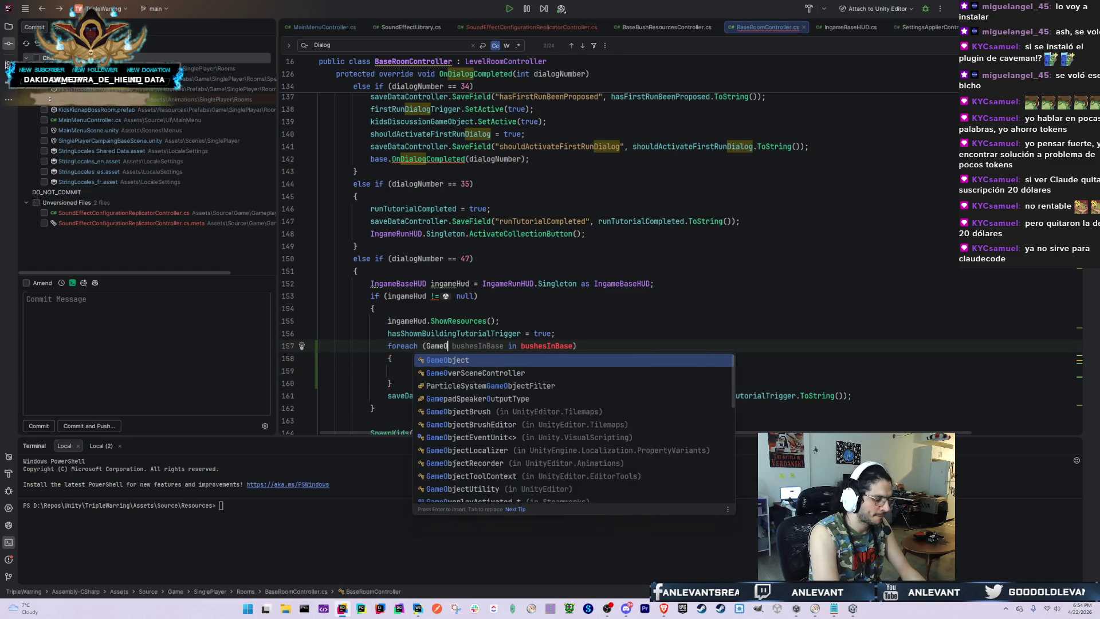
pyautogui.press('Return')
pyautogui.press('Down')
pyautogui.press('Down')
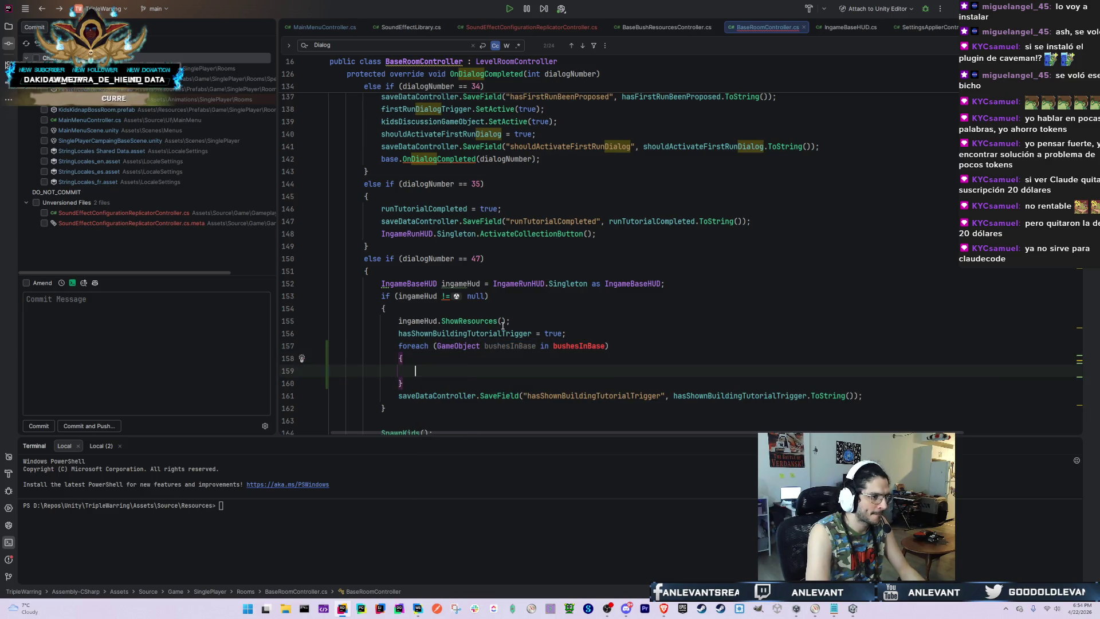
# - Try a bushesInBase.SetActive(true) line in the loop body, then delete it
pyautogui.write('bushesInBase')
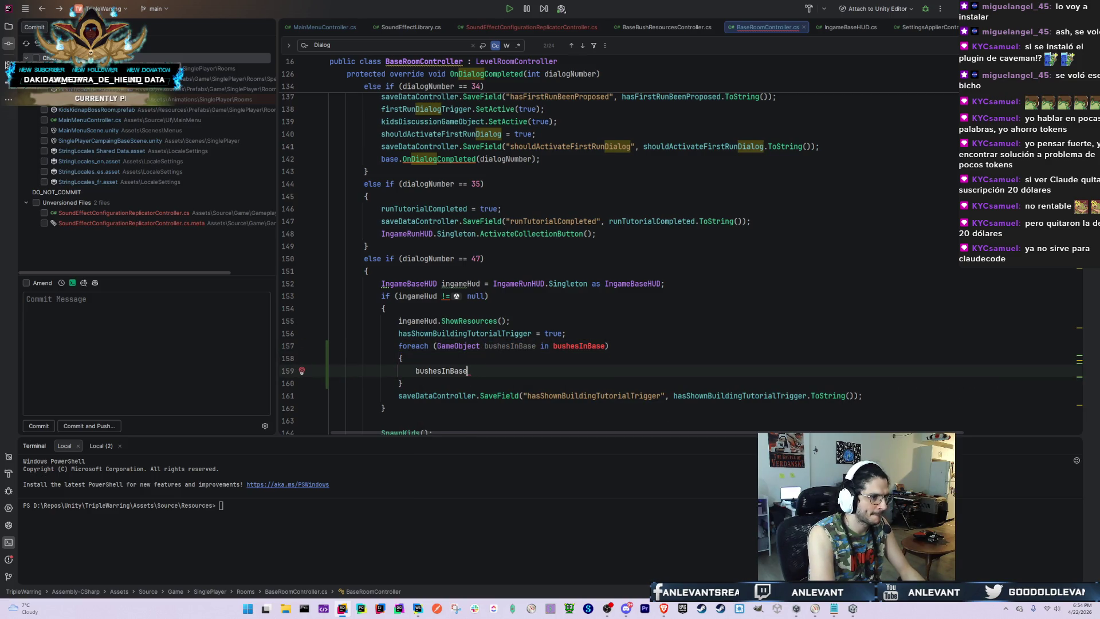
pyautogui.write('.SetA')
pyautogui.press('Return')
pyautogui.write('false);')
pyautogui.press('Up')
pyautogui.press('Down')
pyautogui.write('true')
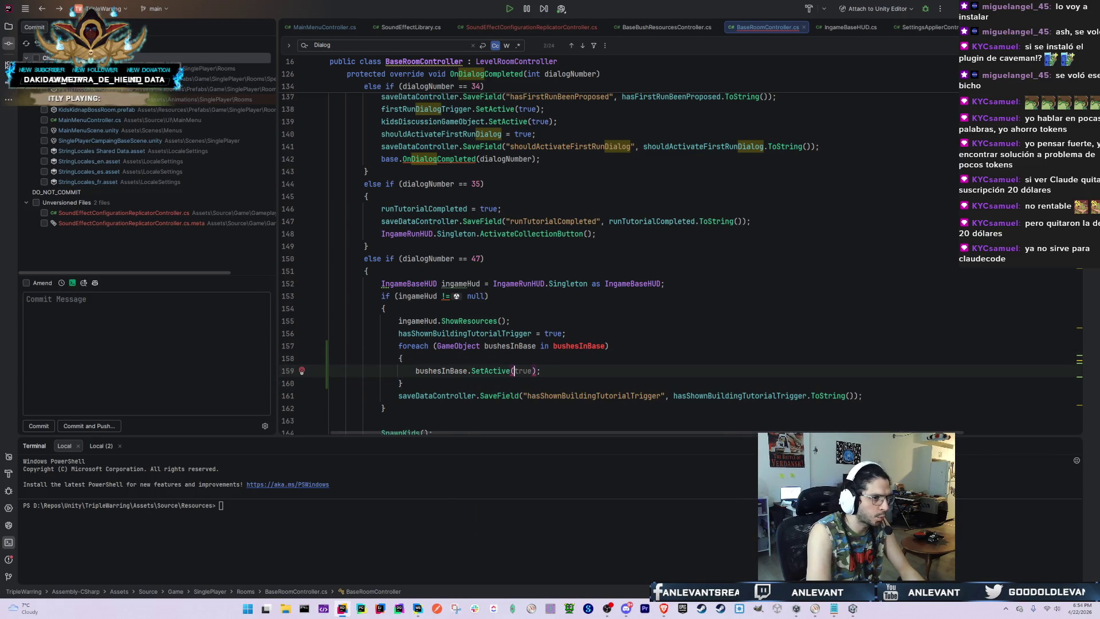
pyautogui.press('ctrl')
pyautogui.press('ctrl')
pyautogui.press('Escape')
pyautogui.press('BackSpace')
pyautogui.press('BackSpace')
pyautogui.press('BackSpace')
pyautogui.tripleClick(569, 371)
pyautogui.press('Escape')
pyautogui.hotkey('ctrl', 'shift', 'Left')
pyautogui.hotkey('shift', 'End')
pyautogui.press('BackSpace')
# - Make the loop body set GetComponent<Collider2D>().enabled = true, with a blank line after the loop
pyautogui.write('GetCom')
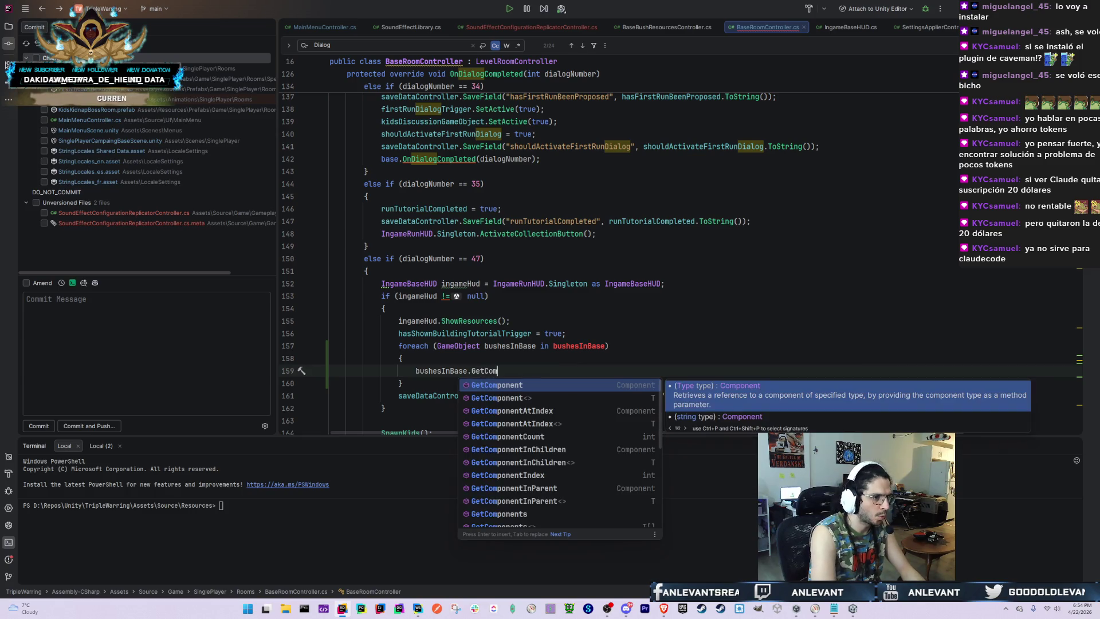
pyautogui.press('Return')
pyautogui.write('Collid>(')
pyautogui.press('Down')
pyautogui.press('Return')
pyautogui.write('.se')
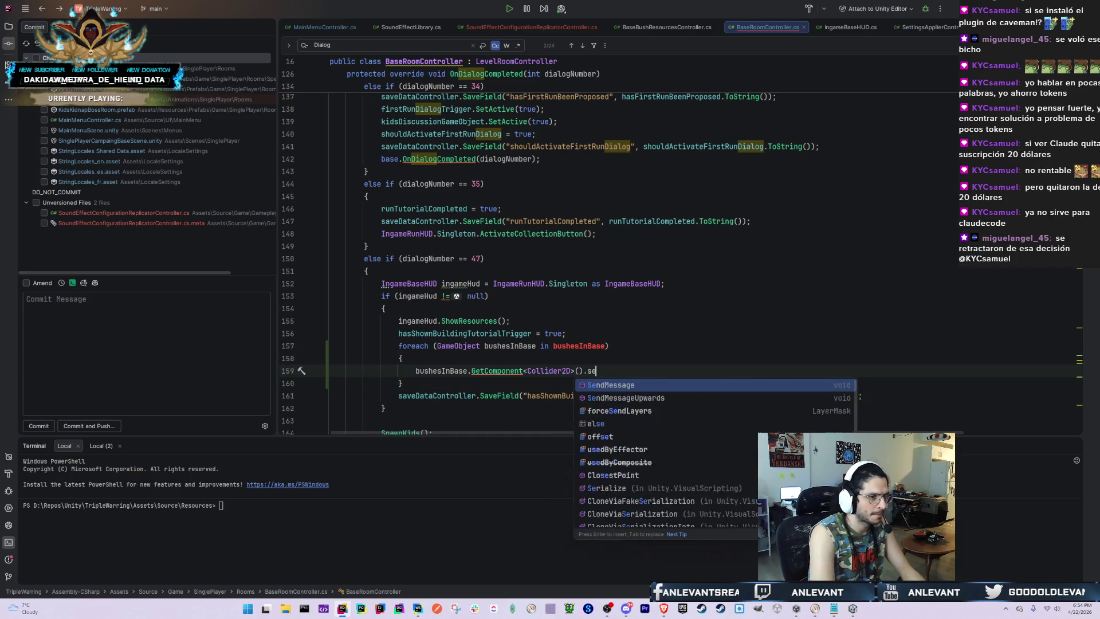
pyautogui.press('BackSpace')
pyautogui.press('BackSpace')
pyautogui.write('ena')
pyautogui.press('Return')
pyautogui.write('= true;')
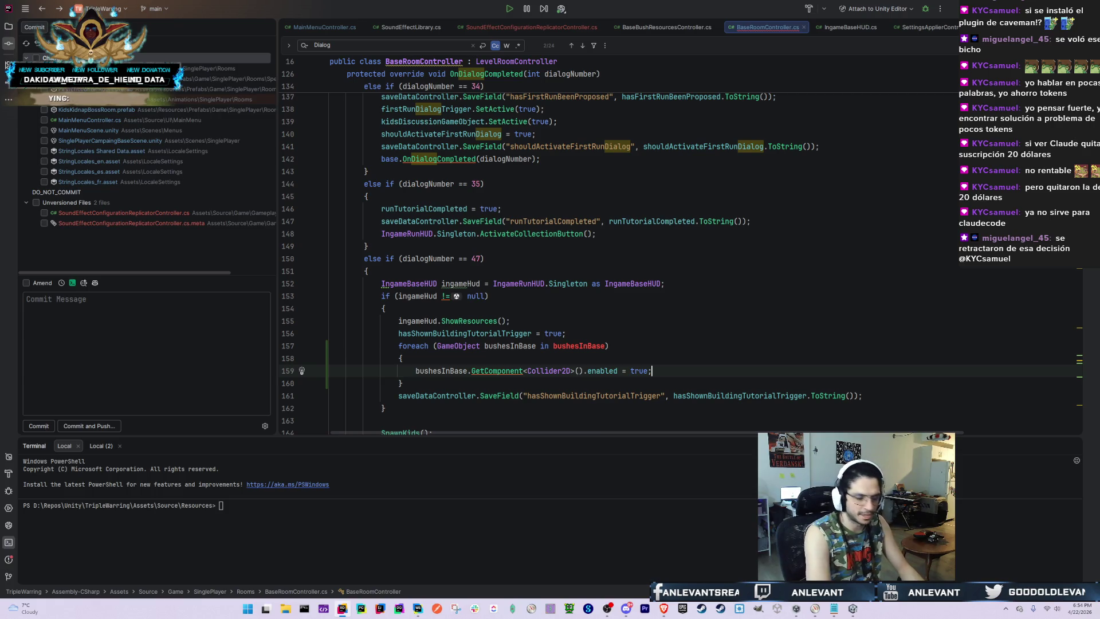
pyautogui.press('Down')
pyautogui.press('Return')
pyautogui.press('Up')
pyautogui.press('Up')
pyautogui.press('Up')
pyautogui.press('End')
# - Create bushesInBase as a Unity serialized field from the quick-fix menu
pyautogui.hotkey('alt', 'Return')
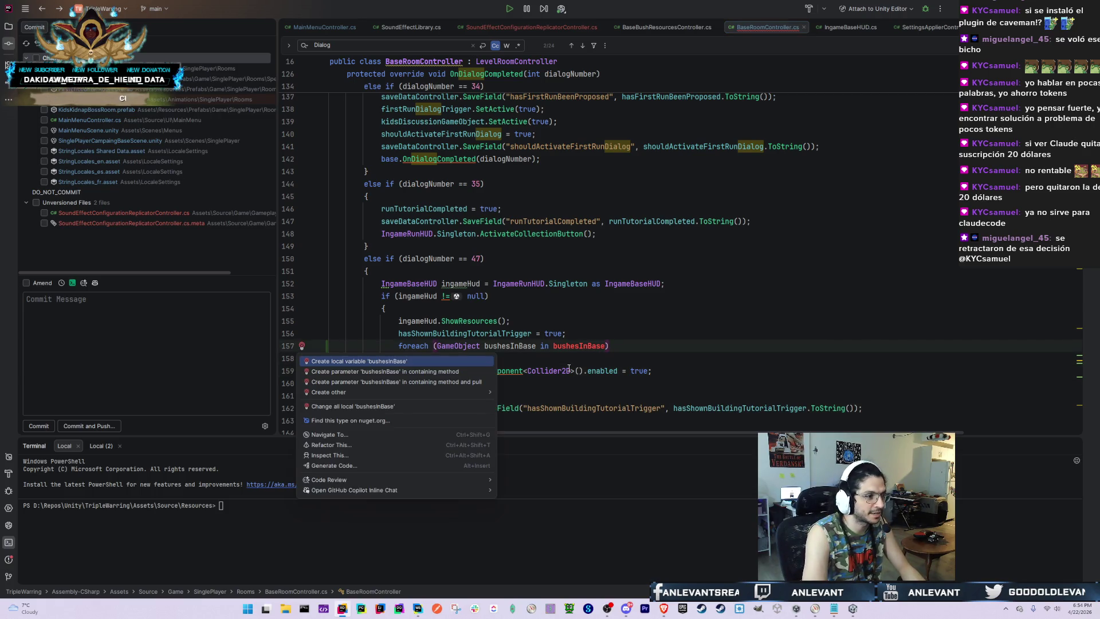
pyautogui.press('Down')
pyautogui.press('Down')
pyautogui.press('Up')
pyautogui.press('Up')
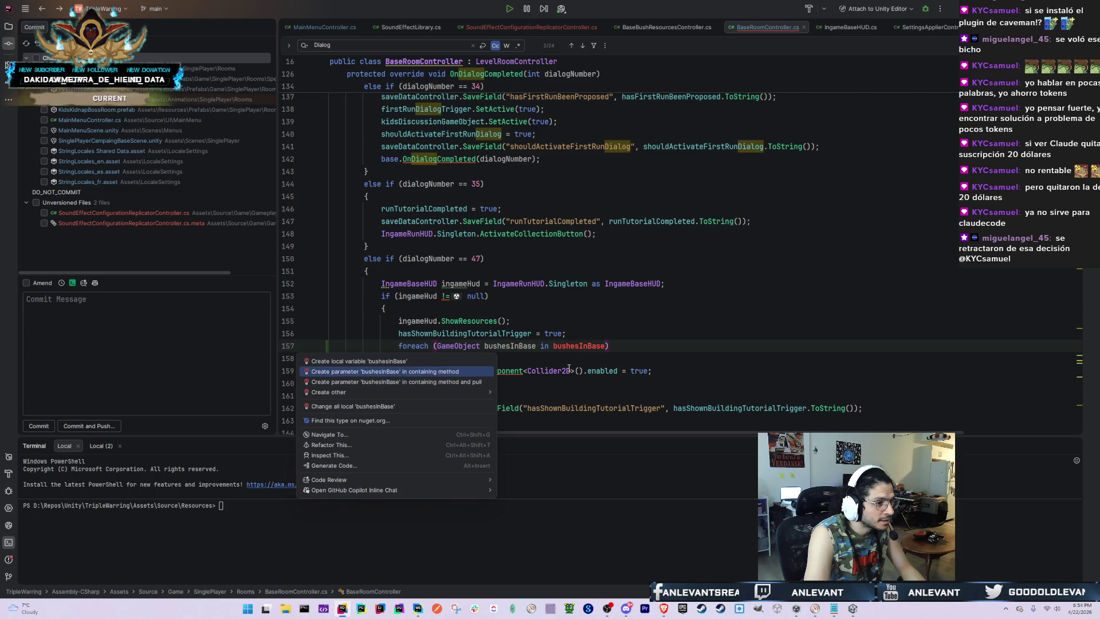
pyautogui.press('Down')
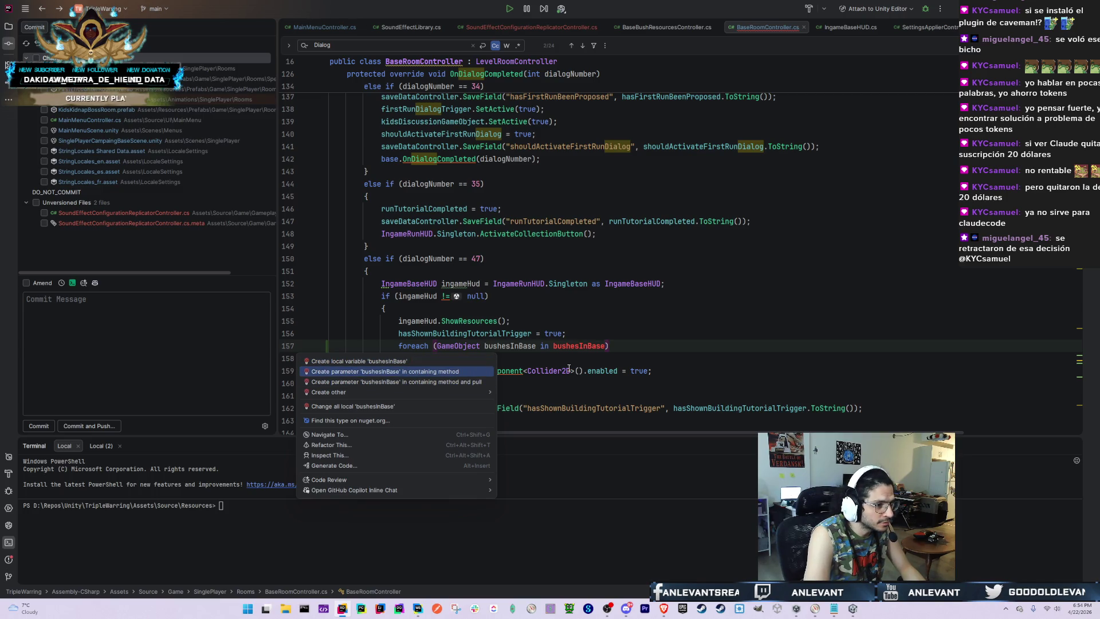
pyautogui.press('Up')
pyautogui.press('Down')
pyautogui.press('Down')
pyautogui.press('Down')
pyautogui.press('Right')
pyautogui.press('Return')
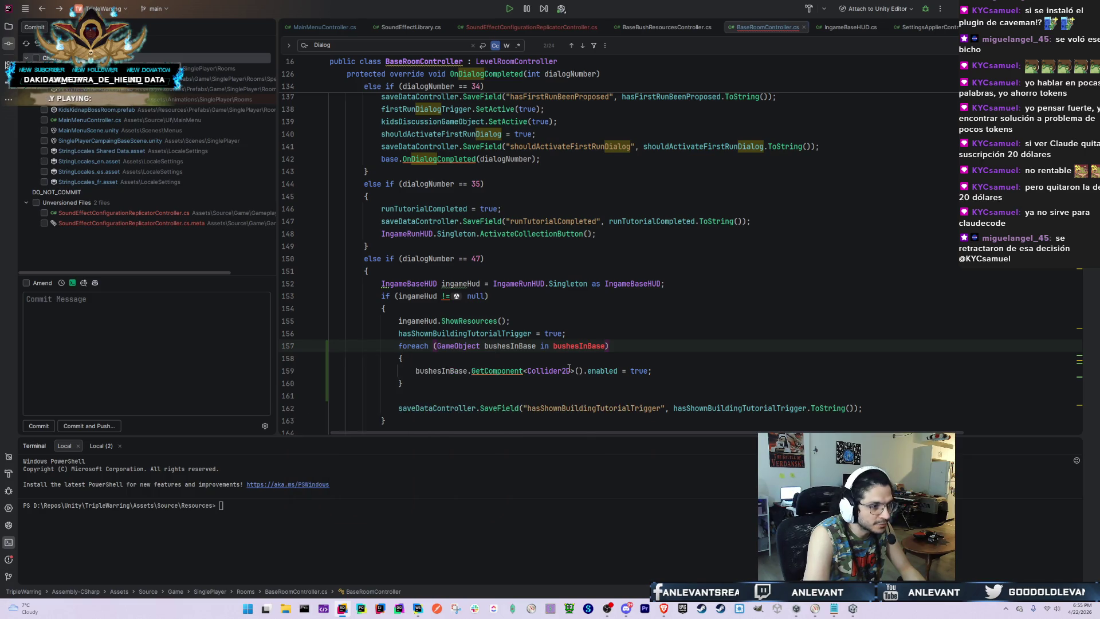
# - Change the bushesInBase field type from IEnumerable to List
pyautogui.press('Up')
pyautogui.press('Up')
pyautogui.press('End')
pyautogui.hotkey('shift', 'Tab')
pyautogui.write('List')
pyautogui.press('Escape')
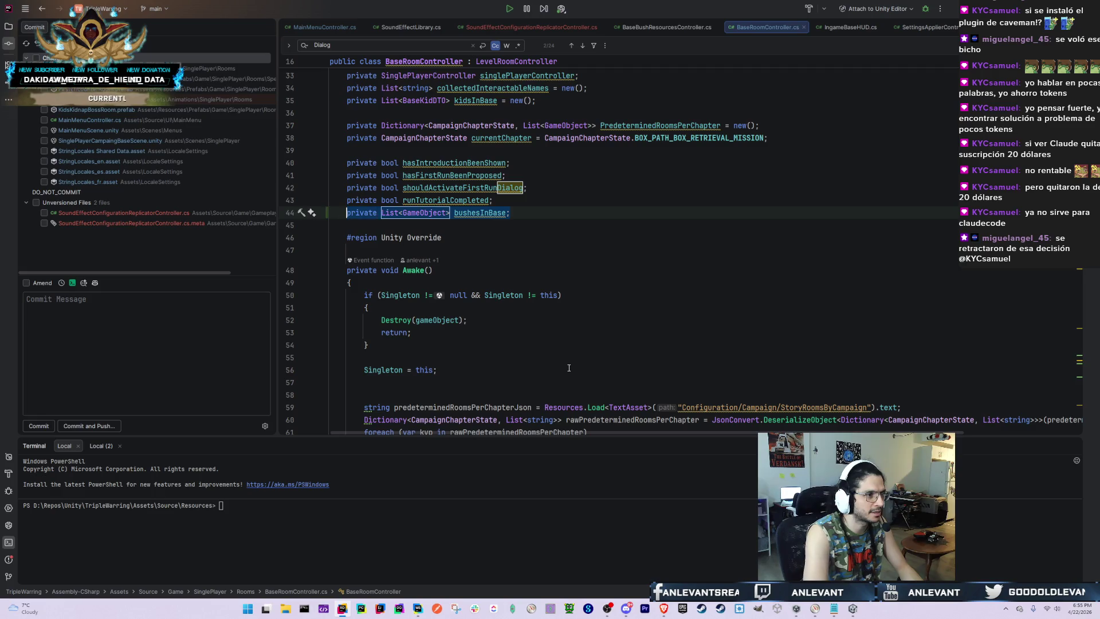
# - Move the field up into the serialized fields block and prefix it with [SerializeField]
pyautogui.hotkey('ctrl', 'y')
pyautogui.press('Up')
pyautogui.press('Up')
pyautogui.press('Up')
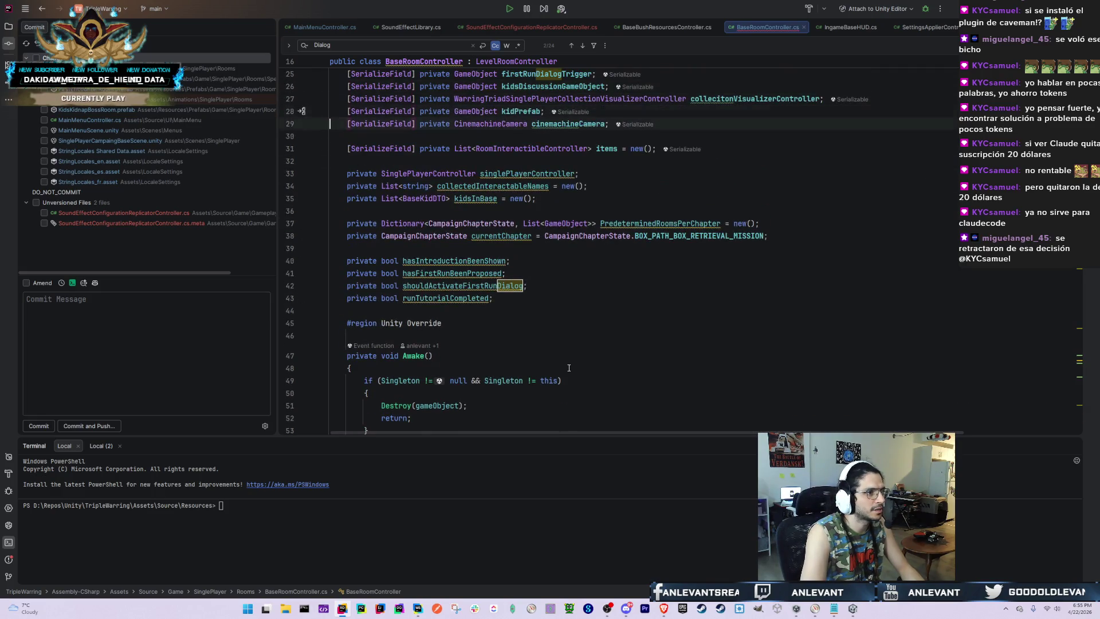
pyautogui.hotkey('ctrl', 'y')
pyautogui.hotkey('ctrl', 'v')
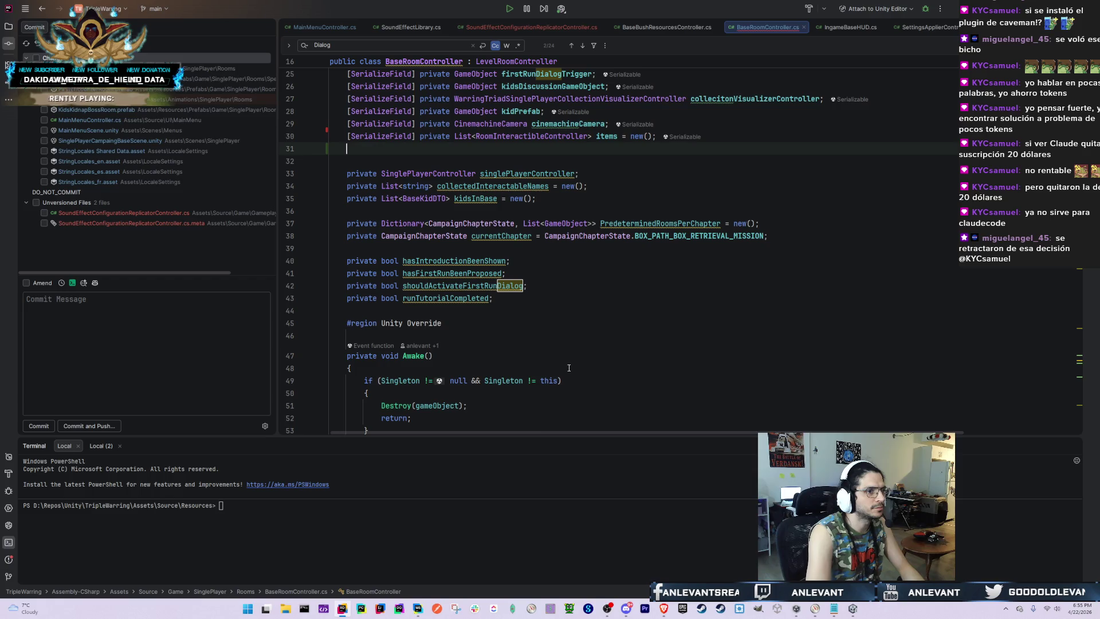
pyautogui.hotkey('ctrl', 'Right')
pyautogui.scroll(-1, 569, 368)
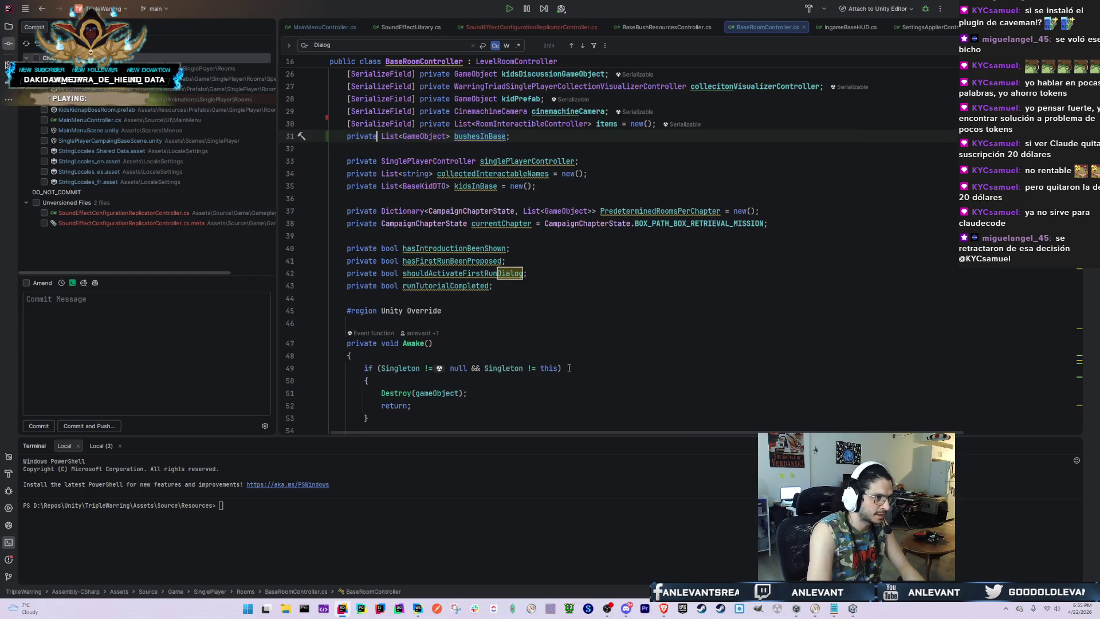
pyautogui.write('[Seri')
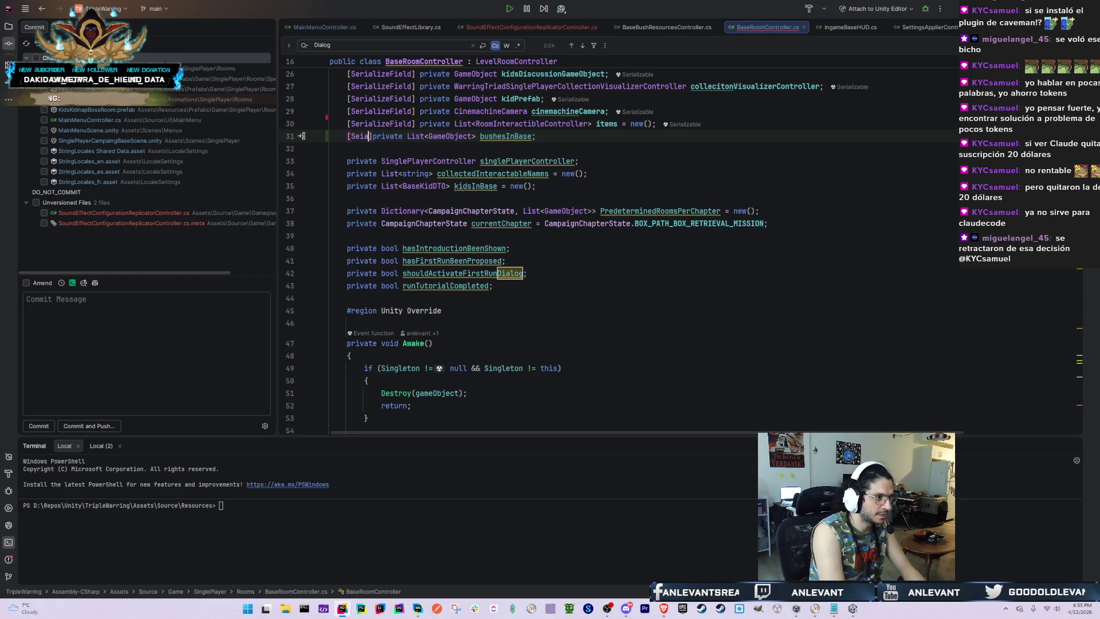
pyautogui.write('alizeF')
pyautogui.press('Return')
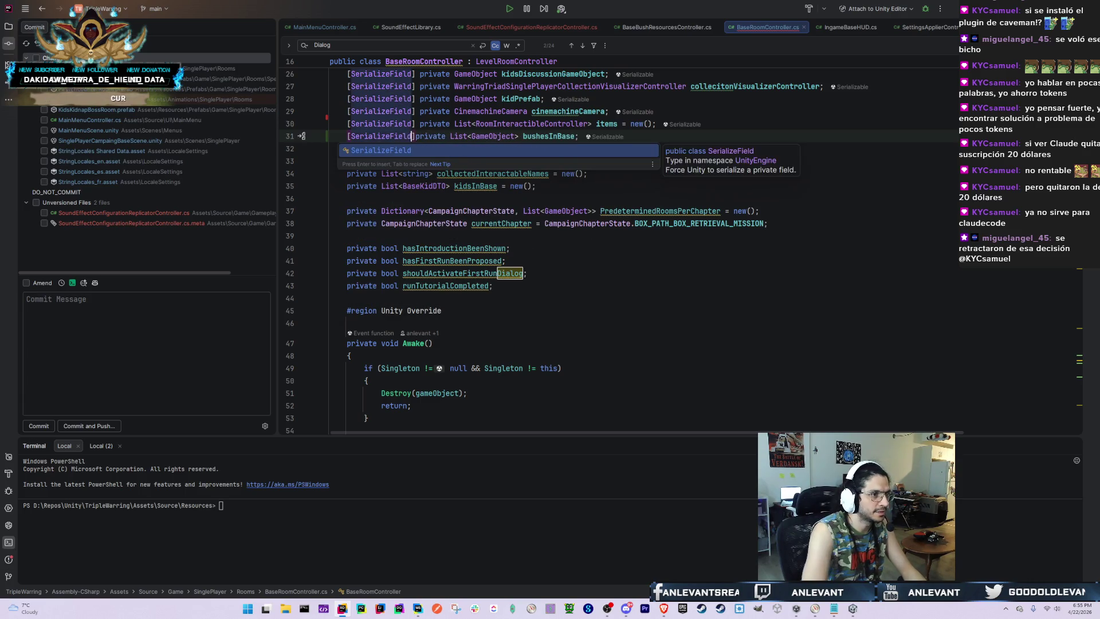
pyautogui.write(']')
pyautogui.hotkey('alt', 'Tab')
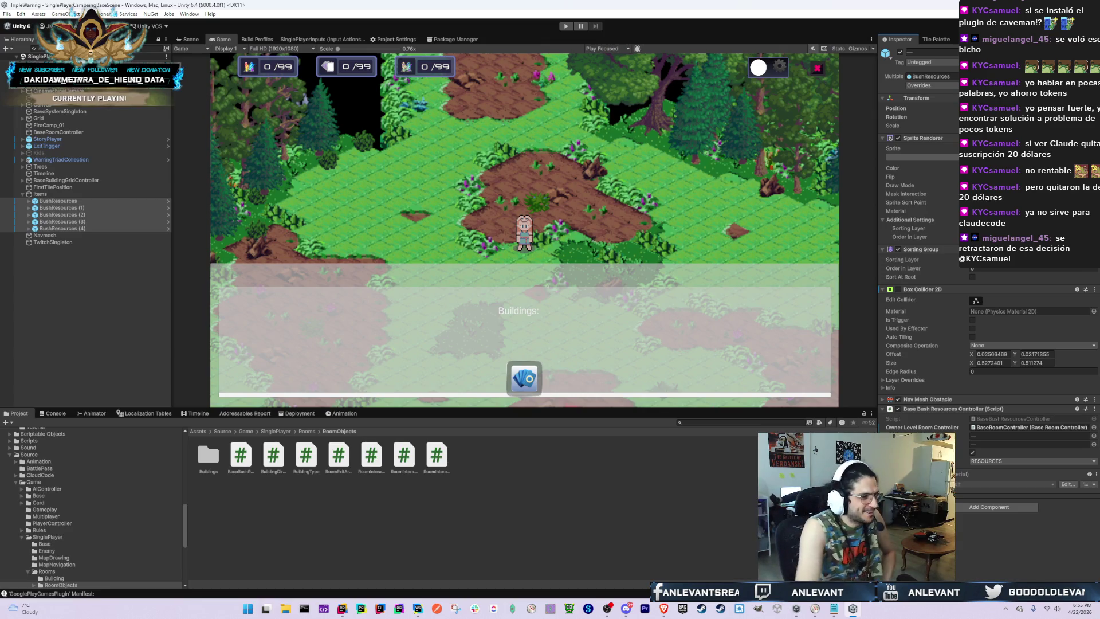
# - Check the Console for compile messages, then return to the Project panel
pyautogui.click(41, 415)
pyautogui.click(17, 413)
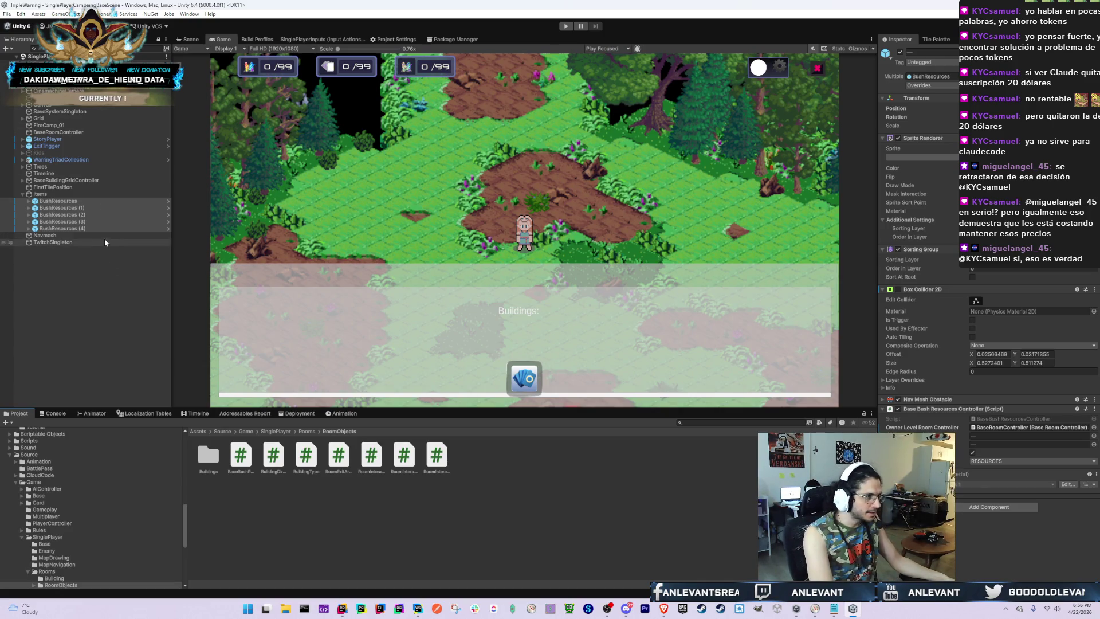
# - Step through Hierarchy objects like BushResources, CinemachineCamera, FireCamp_01 and DialogTriggerVolume
pyautogui.click(112, 208)
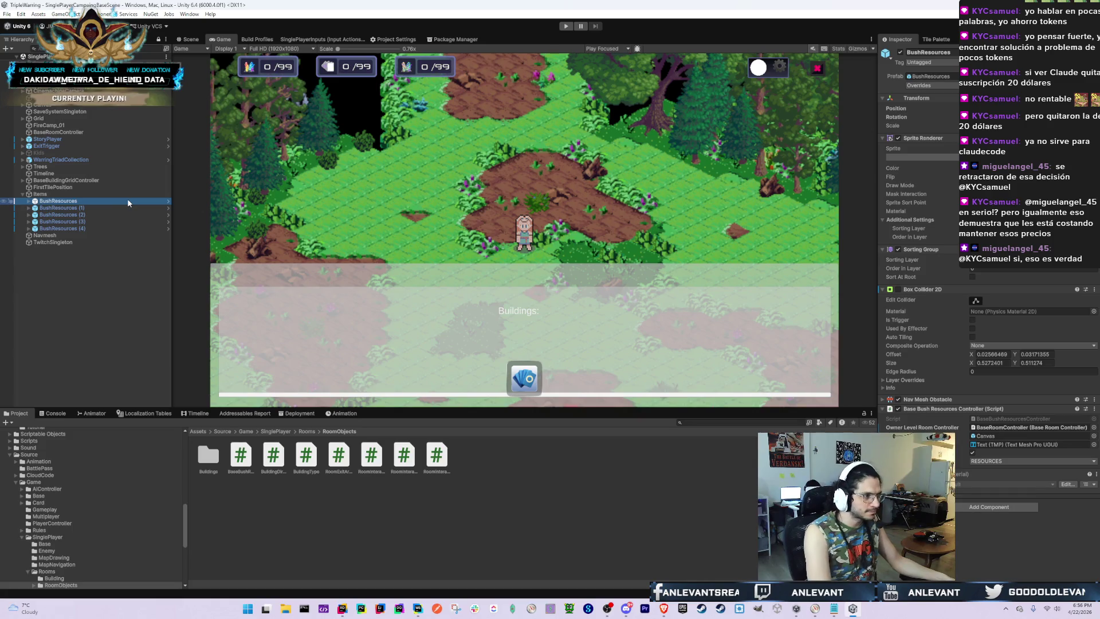
pyautogui.press('Down')
pyautogui.press('Down')
pyautogui.press('Down')
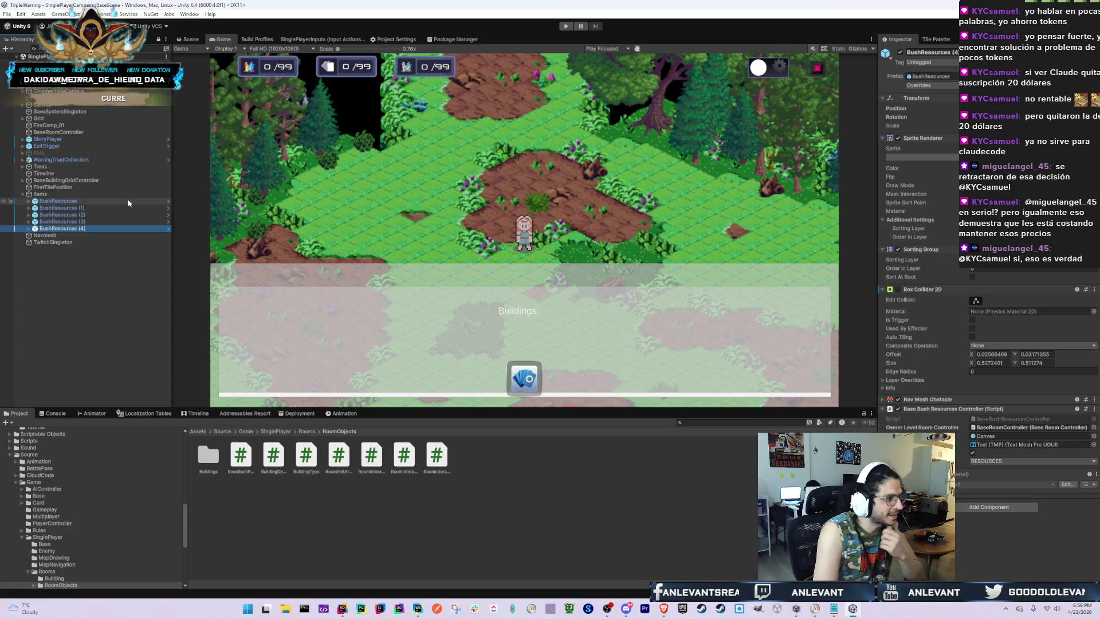
pyautogui.press('Up')
pyautogui.press('Up')
pyautogui.press('Up')
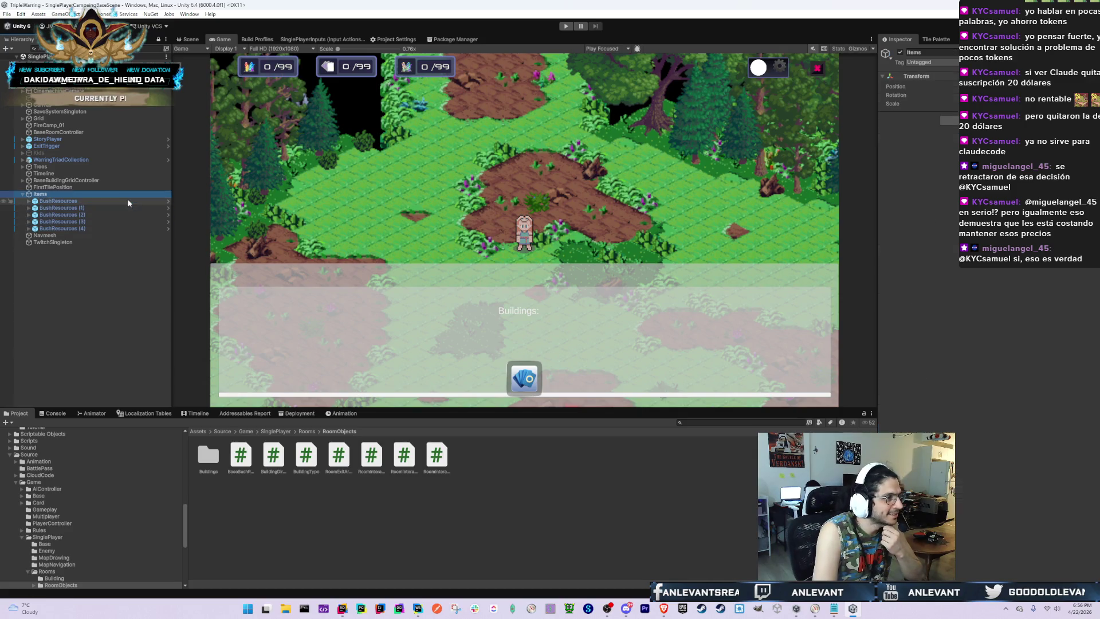
pyautogui.press('Up')
pyautogui.press('Up')
pyautogui.press('Up')
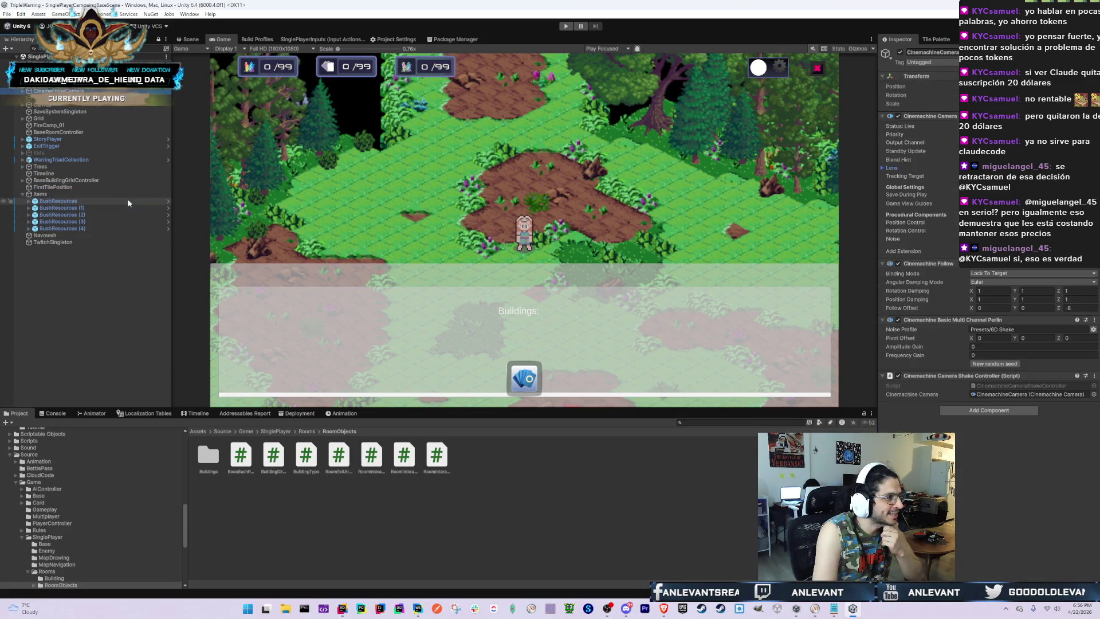
pyautogui.press('Down')
pyautogui.press('Down')
pyautogui.press('Down')
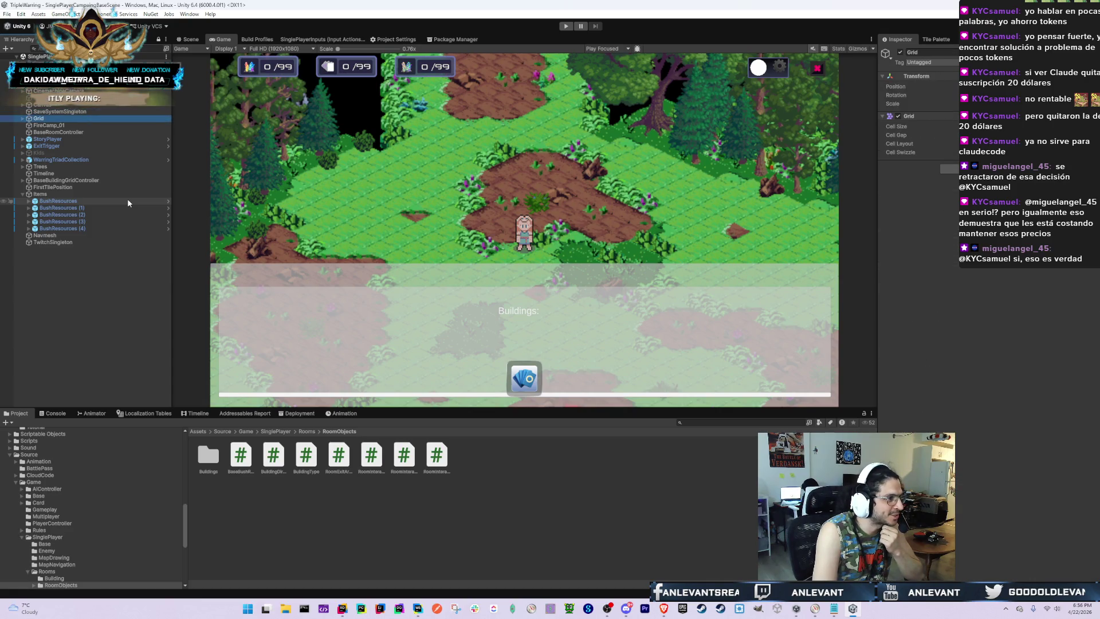
pyautogui.press('Down')
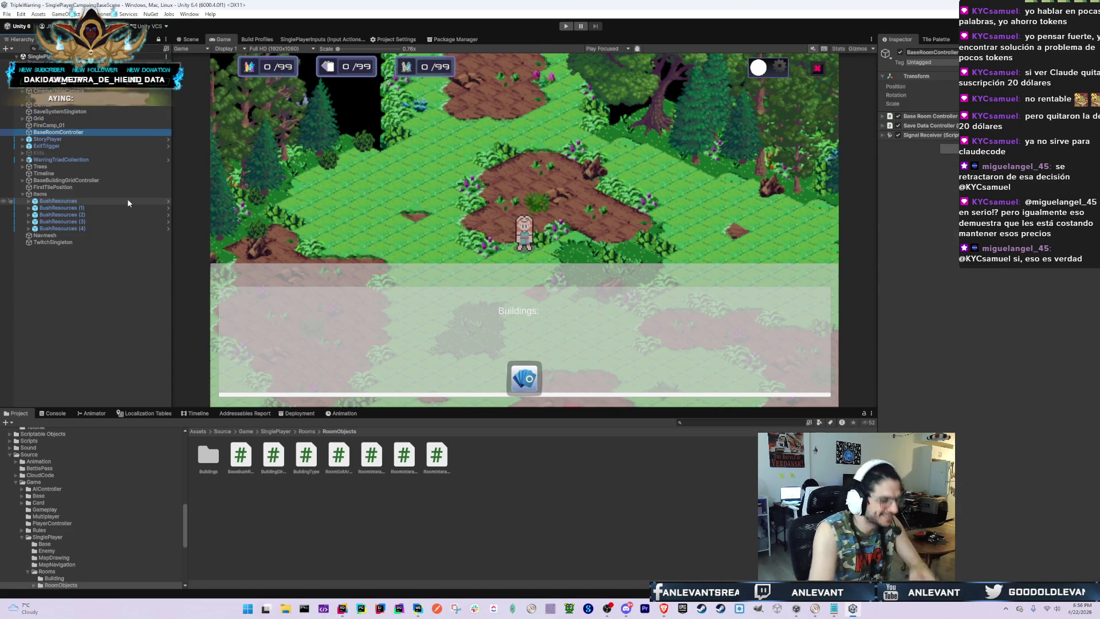
pyautogui.press('Up')
pyautogui.press('Up')
pyautogui.press('Down')
pyautogui.press('Down')
pyautogui.press('Up')
pyautogui.press('Up')
pyautogui.press('Up')
pyautogui.press('Up')
pyautogui.press('Up')
pyautogui.press('Up')
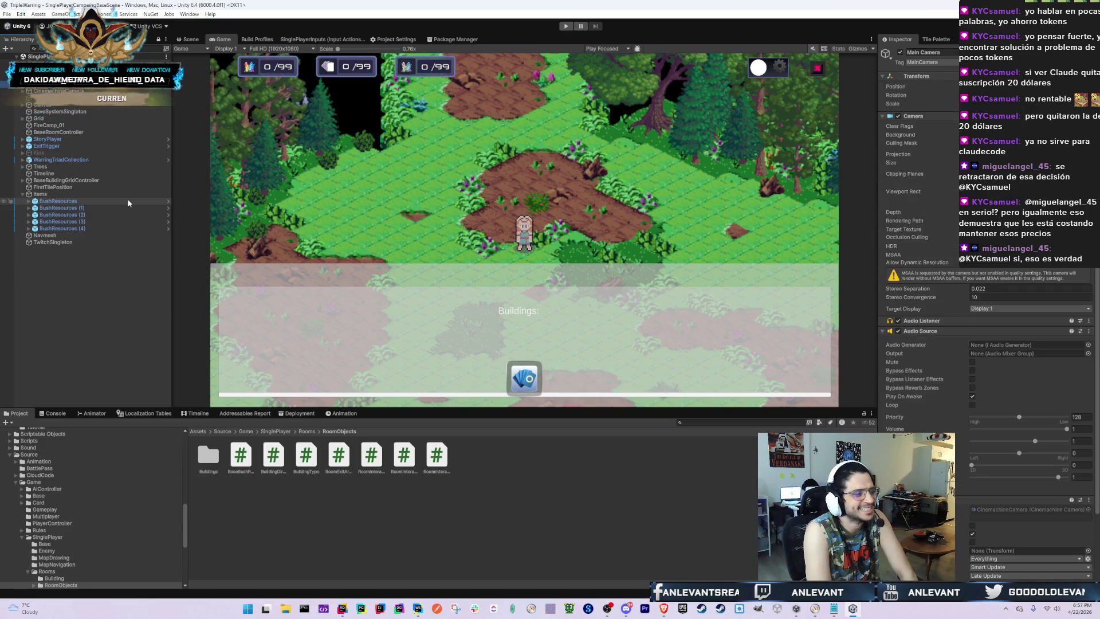
pyautogui.press('Down')
pyautogui.press('Down')
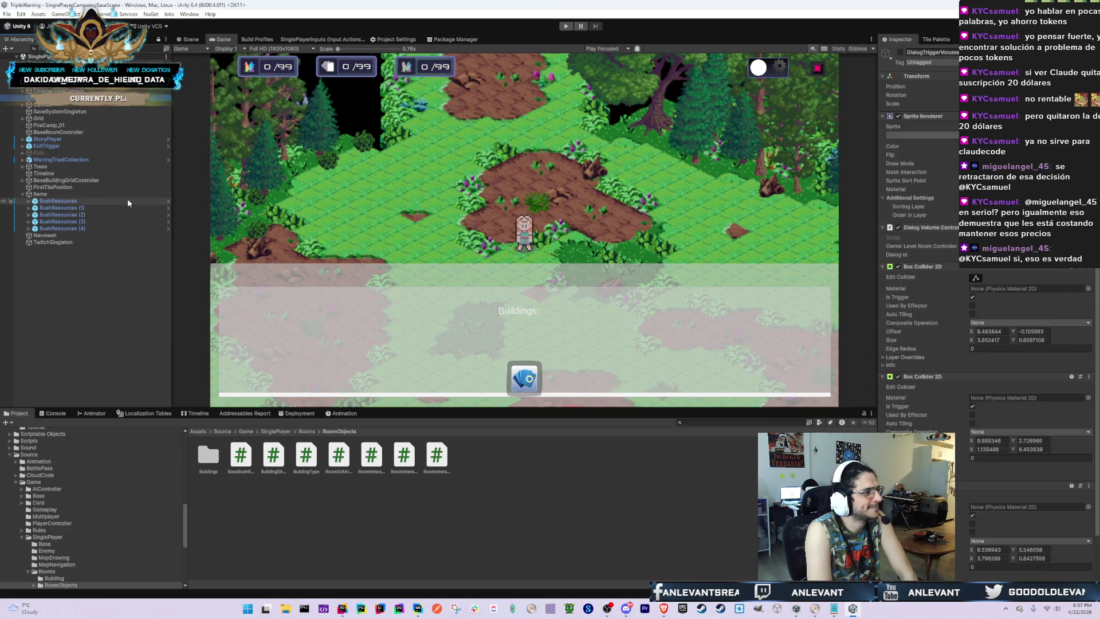
pyautogui.press('Down')
pyautogui.press('Down')
pyautogui.press('Down')
pyautogui.press('Down')
pyautogui.press('Down')
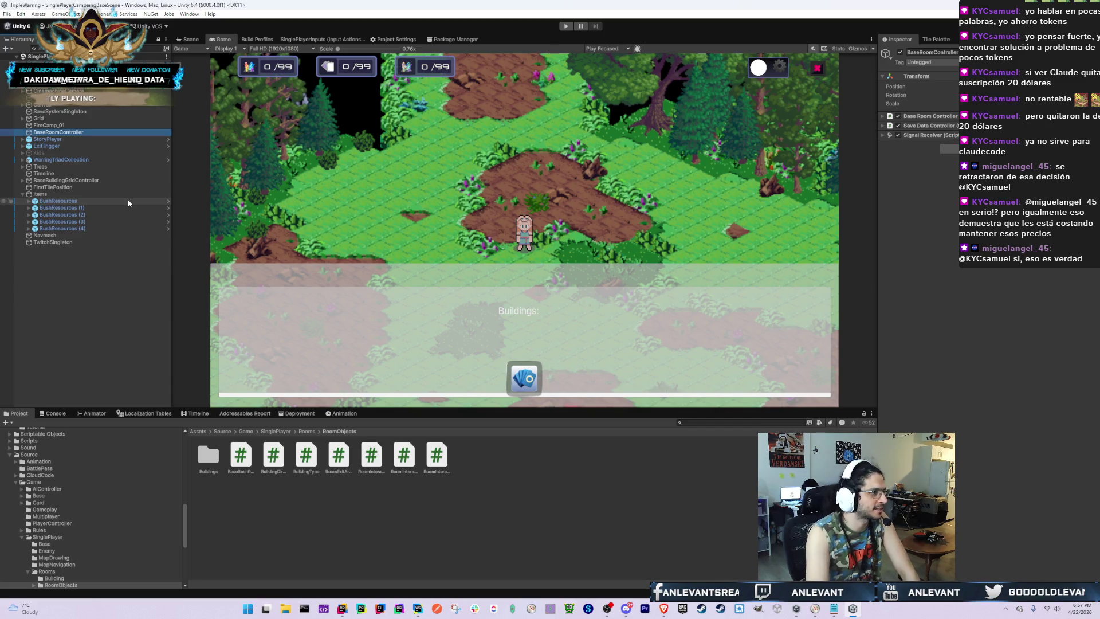
# - Select BaseRoomController and expand its Base Room Controller component in the Inspector
pyautogui.click(100, 91)
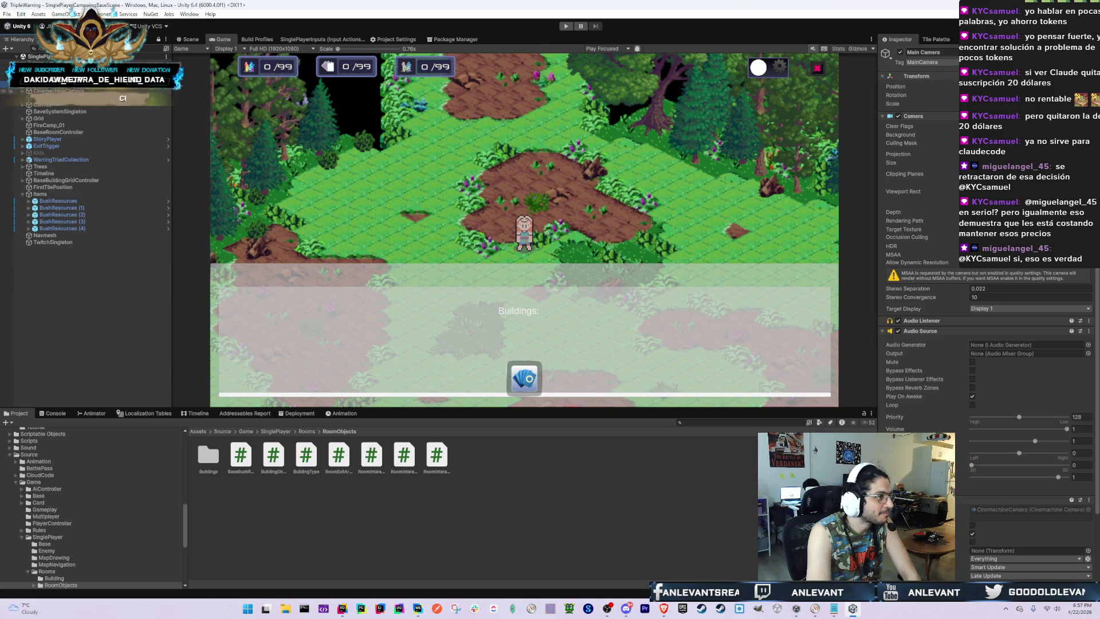
pyautogui.click(57, 132)
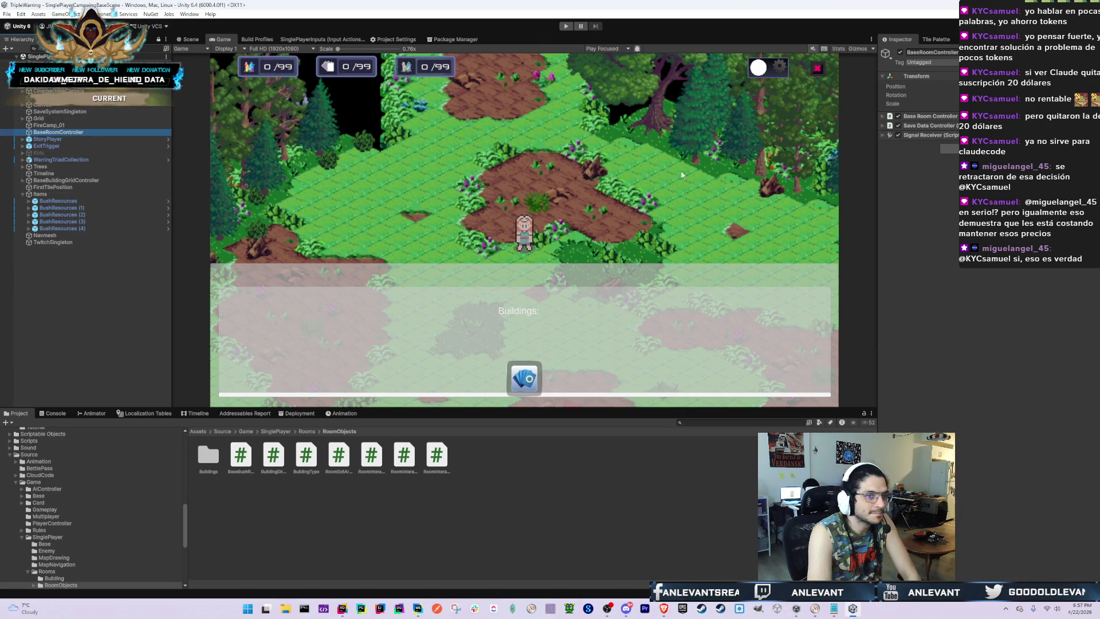
pyautogui.click(916, 116)
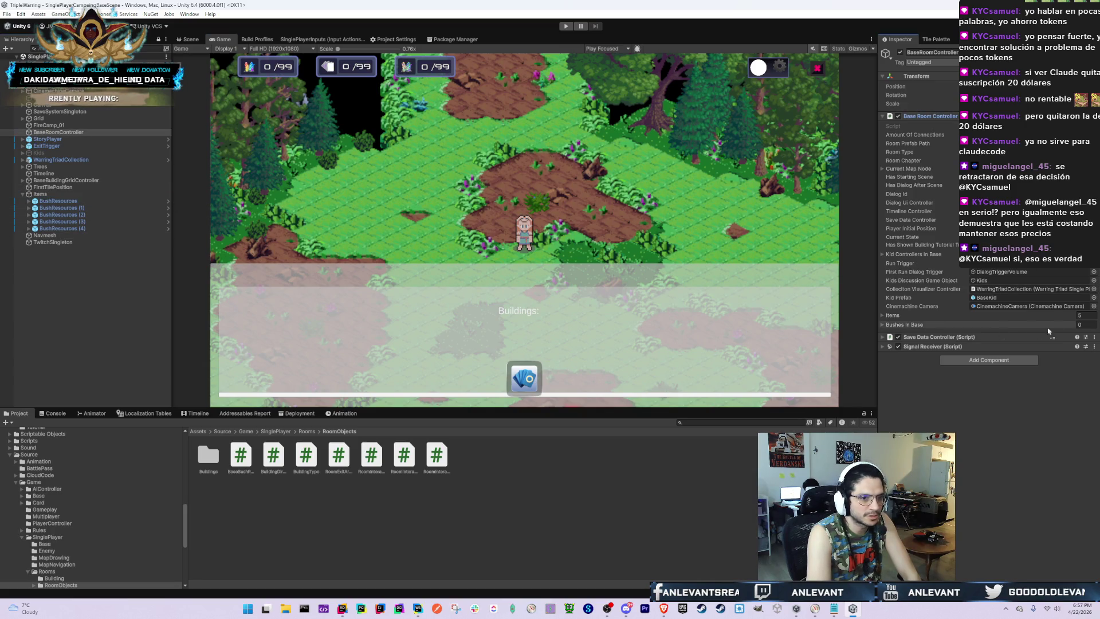
# - Drag the BushResources objects from the Hierarchy into the Bushes In Base list, then select the first one
pyautogui.moveTo(86, 214)
pyautogui.mouseDown()
pyautogui.moveTo(920, 328)
pyautogui.moveTo(1000, 330)
pyautogui.mouseUp()
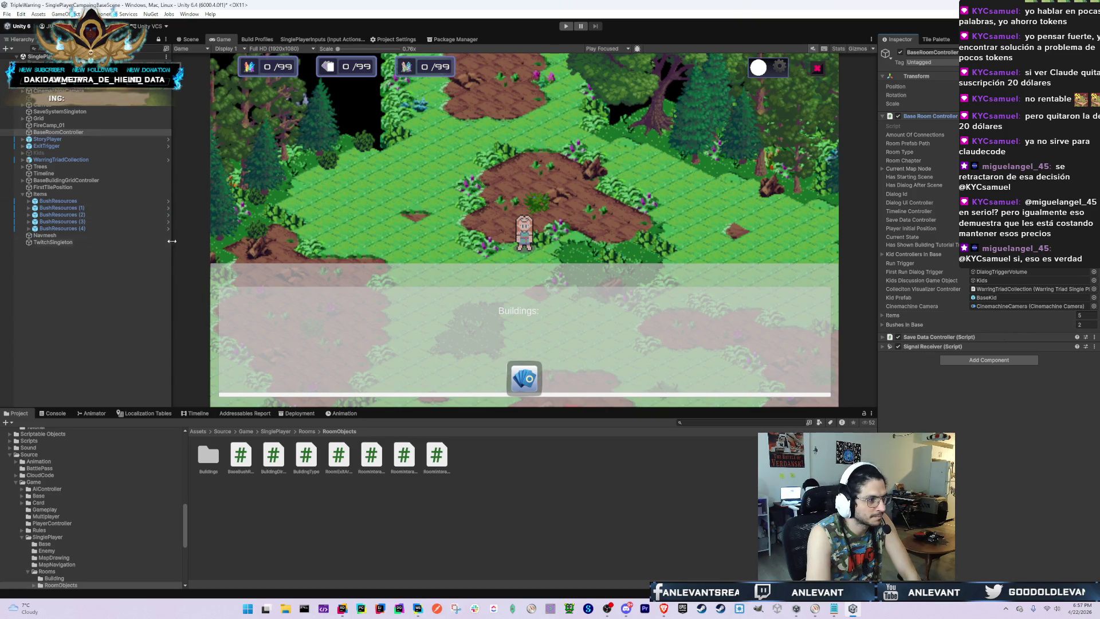
pyautogui.moveTo(97, 216); pyautogui.dragTo(916, 324)
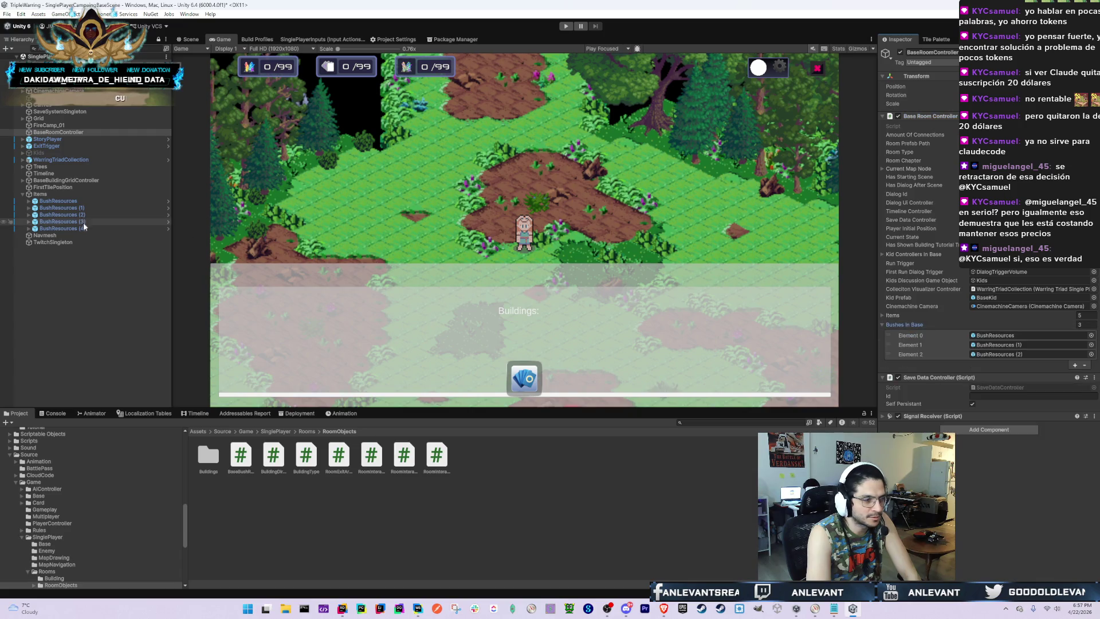
pyautogui.moveTo(81, 226)
pyautogui.mouseDown()
pyautogui.moveTo(997, 319)
pyautogui.moveTo(988, 321)
pyautogui.mouseUp()
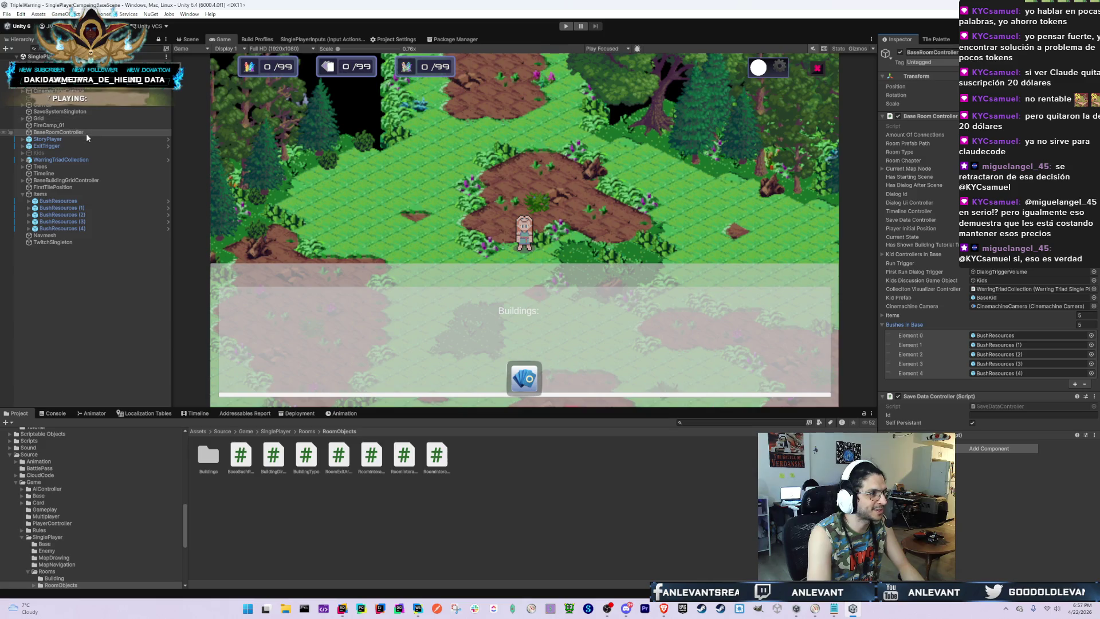
pyautogui.click(89, 221)
pyautogui.press('Left')
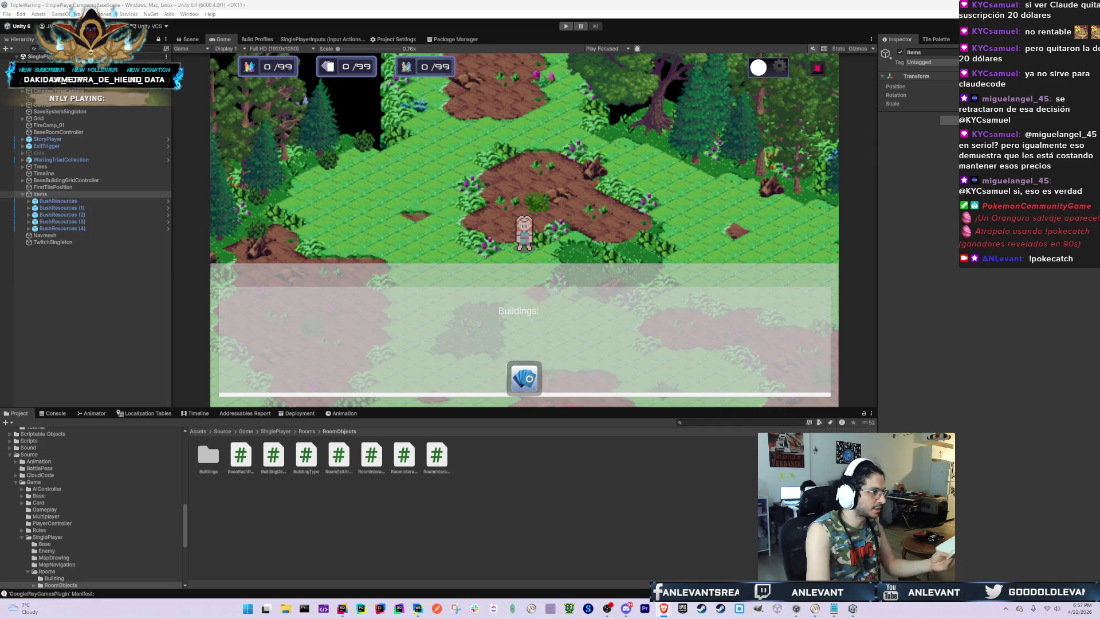
pyautogui.click(150, 202)
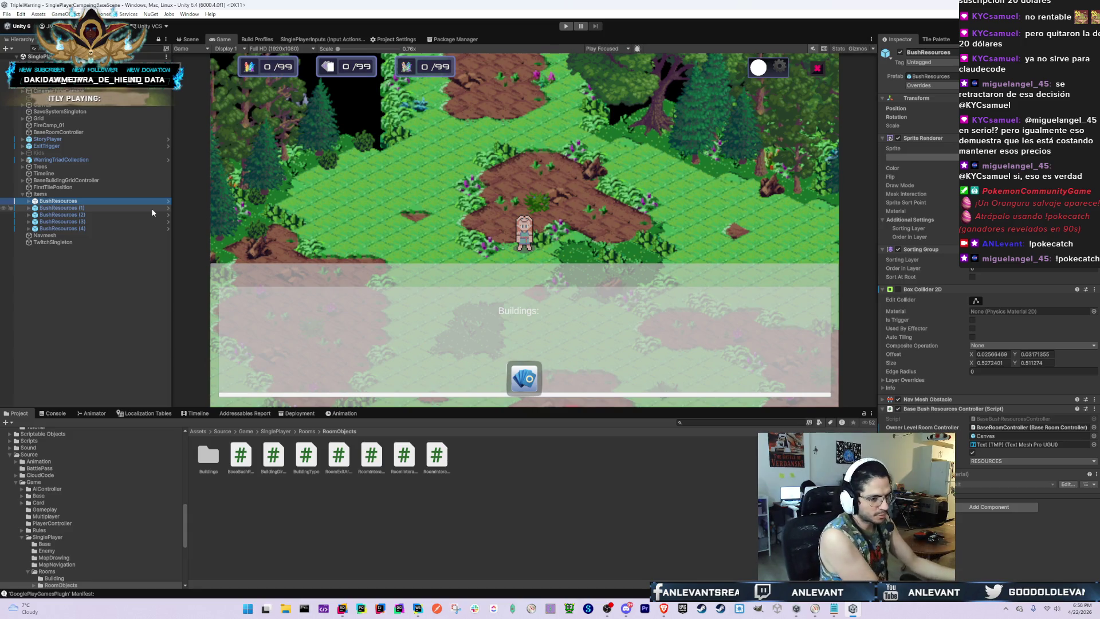
pyautogui.hotkey('alt', 'Tab')
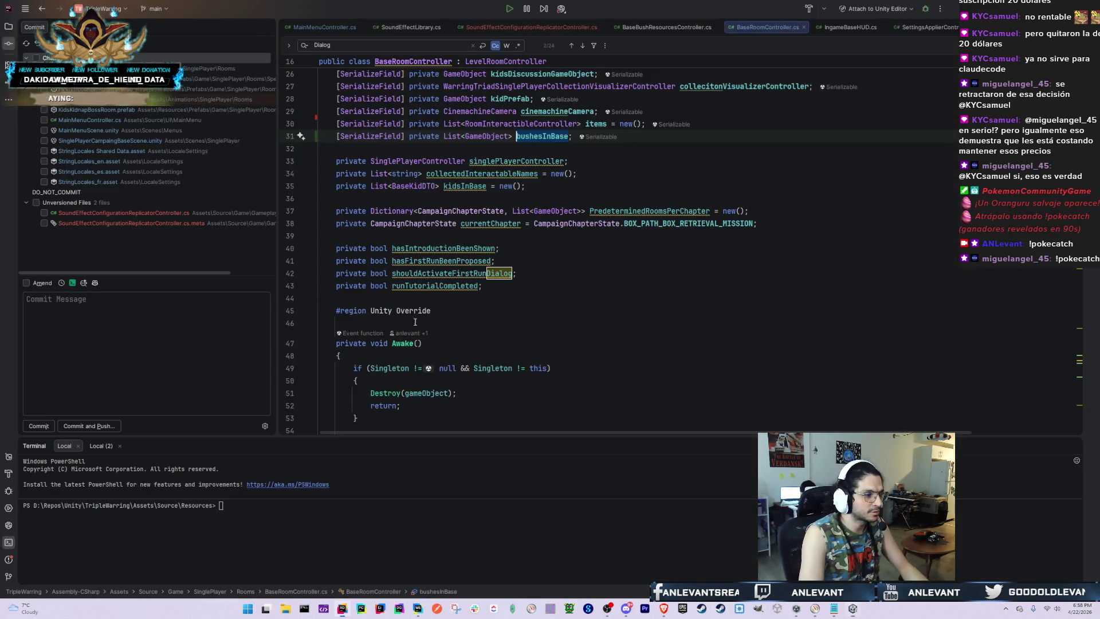
# - Approve the pending dev server command in the web project's Rider terminal, then return to Unity
pyautogui.hotkey('alt', 'Tab')
pyautogui.press('Tab')
pyautogui.hotkey('alt', 'Tab')
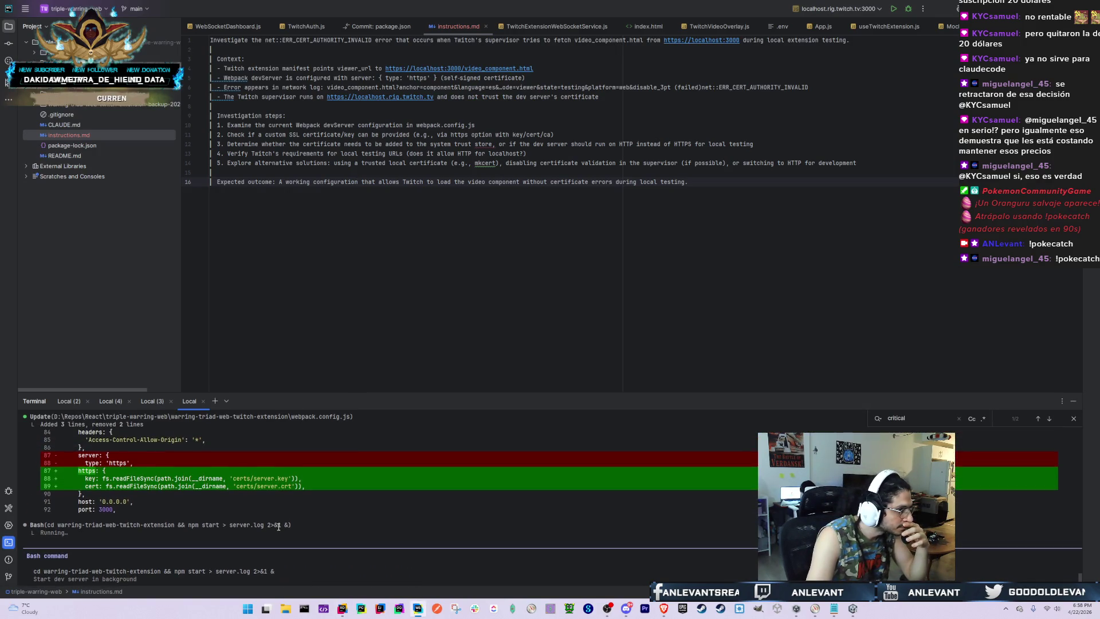
pyautogui.scroll(2, 288, 525)
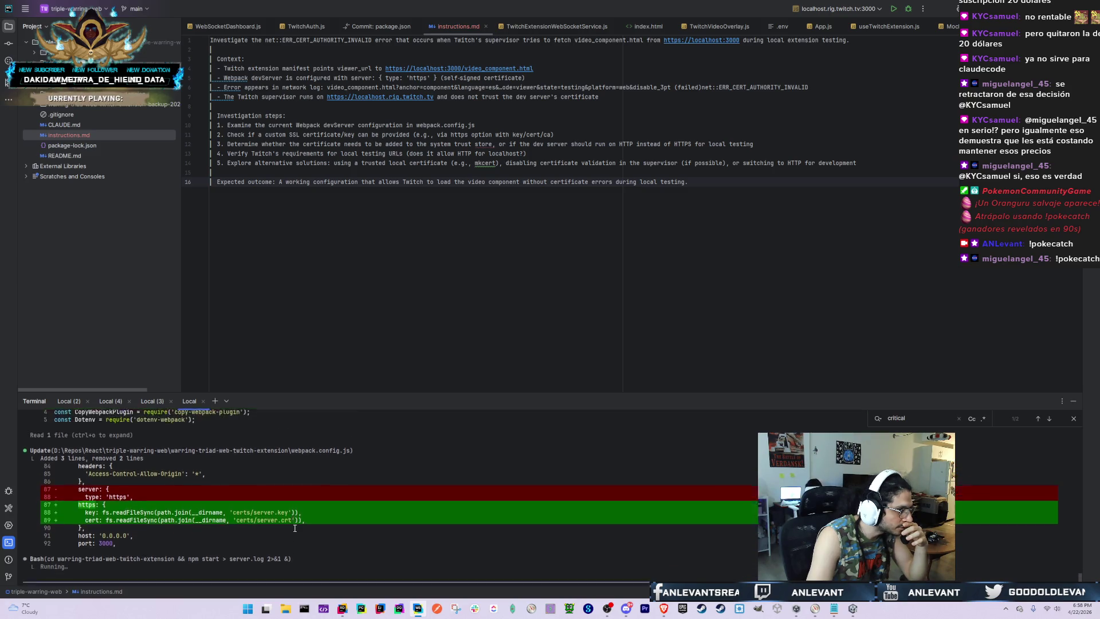
pyautogui.scroll(-8, 298, 529)
pyautogui.press('Return')
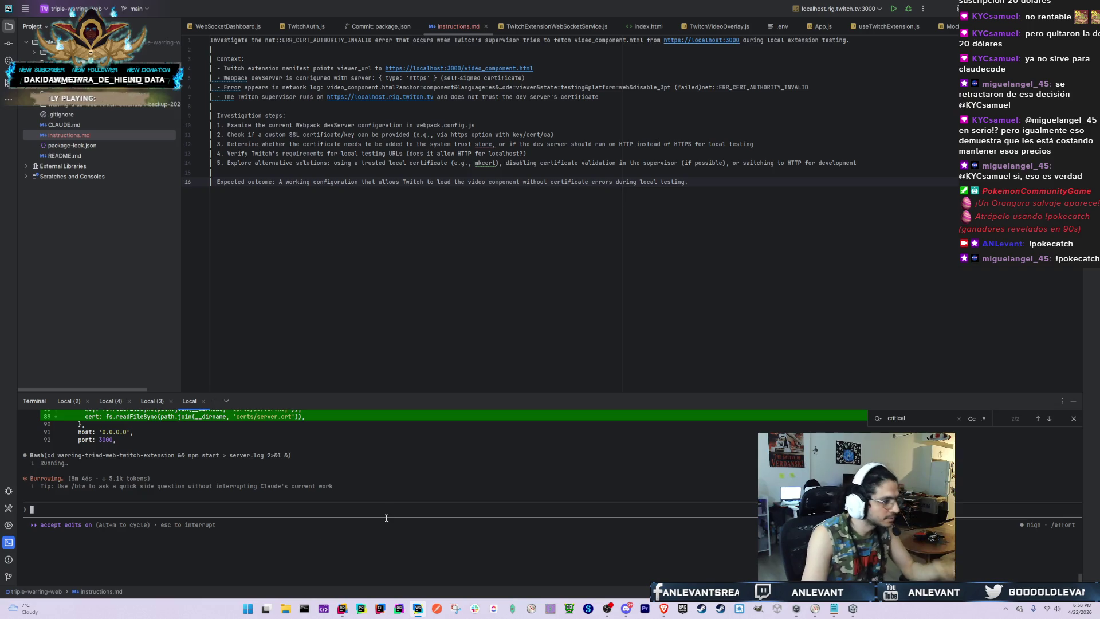
pyautogui.hotkey('alt', 'Tab')
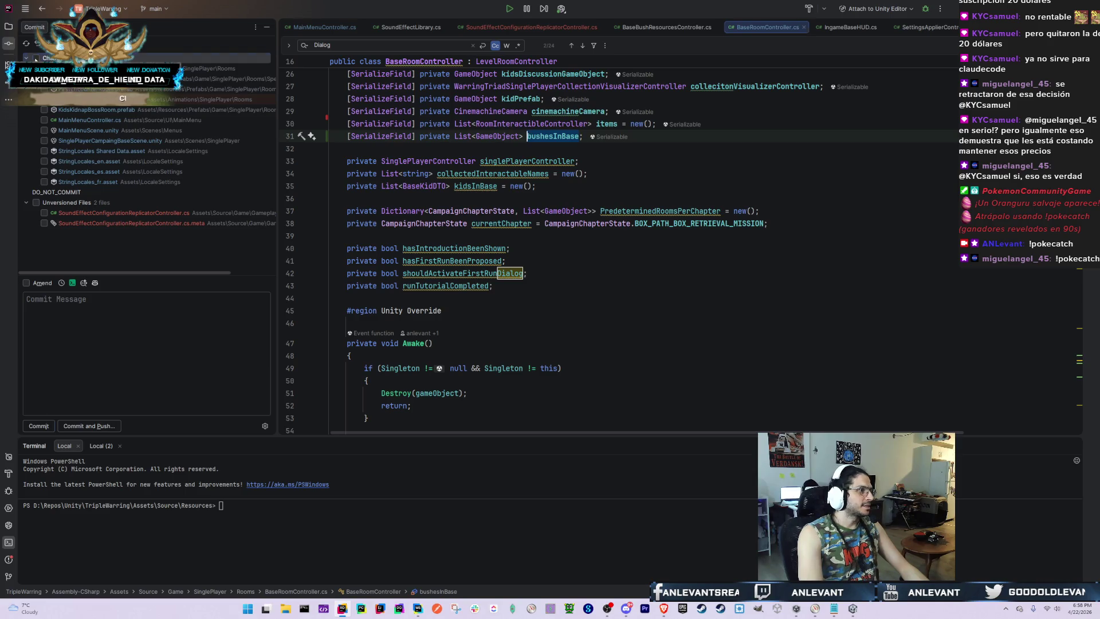
pyautogui.hotkey('alt', 'Tab')
pyautogui.click(547, 276)
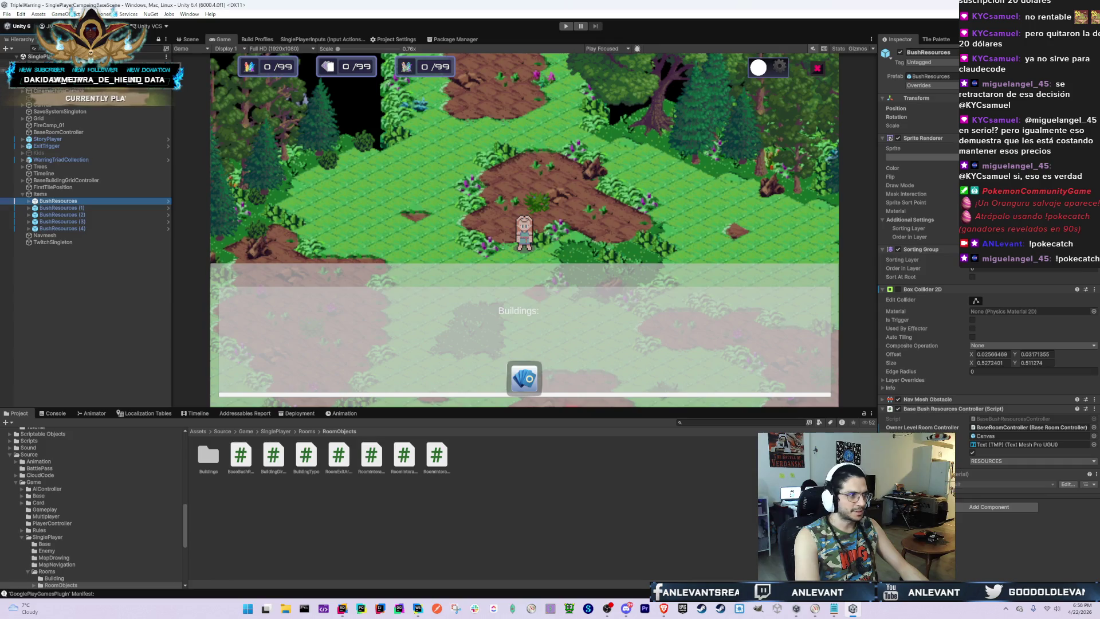
# - Find the scene in the project, open Scenes > Menus > LoginScene, and start Play mode
pyautogui.rightClick(96, 56)
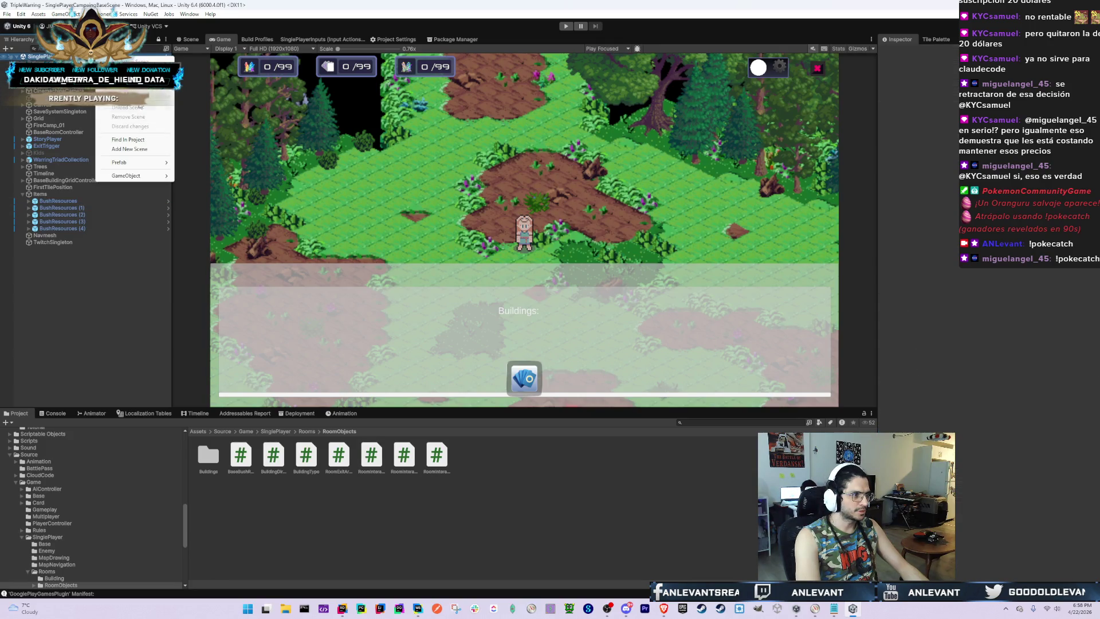
pyautogui.click(129, 139)
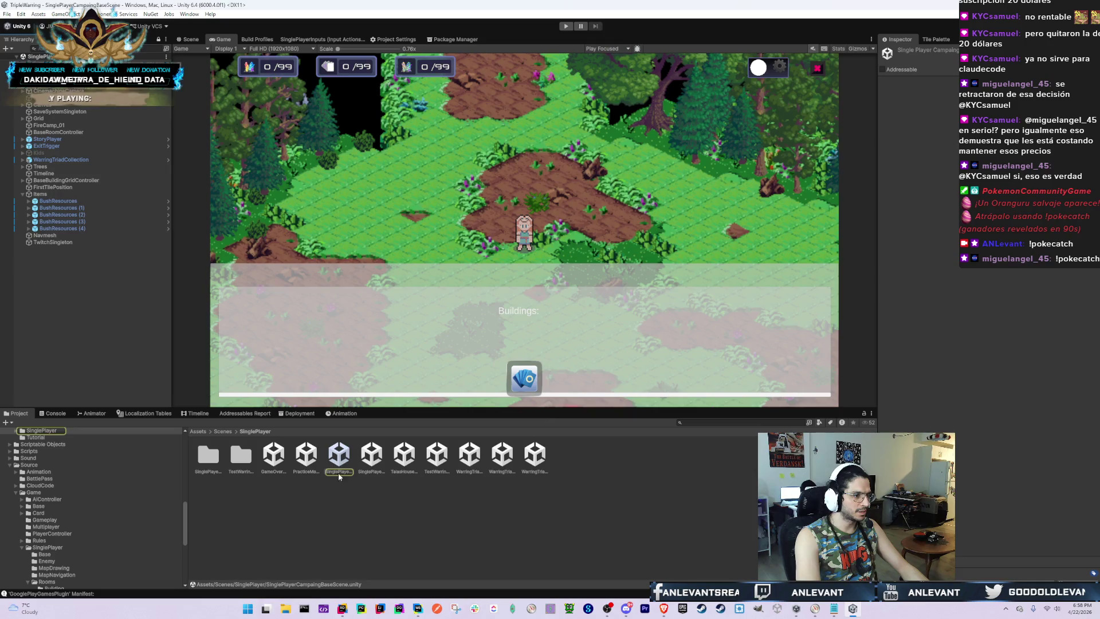
pyautogui.click(223, 431)
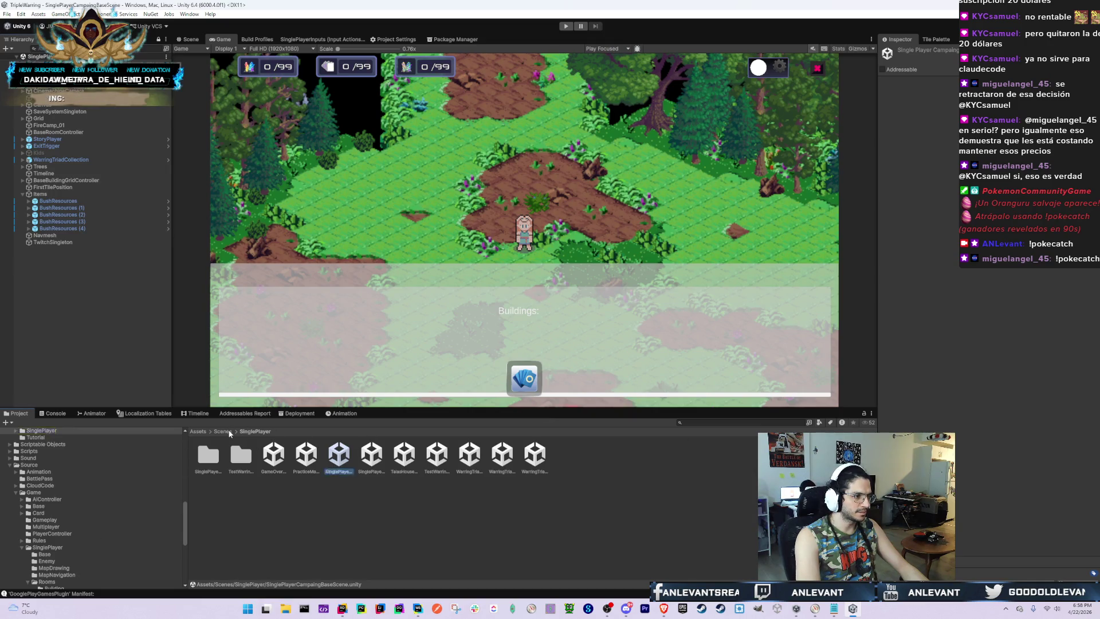
pyautogui.doubleClick(208, 455)
pyautogui.doubleClick(274, 453)
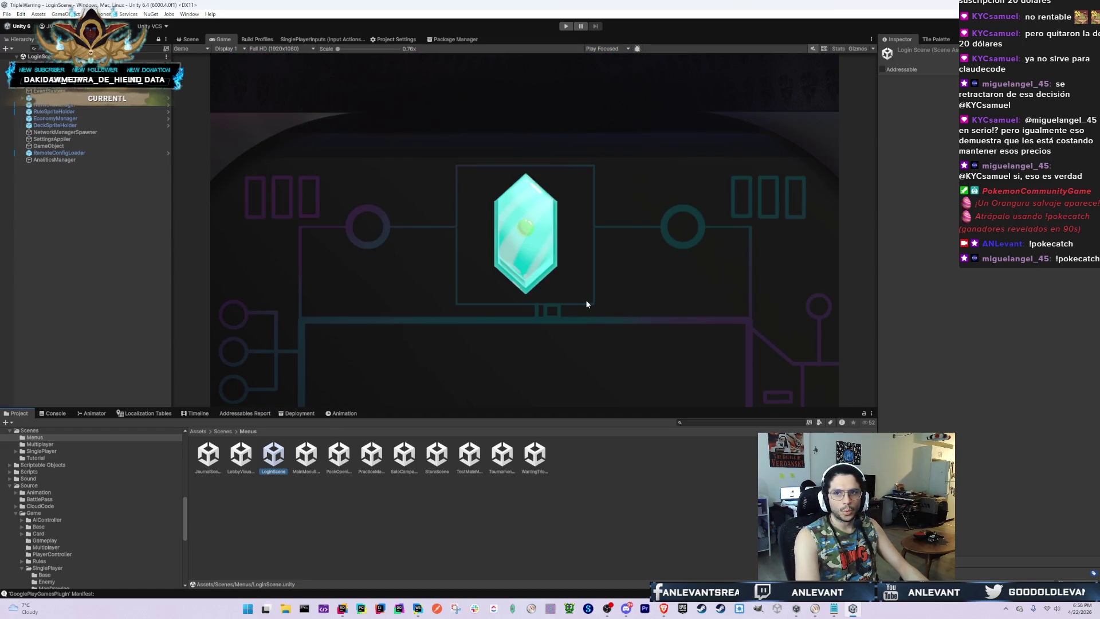
pyautogui.click(567, 27)
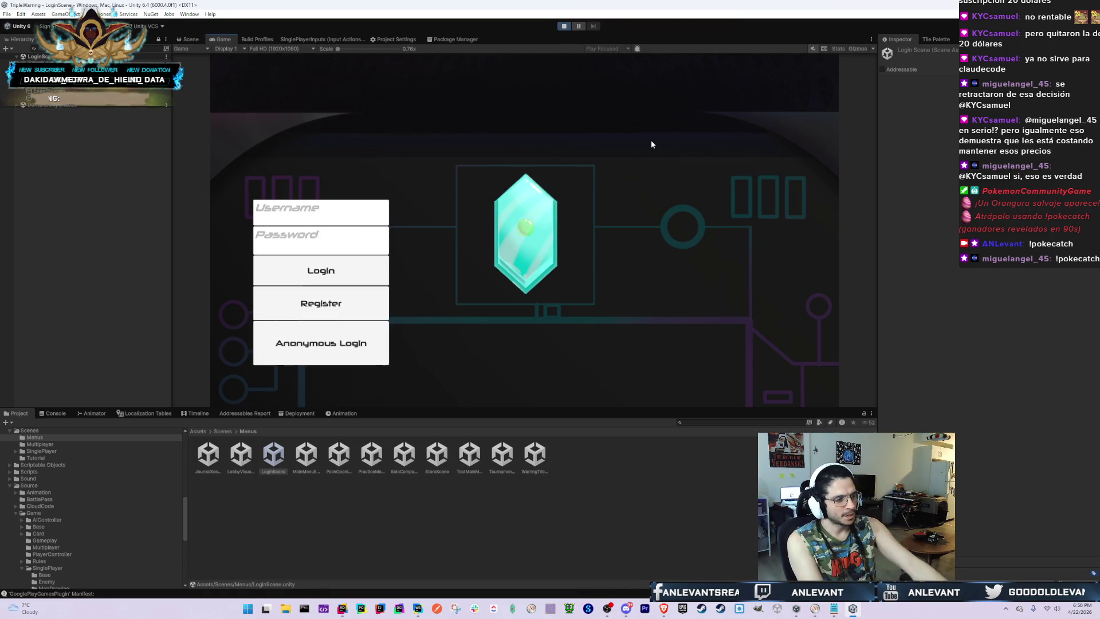
# - Enlarge the Console to read the log, restore the layout, and clear the log
pyautogui.doubleClick(58, 415)
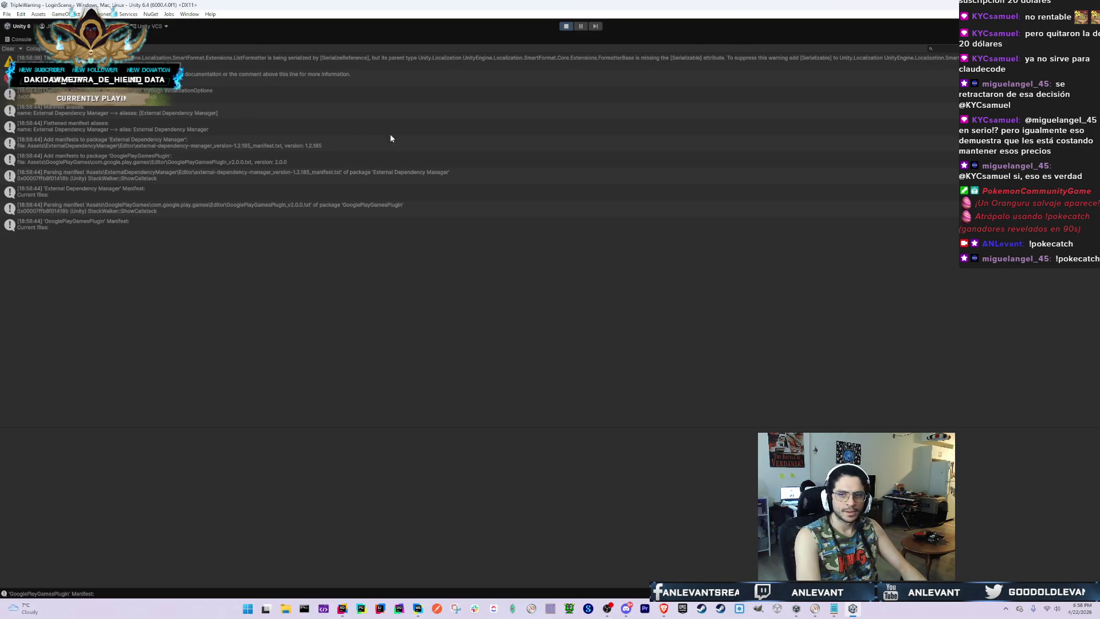
pyautogui.doubleClick(360, 39)
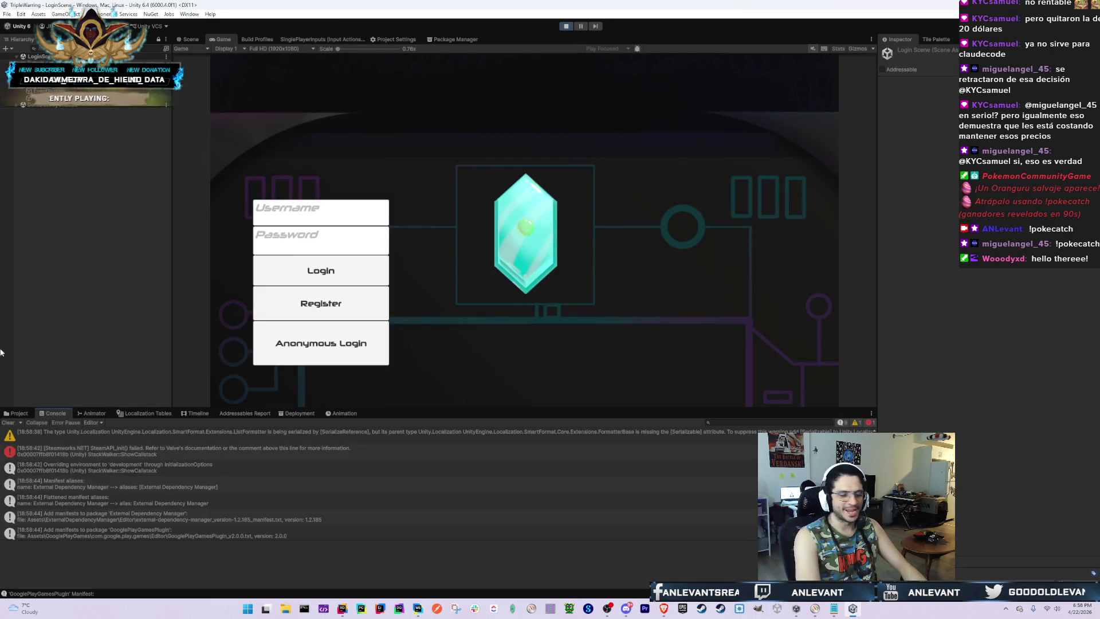
pyautogui.click(8, 423)
# - Log into the running game with the username and password, then stop Play mode
pyautogui.click(360, 203)
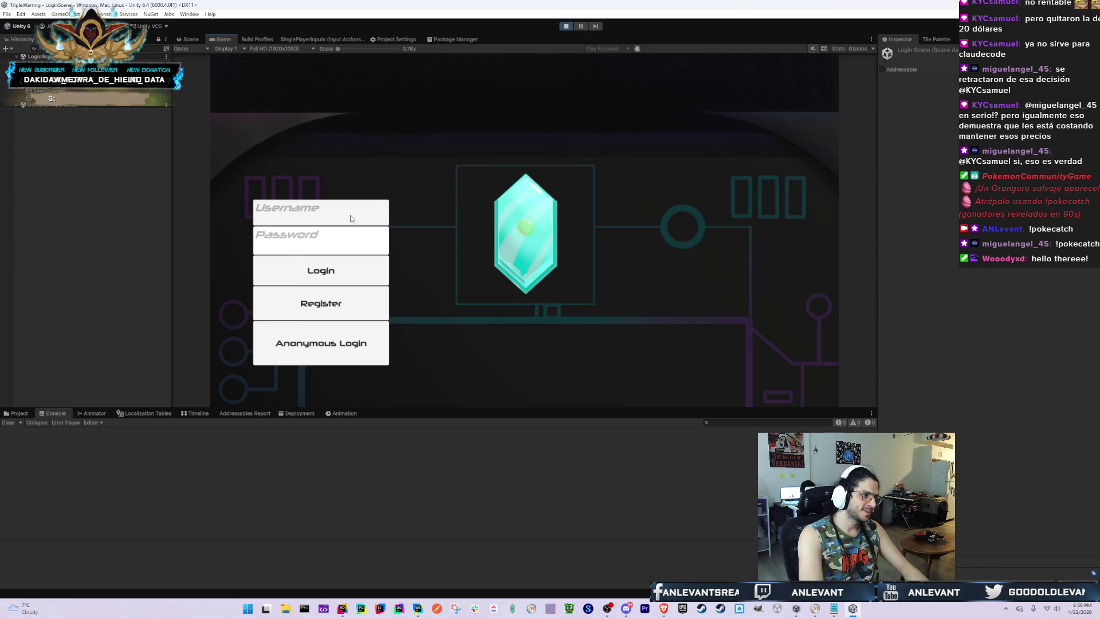
pyautogui.write('admin')
pyautogui.click(305, 243)
pyautogui.write('**********')
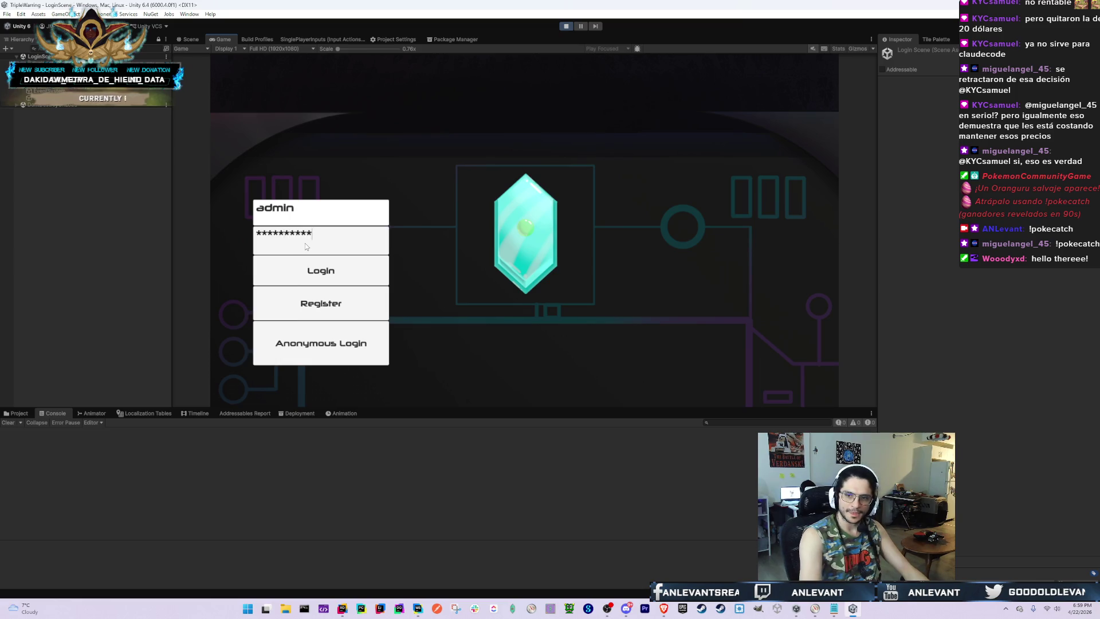
pyautogui.write('*')
pyautogui.click(341, 270)
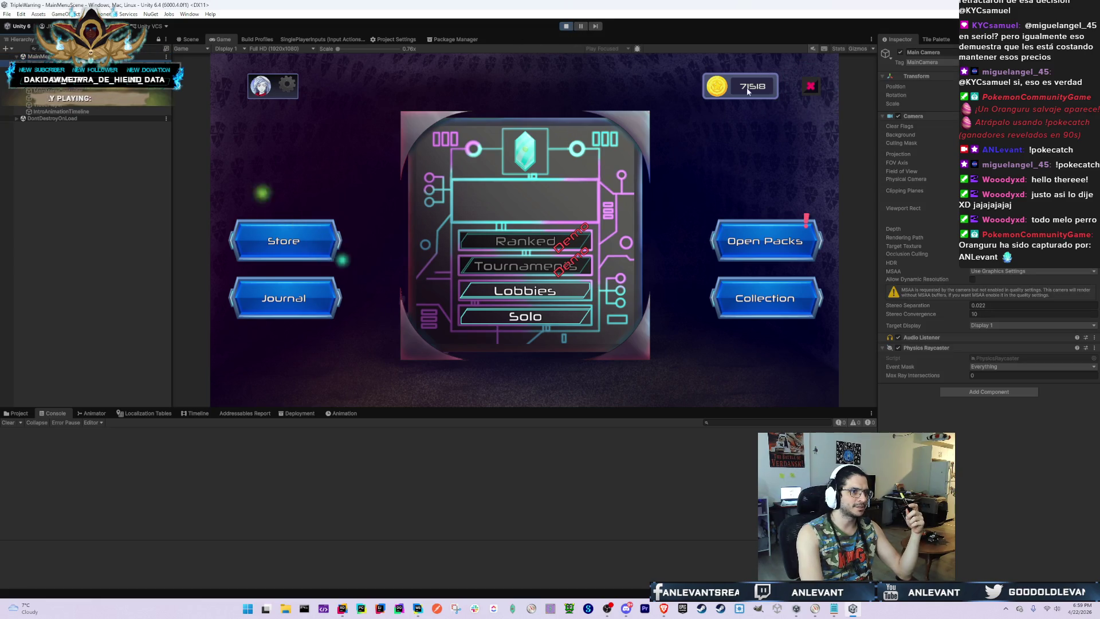
pyautogui.click(567, 26)
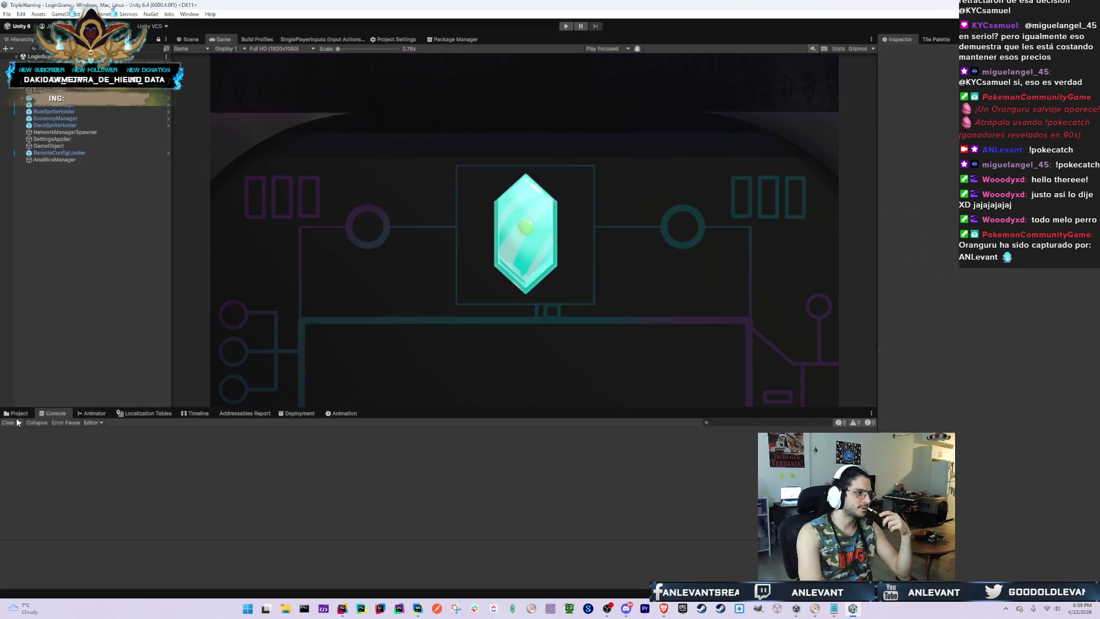
# - Search the Project assets for 'main' and open MainMenuScene
pyautogui.click(17, 413)
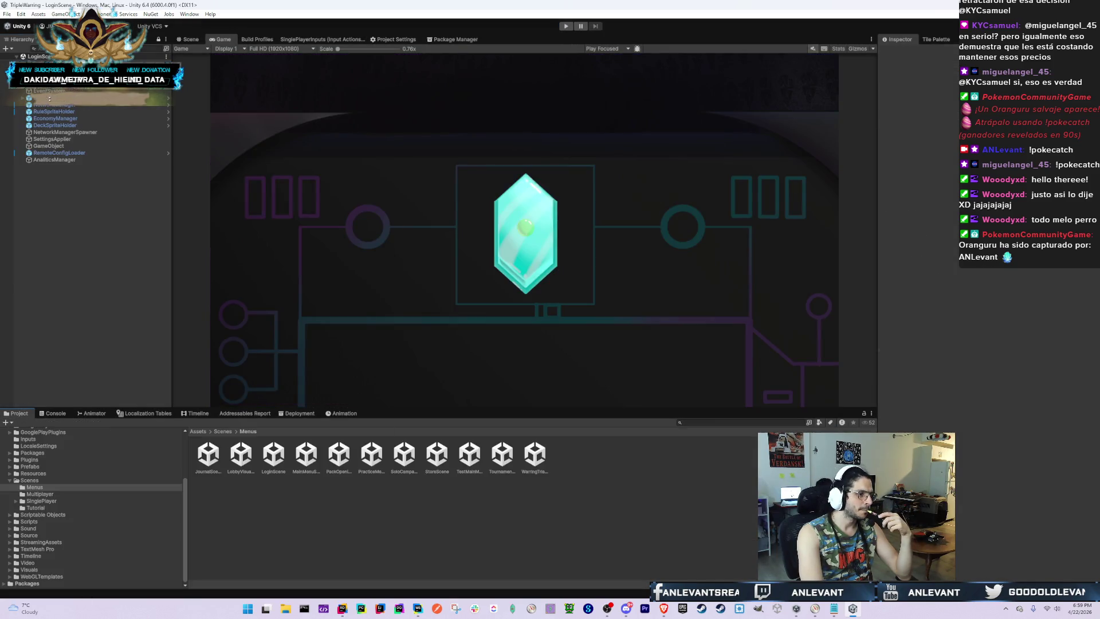
pyautogui.click(699, 423)
pyautogui.write('ain')
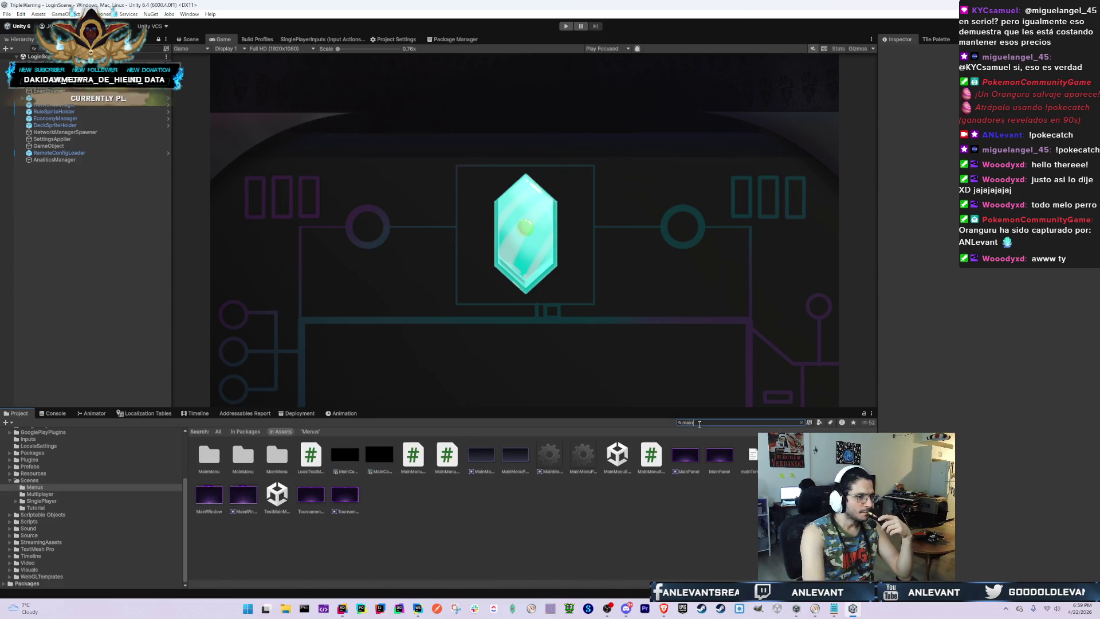
pyautogui.click(614, 466)
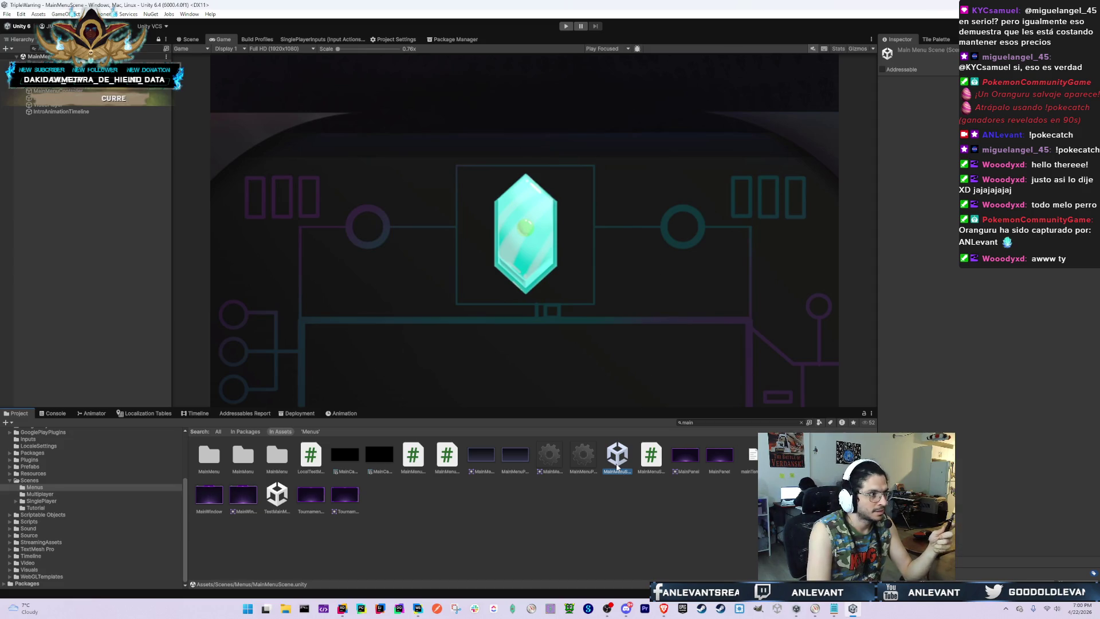
# - Select MainMenuUI in the Hierarchy and expand it to reveal its children
pyautogui.click(43, 63)
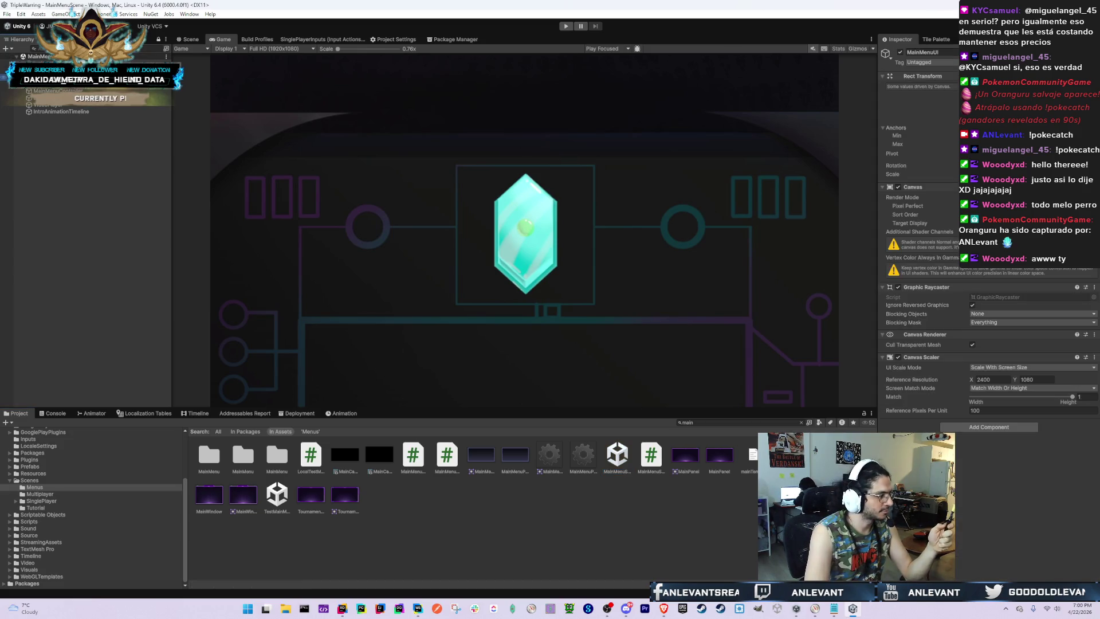
pyautogui.press('Right')
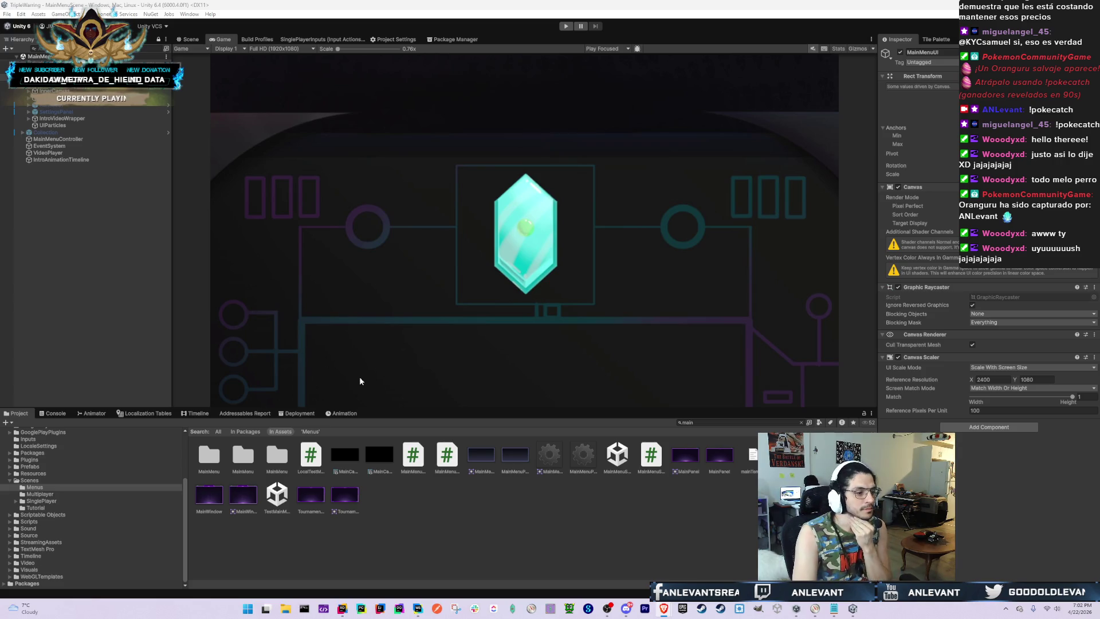
# - Set the Close button's On Click function to MainMenuController.OpenCloseGamePopup
pyautogui.click(54, 90)
pyautogui.click(28, 91)
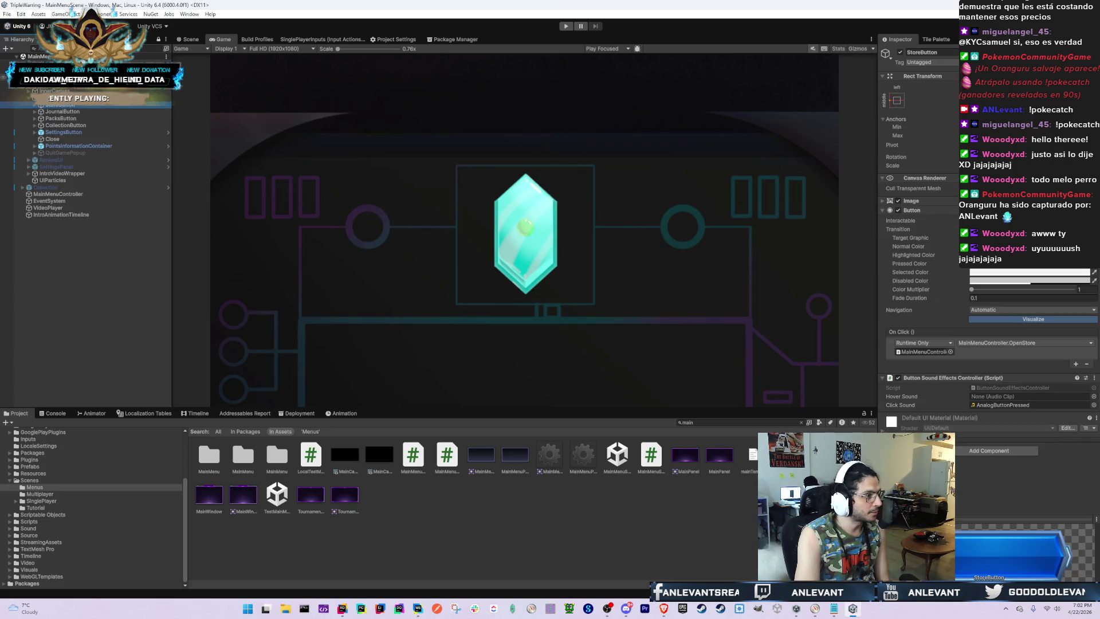
pyautogui.click(52, 139)
pyautogui.click(1026, 343)
pyautogui.moveTo(997, 385)
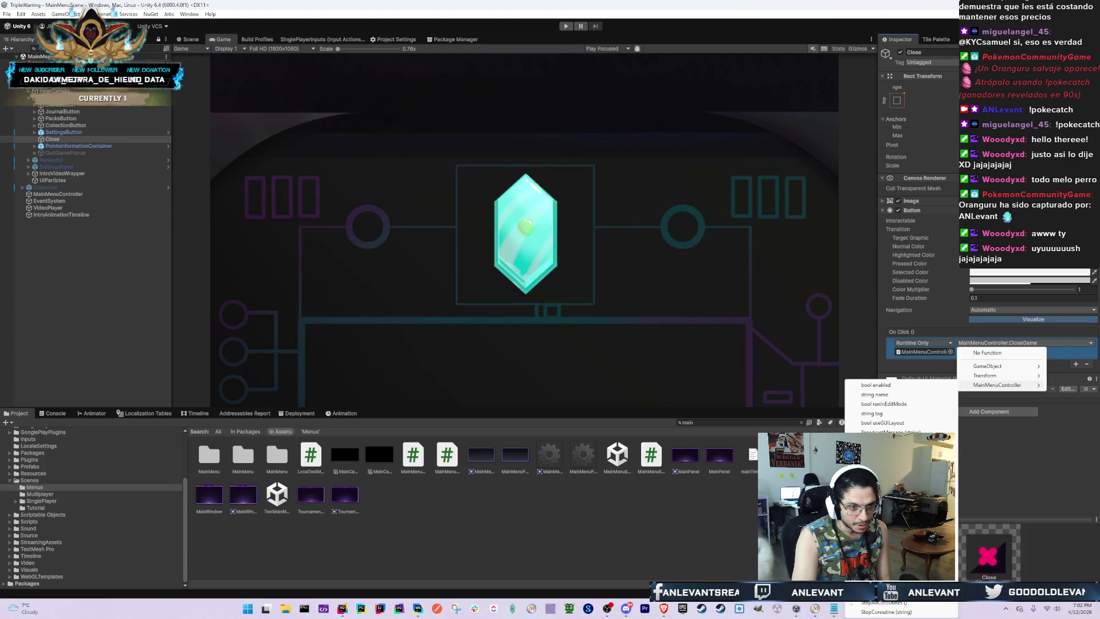
pyautogui.click(882, 545)
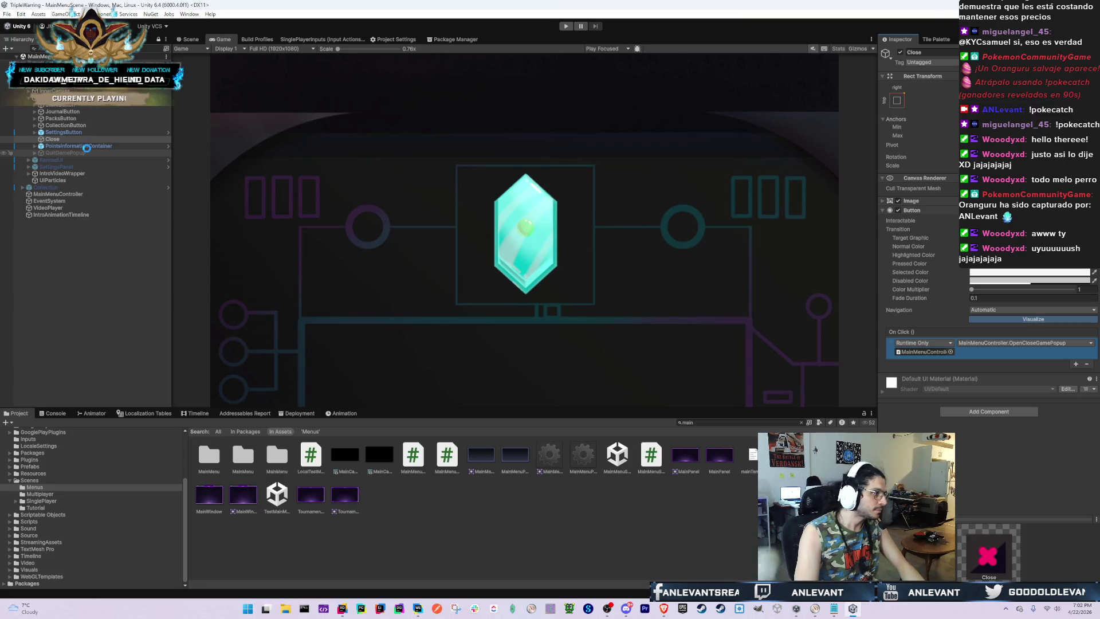
# - Set the On Click of QuitGamePopup's Confirm button to MainMenuController.CloseGame
pyautogui.click(75, 152)
pyautogui.press('Right')
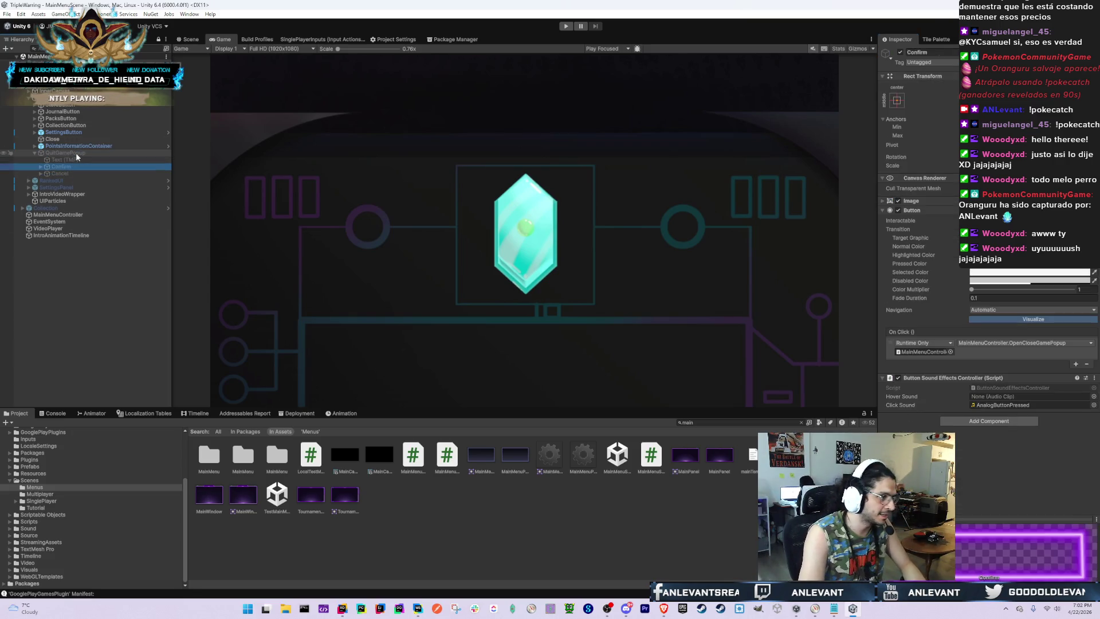
pyautogui.press('Down')
pyautogui.press('Right')
pyautogui.press('Down')
pyautogui.press('Left')
pyautogui.press('Left')
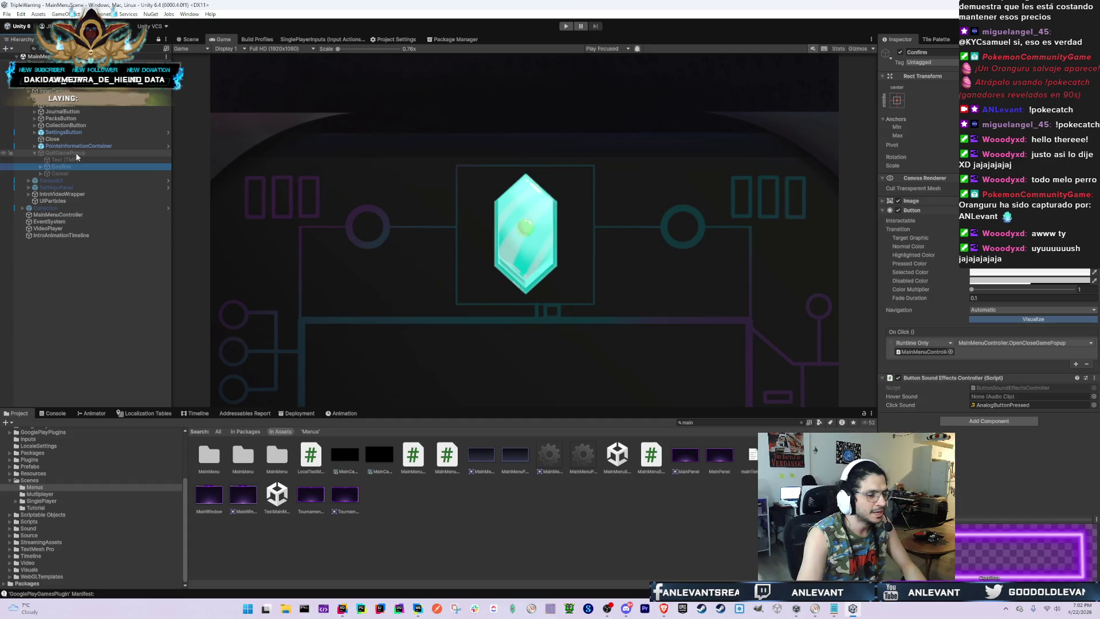
pyautogui.click(1036, 350)
pyautogui.click(1037, 344)
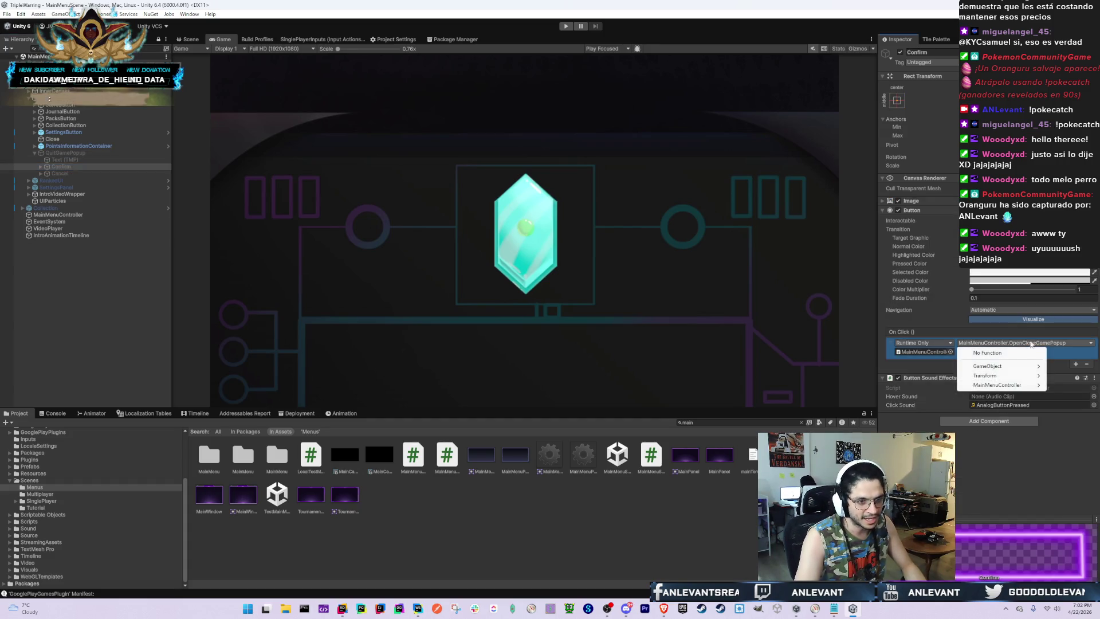
pyautogui.moveTo(1008, 385)
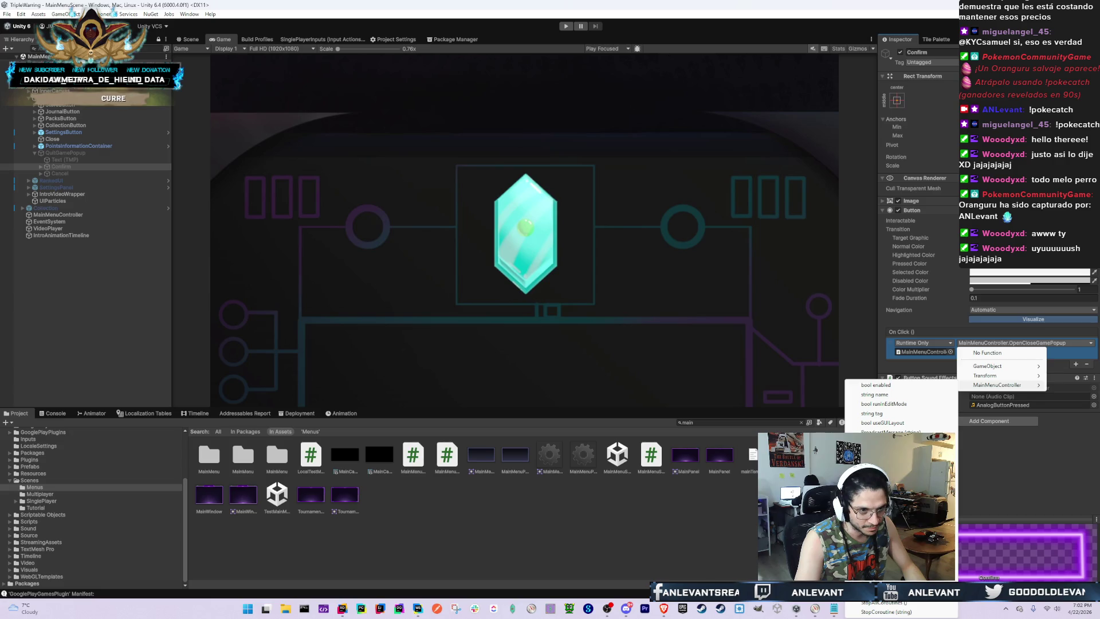
pyautogui.click(876, 451)
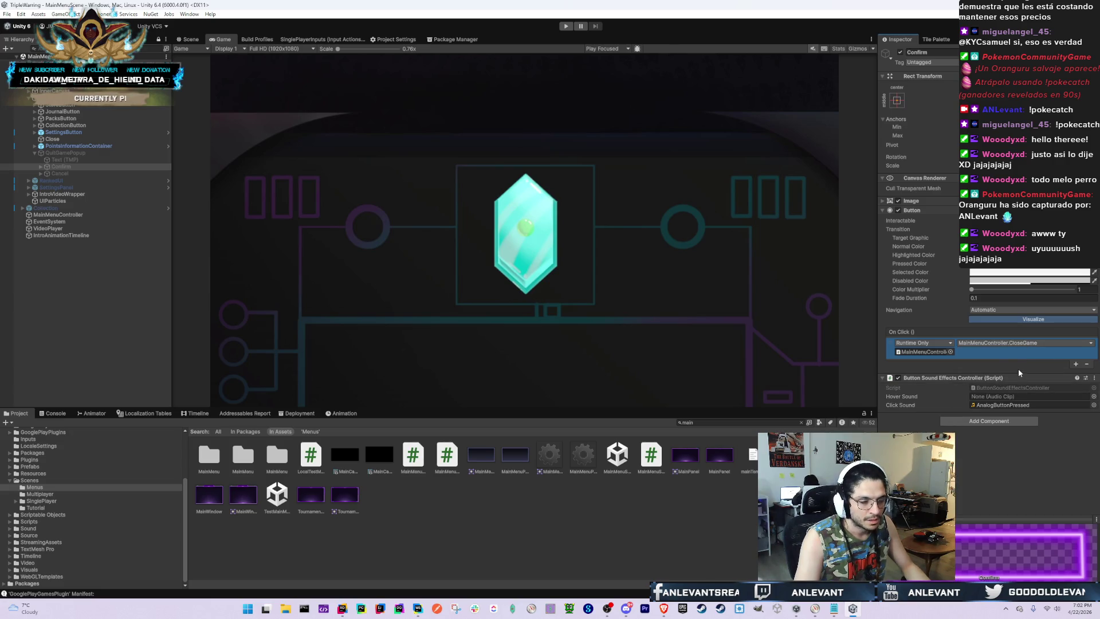
pyautogui.hotkey('alt', 'Tab')
pyautogui.click(507, 200)
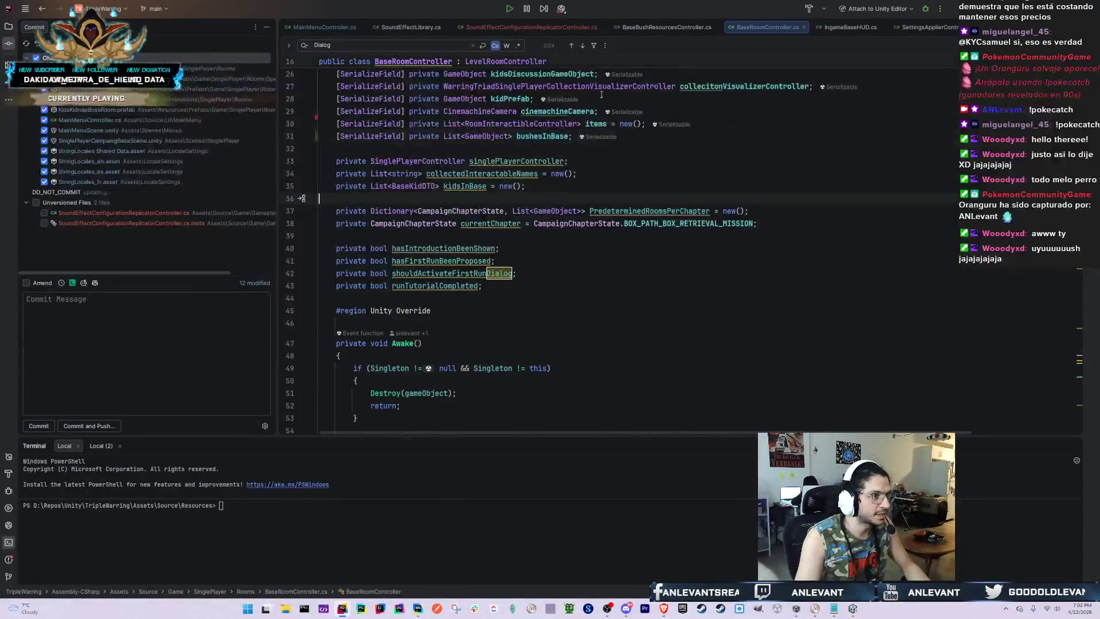
# - In MainMenuController.cs, copy the popup SetActive(false) line into CloseGame above Application.Quit()
pyautogui.click(324, 27)
pyautogui.click(666, 338)
pyautogui.press('Escape')
pyautogui.click(600, 230)
pyautogui.hotkey('ctrl', 'shift', 'Left')
pyautogui.hotkey('ctrl', 'shift', 'Left')
pyautogui.hotkey('ctrl', 'shift', 'Left')
pyautogui.hotkey('ctrl', 'shift', 'Left')
pyautogui.hotkey('ctrl', 'shift', 'Left')
pyautogui.hotkey('ctrl', 'shift', 'Left')
pyautogui.hotkey('ctrl', 'c')
pyautogui.press('Down')
pyautogui.press('Down')
pyautogui.press('Down')
pyautogui.press('Up')
pyautogui.press('End')
pyautogui.press('Return')
pyautogui.hotkey('ctrl', 'v')
pyautogui.hotkey('alt', 'Tab')
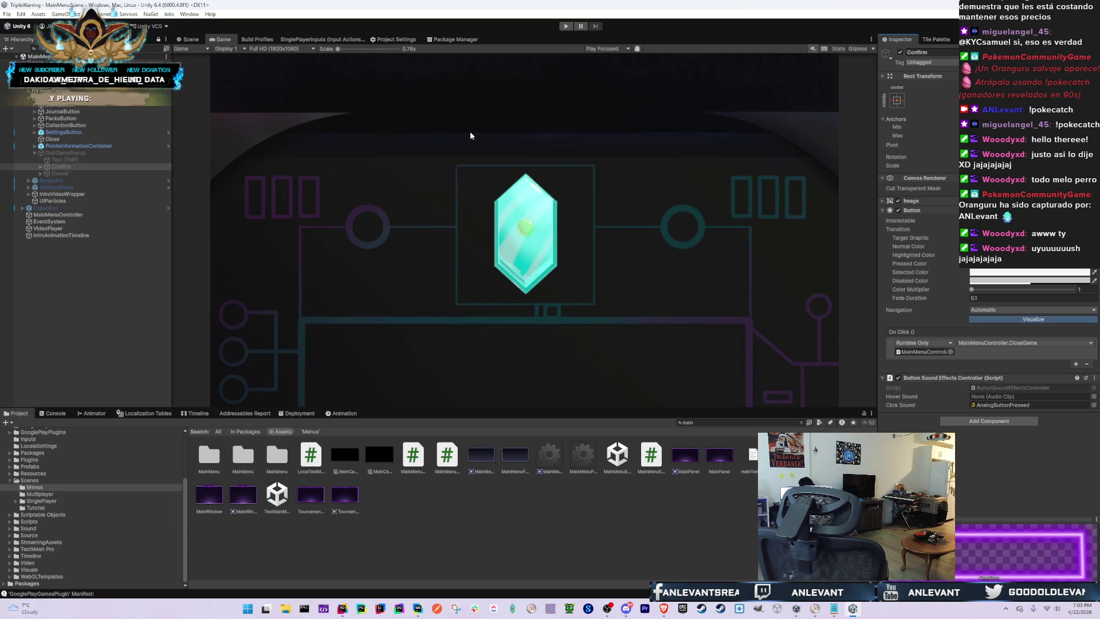
# - Open LoginScene from Scenes/Menus using Find in Project, then enter Play mode
pyautogui.press('XF86AudioLowerVolume')
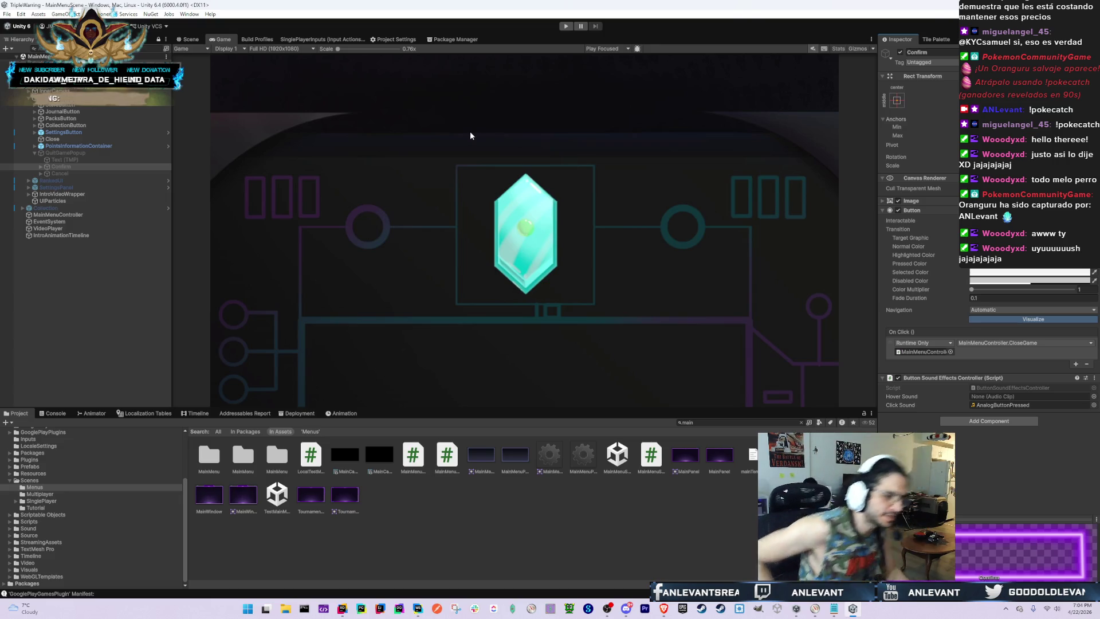
pyautogui.rightClick(95, 57)
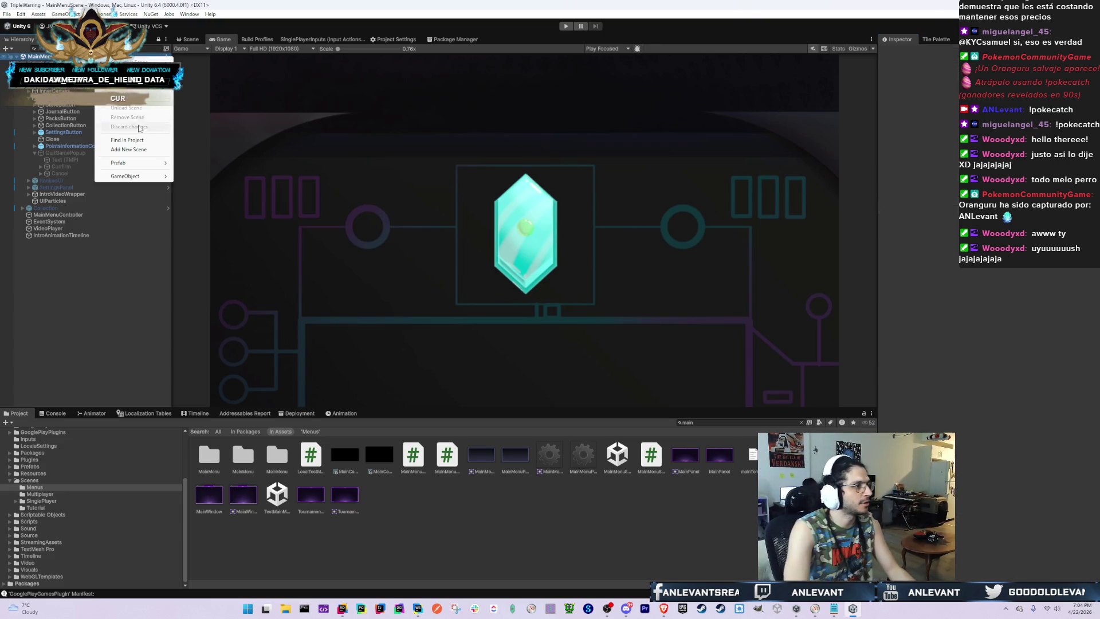
pyautogui.click(148, 140)
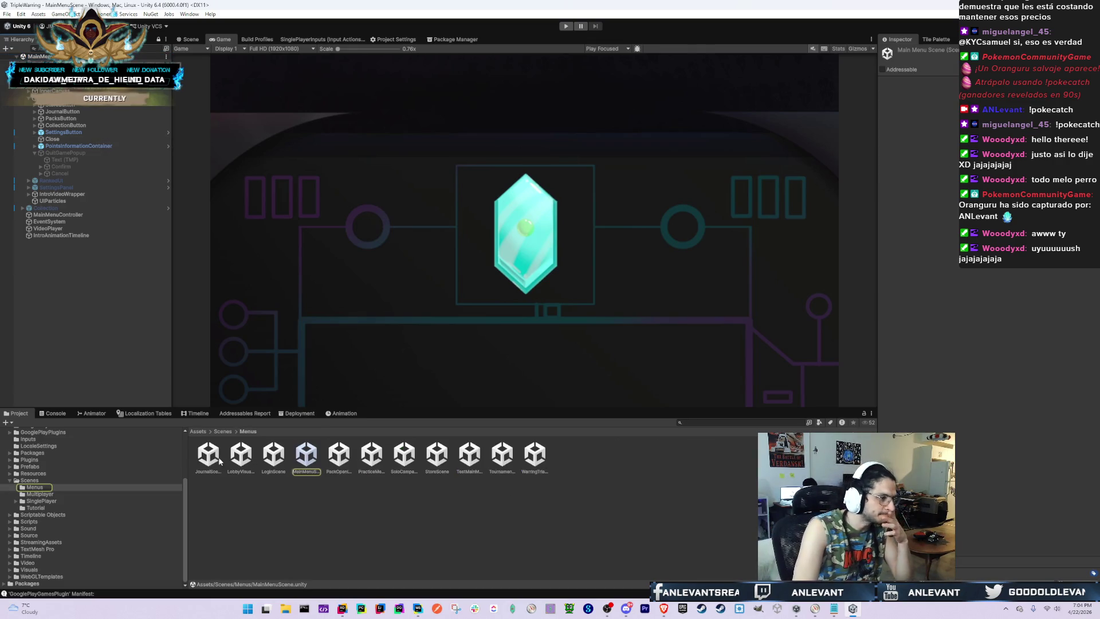
pyautogui.doubleClick(266, 457)
pyautogui.click(566, 27)
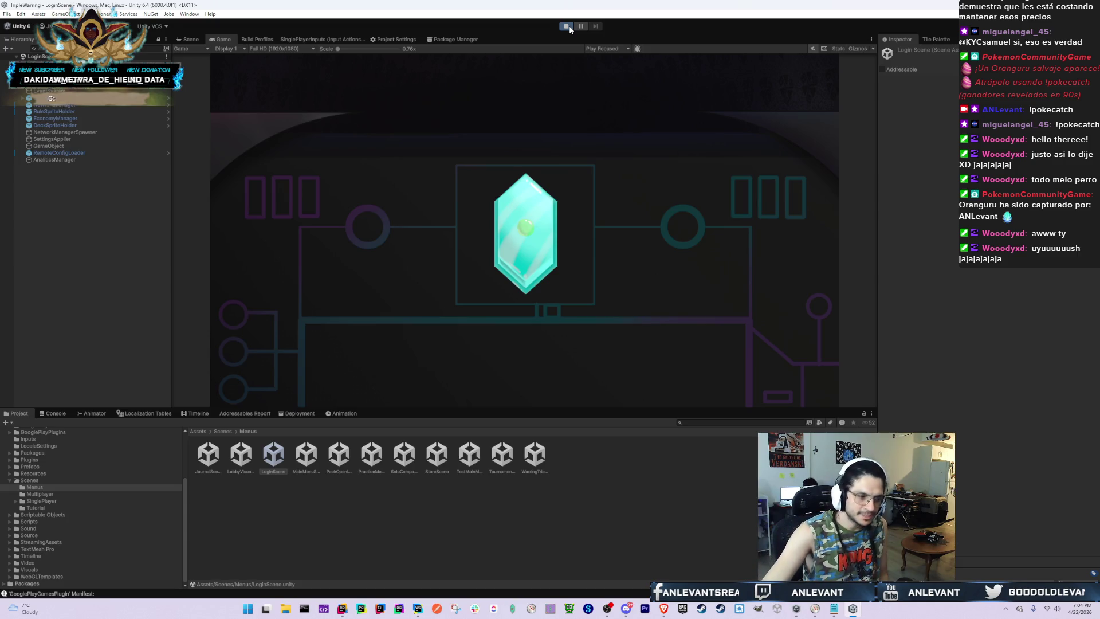
# - Log into the running game with a username and password, then clear the Console
pyautogui.click(335, 217)
pyautogui.write('admin')
pyautogui.click(378, 240)
pyautogui.write('*********')
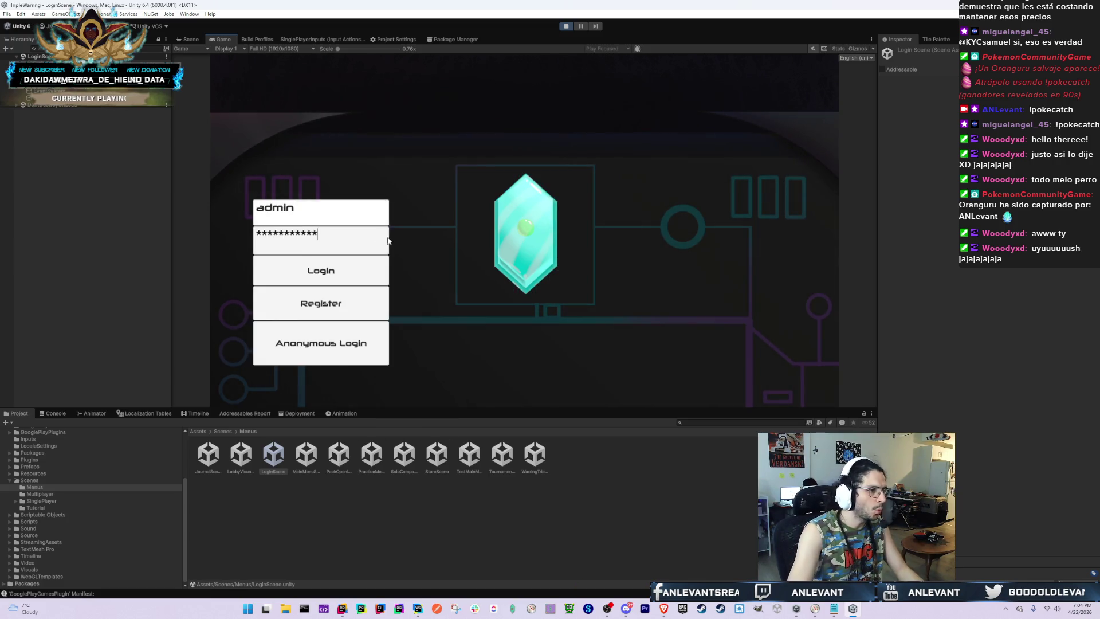
pyautogui.click(346, 268)
pyautogui.click(57, 414)
pyautogui.click(10, 421)
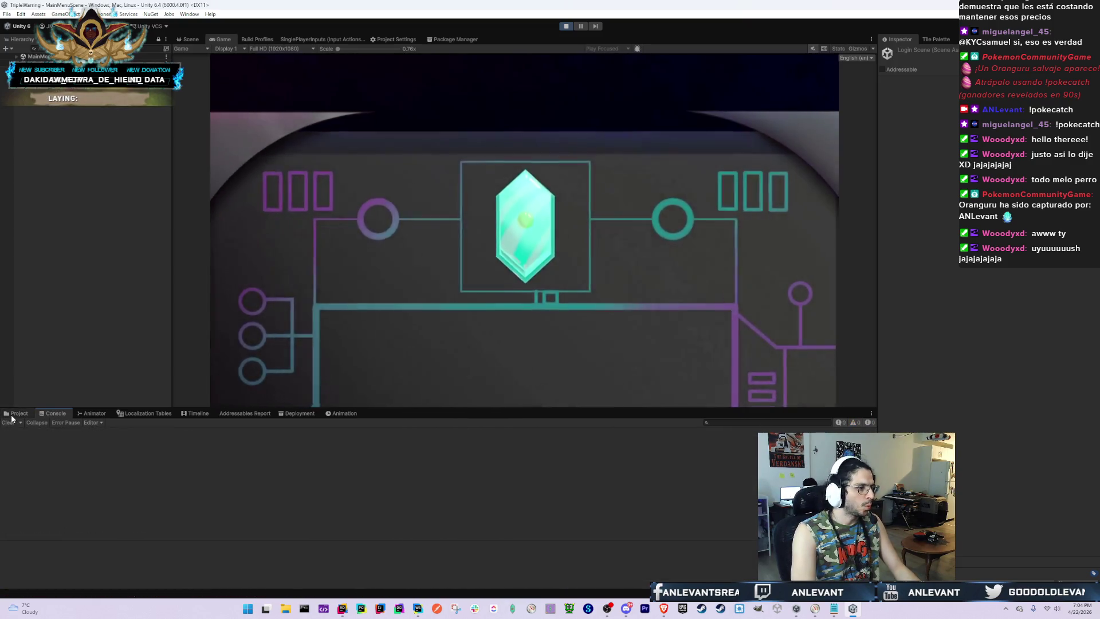
pyautogui.click(14, 413)
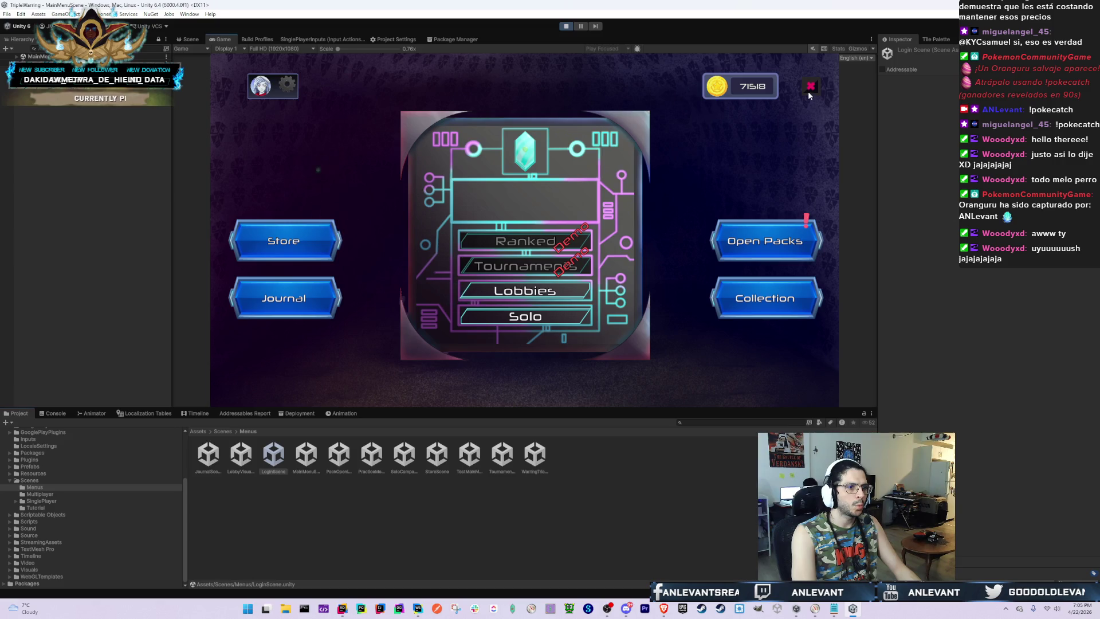
# - Test the quit confirmation prompt several times, answering both No and Yes
pyautogui.click(809, 90)
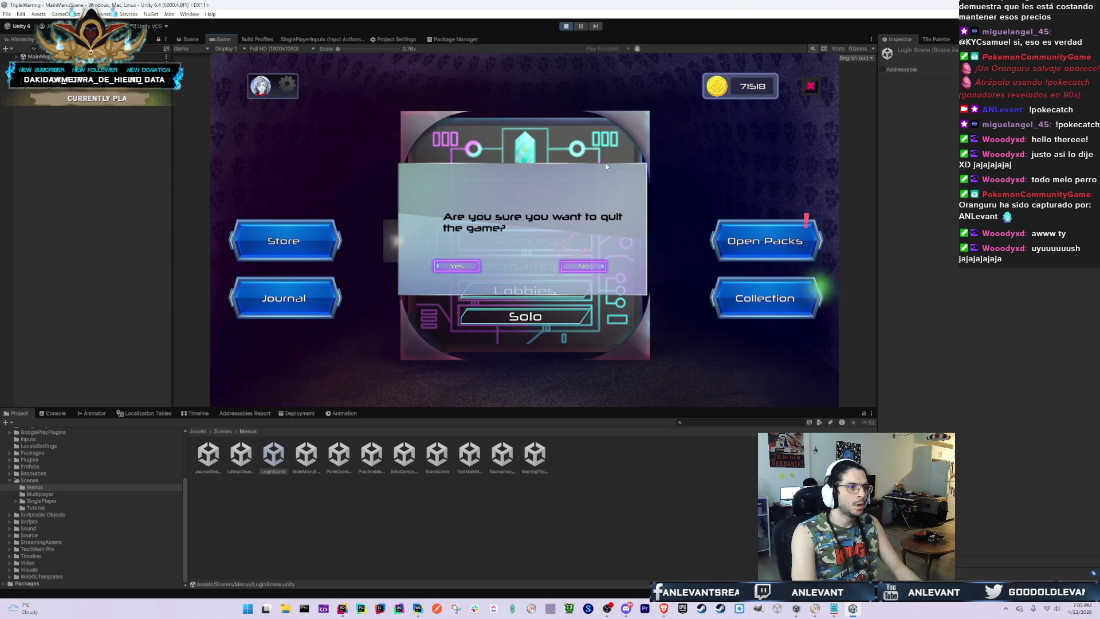
pyautogui.click(584, 267)
pyautogui.click(810, 86)
pyautogui.click(458, 267)
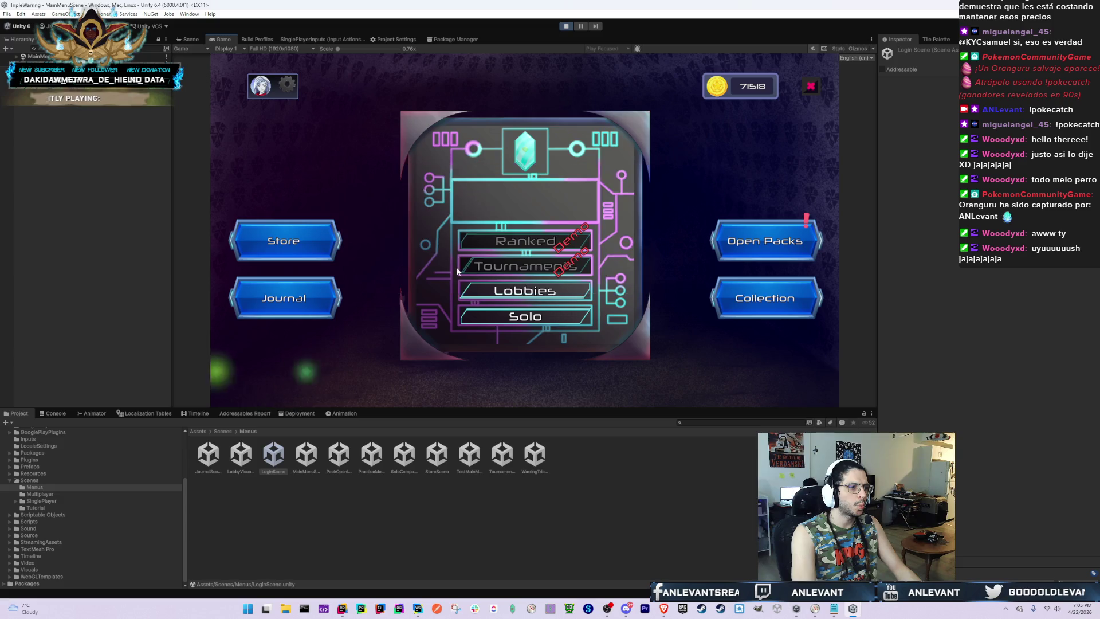
pyautogui.click(810, 85)
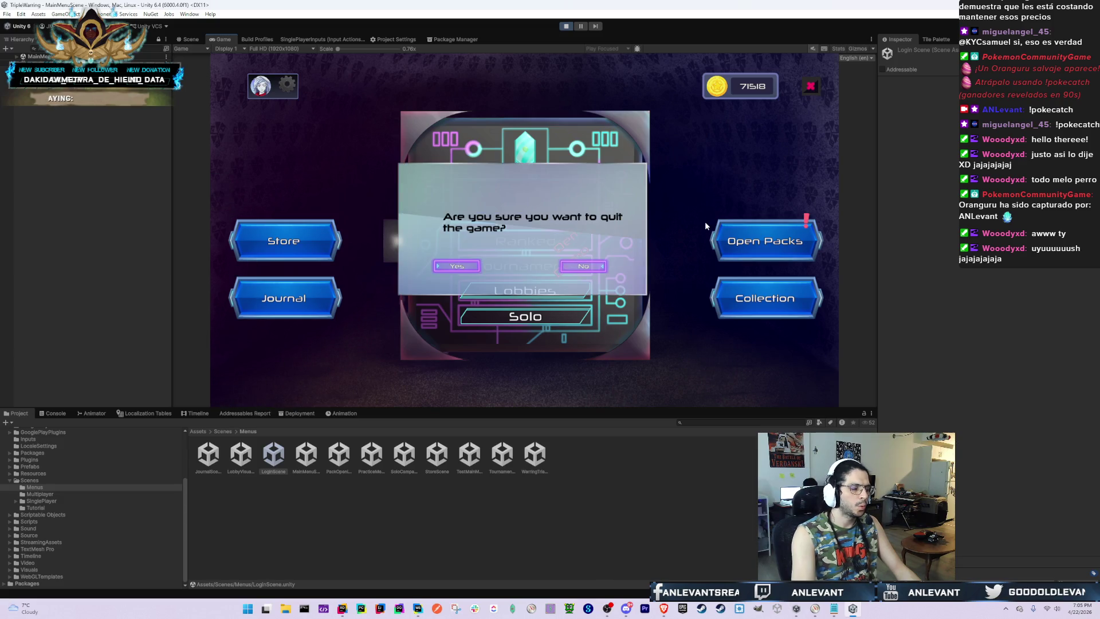
pyautogui.click(462, 266)
pyautogui.click(810, 86)
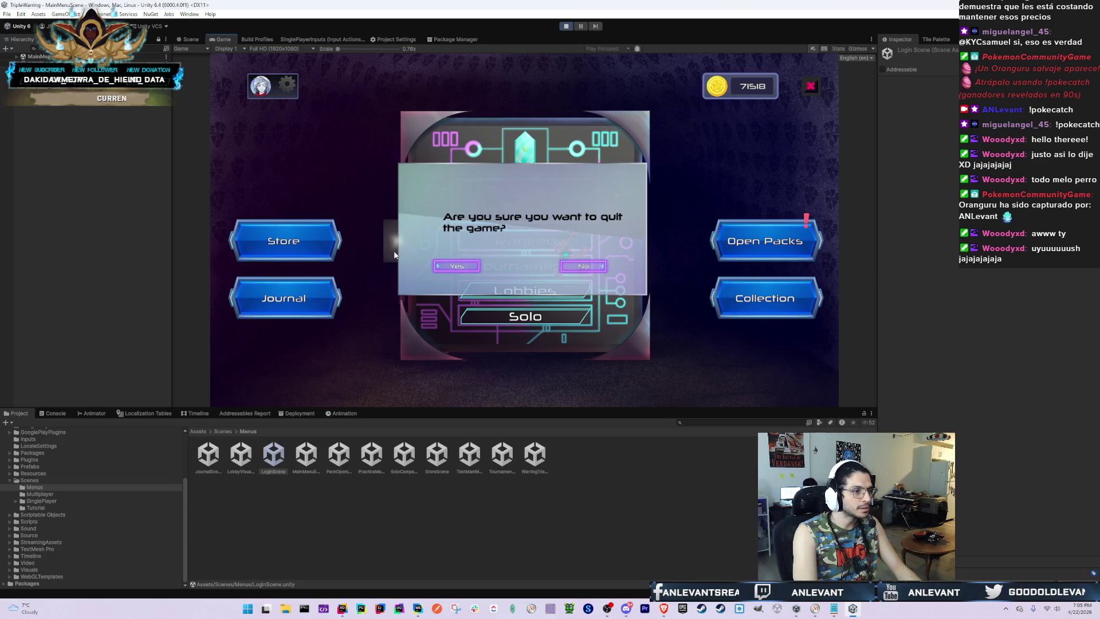
# - Maximize the Scene view, zoom in on the quit popup, then restore the layout
pyautogui.doubleClick(191, 39)
pyautogui.scroll(-5, 367, 344)
pyautogui.scroll(-10, 367, 344)
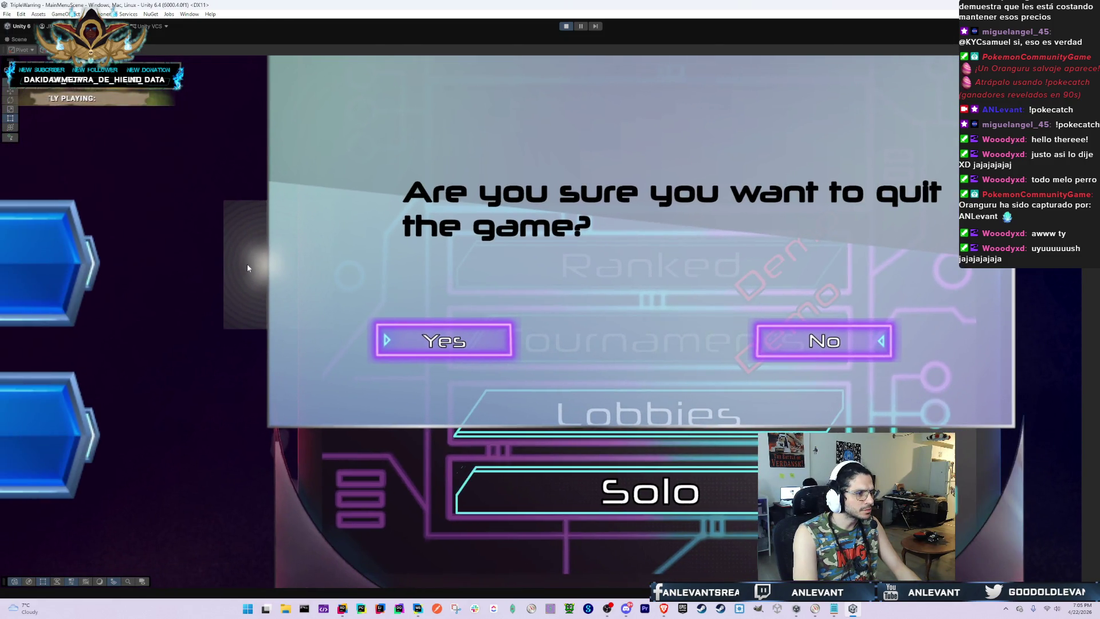
pyautogui.scroll(-6, 648, 256)
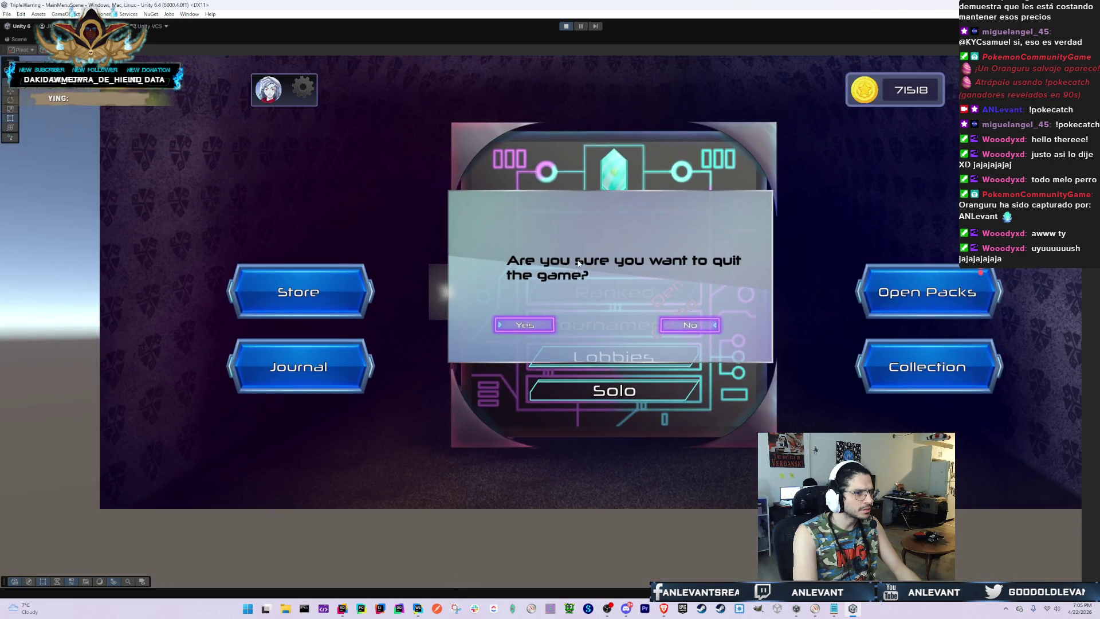
pyautogui.scroll(-6, 599, 235)
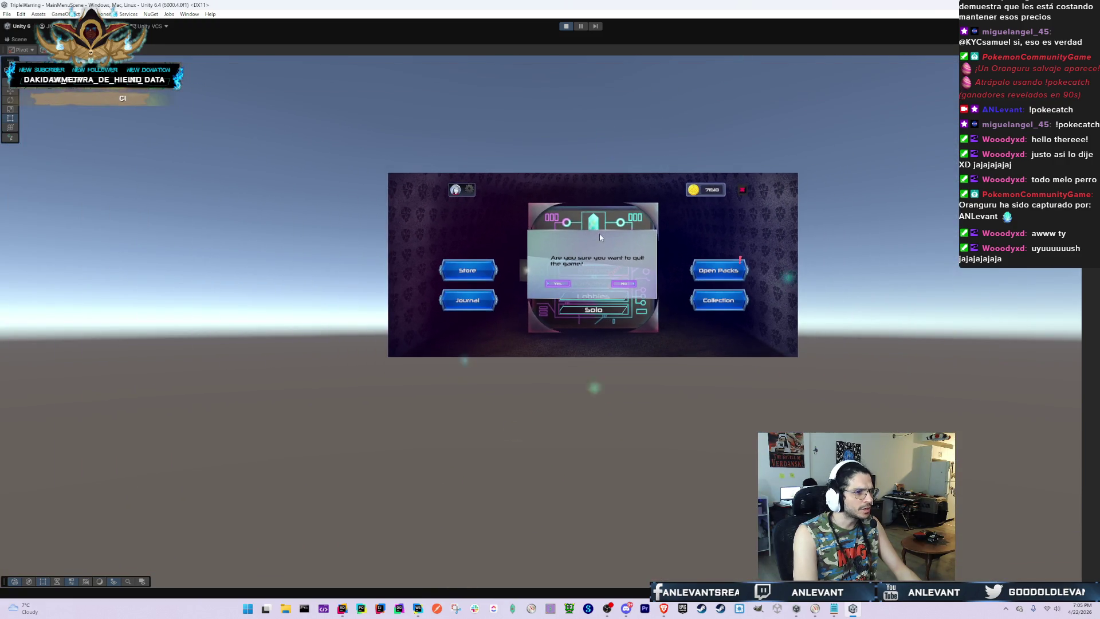
pyautogui.scroll(5, 600, 233)
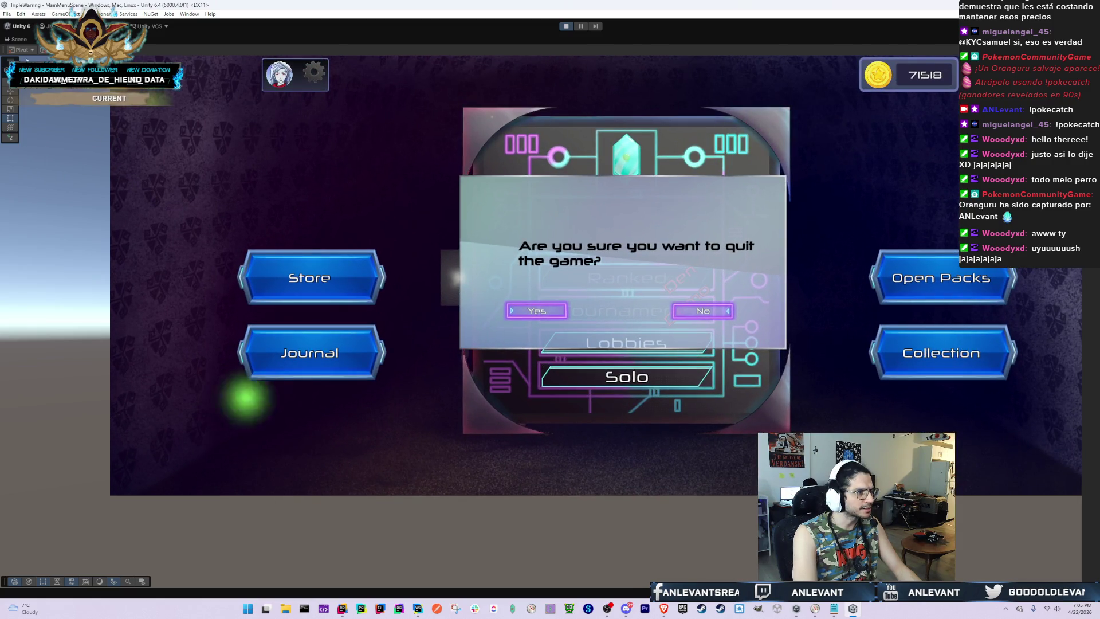
pyautogui.hotkey('shift', 'space')
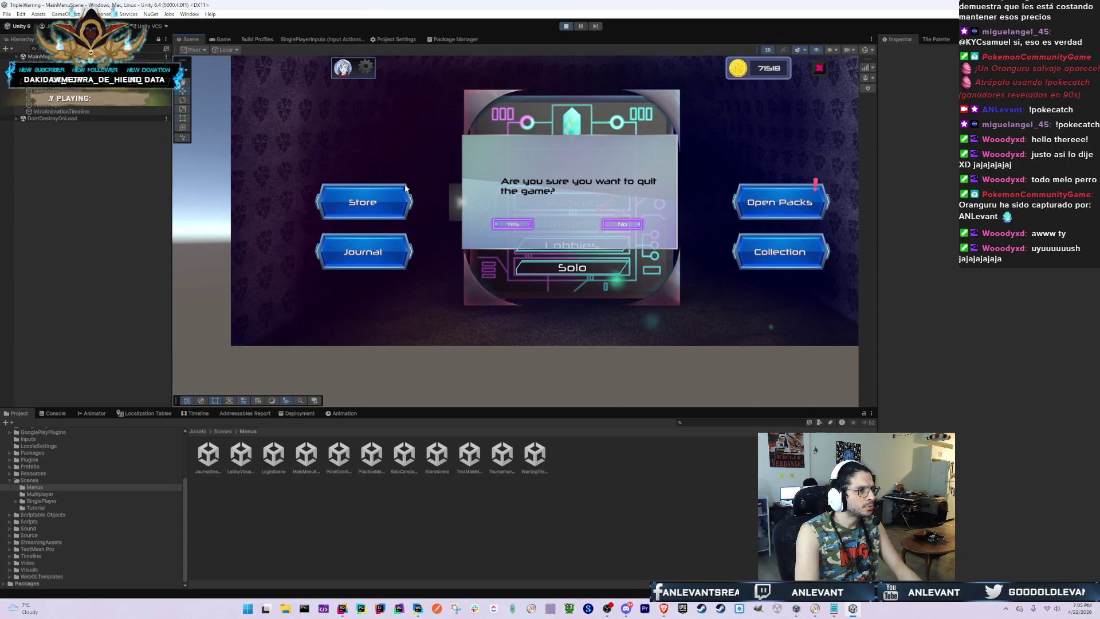
# - Step through Background, OuterCanvasActions, InnerCanvas and its buttons down to QuitGamePopup's children
pyautogui.doubleClick(117, 90)
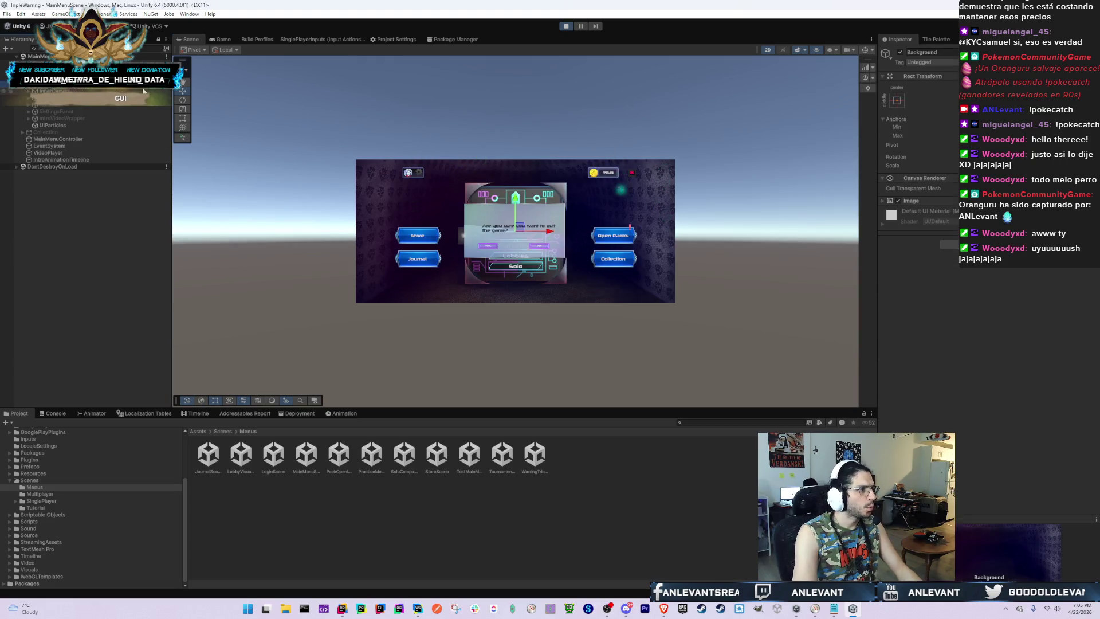
pyautogui.click(143, 90)
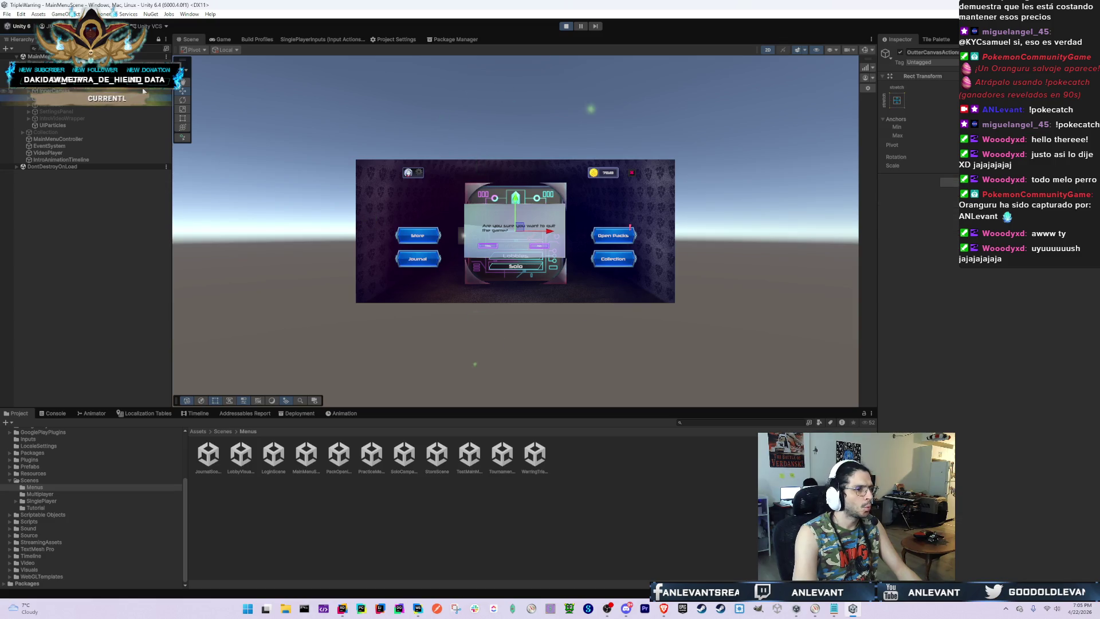
pyautogui.click(144, 91)
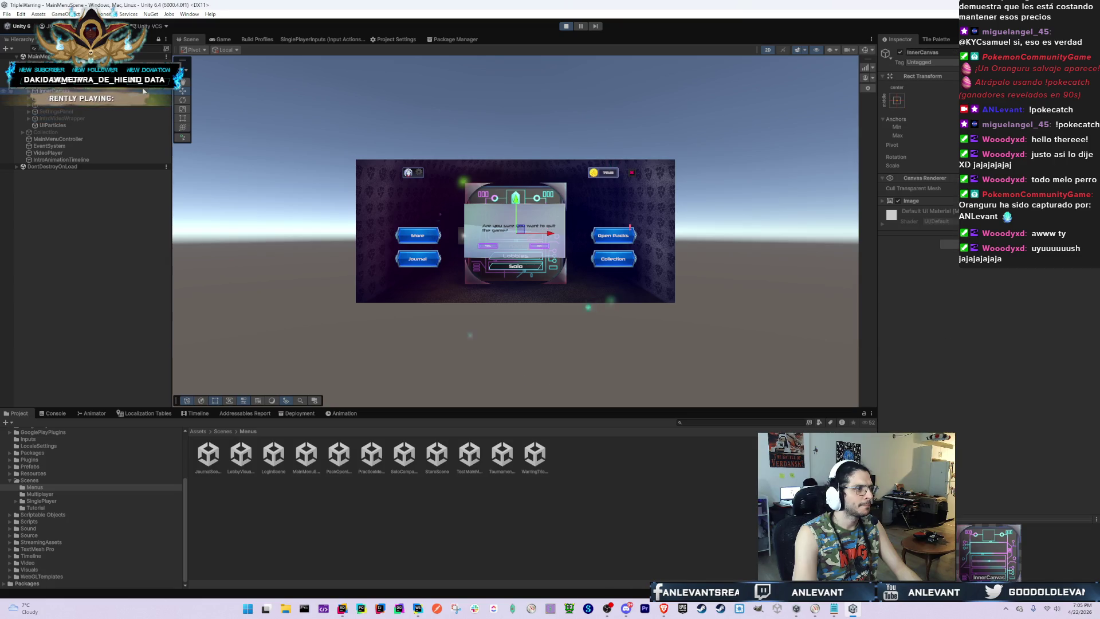
pyautogui.click(144, 90)
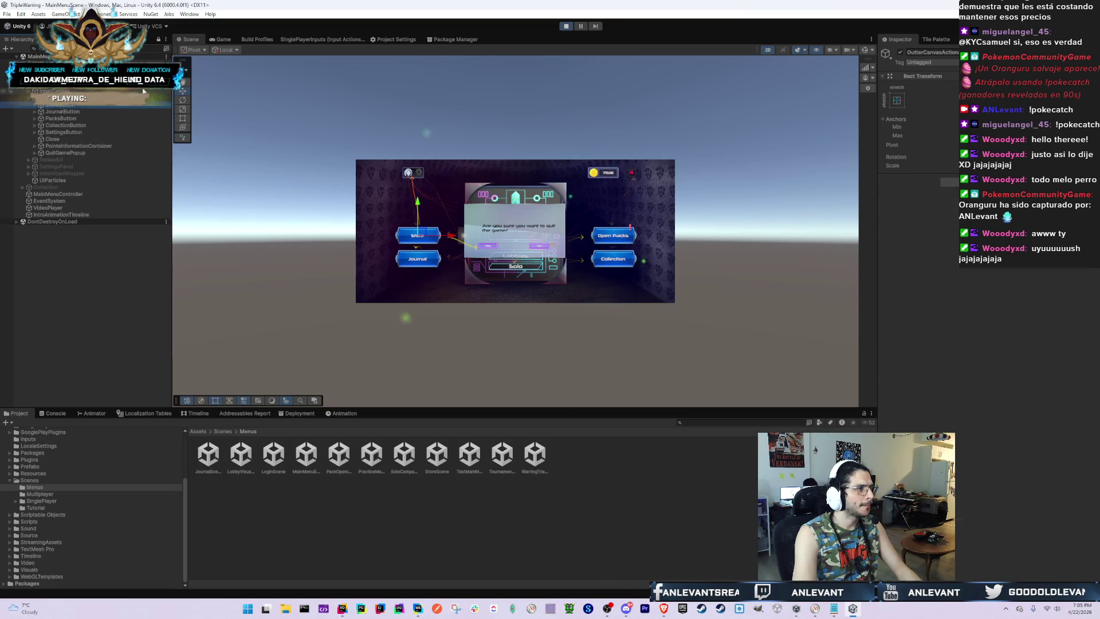
pyautogui.press('Down')
pyautogui.press('Down')
pyautogui.press('Down')
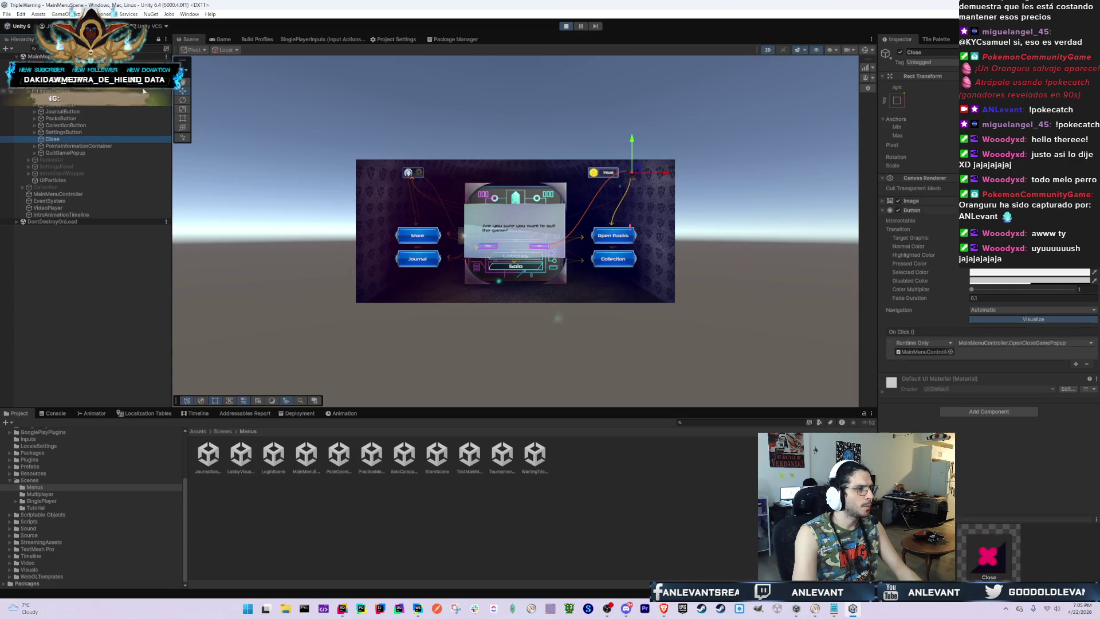
pyautogui.press('Up')
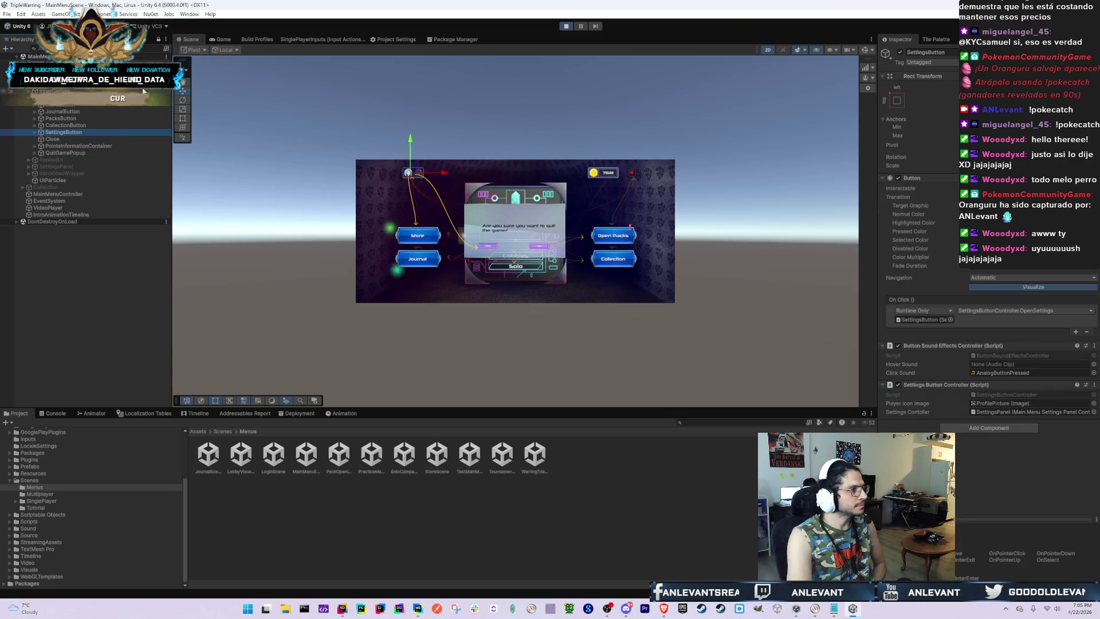
pyautogui.press('Down')
pyautogui.press('Down')
pyautogui.press('Down')
pyautogui.press('Right')
pyautogui.press('Down')
pyautogui.press('Down')
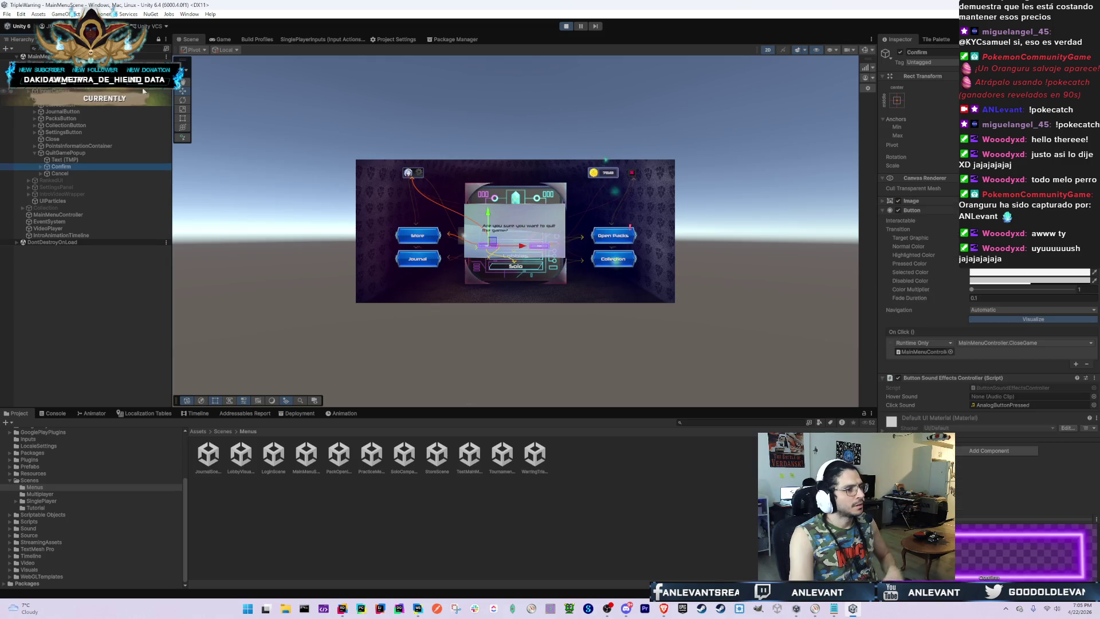
pyautogui.press('Up')
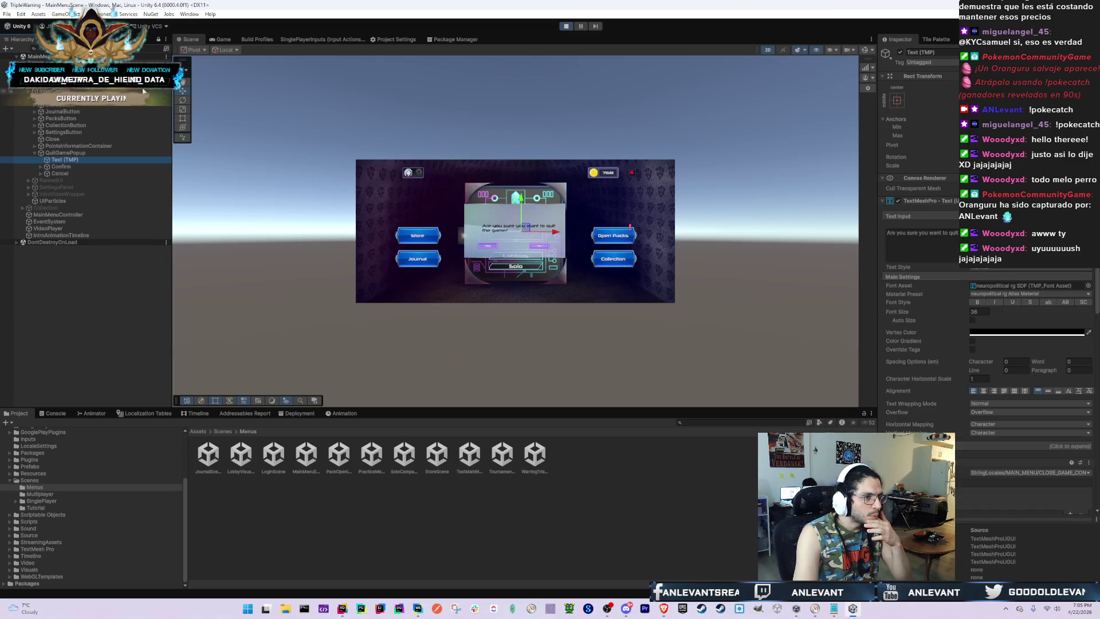
pyautogui.press('Up')
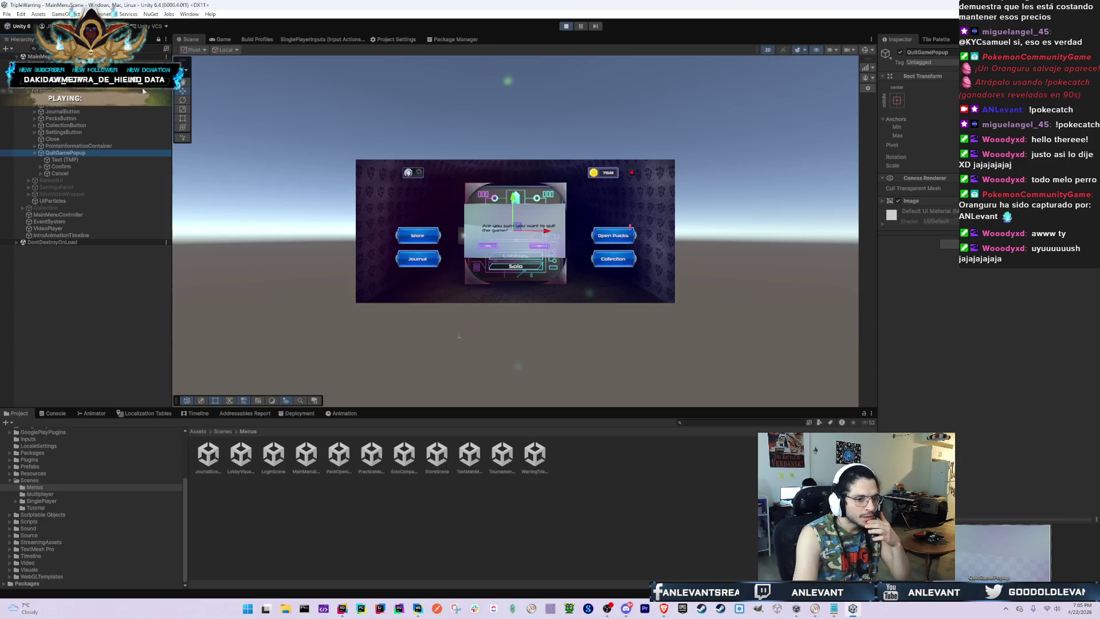
# - Frame the quit popup in the Scene view and expand its Image component
pyautogui.scroll(3, 646, 333)
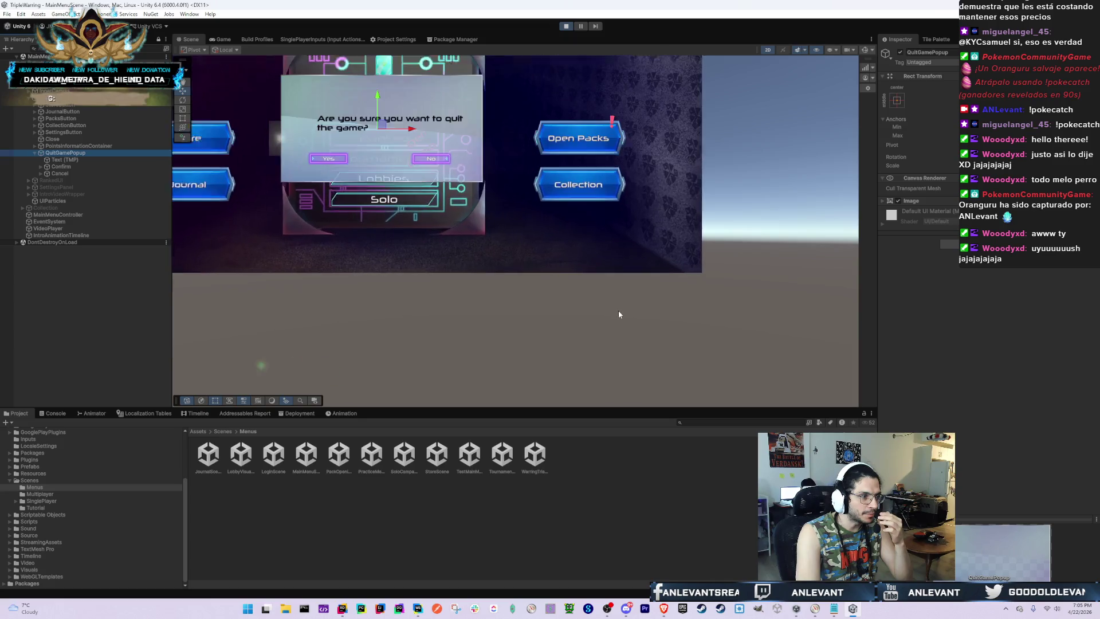
pyautogui.scroll(5, 619, 315)
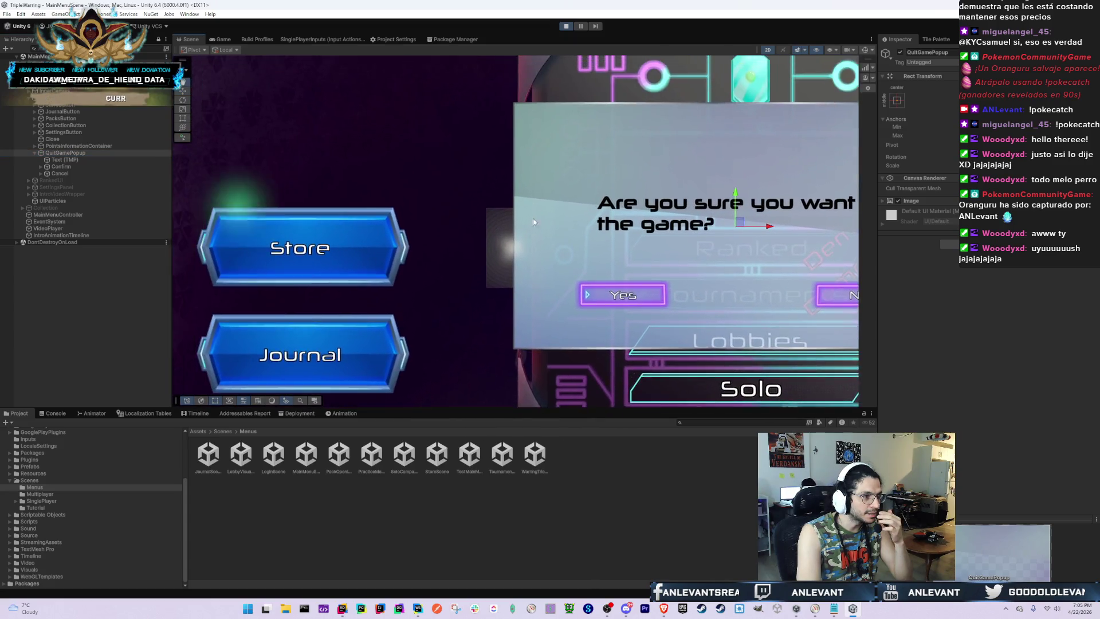
pyautogui.scroll(5, 519, 208)
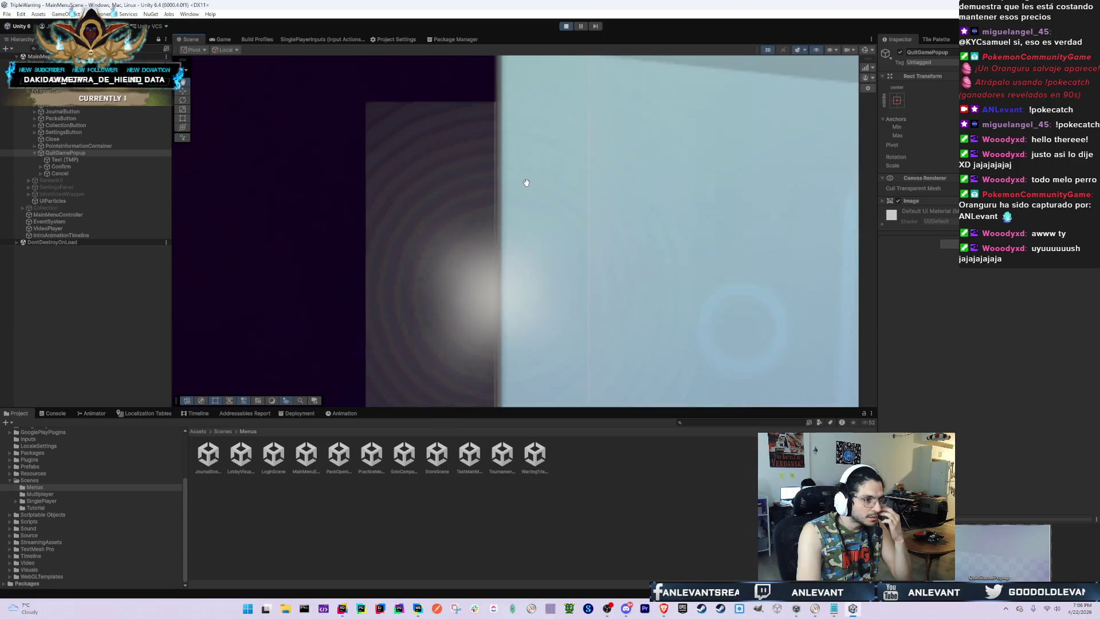
pyautogui.scroll(-5, 609, 315)
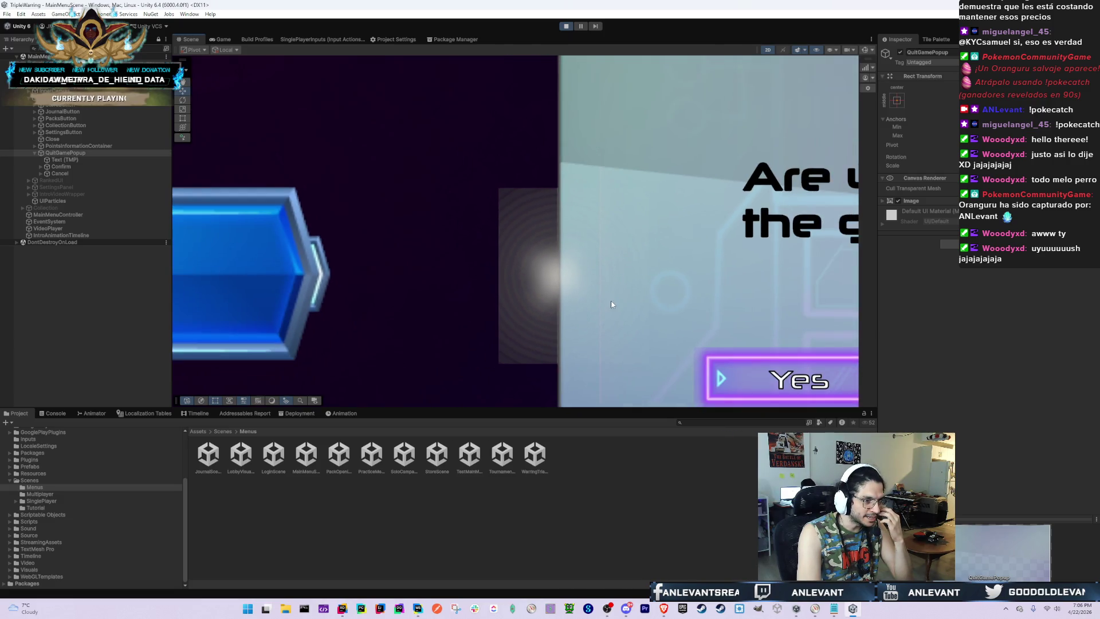
pyautogui.moveTo(611, 304); pyautogui.dragTo(569, 272)
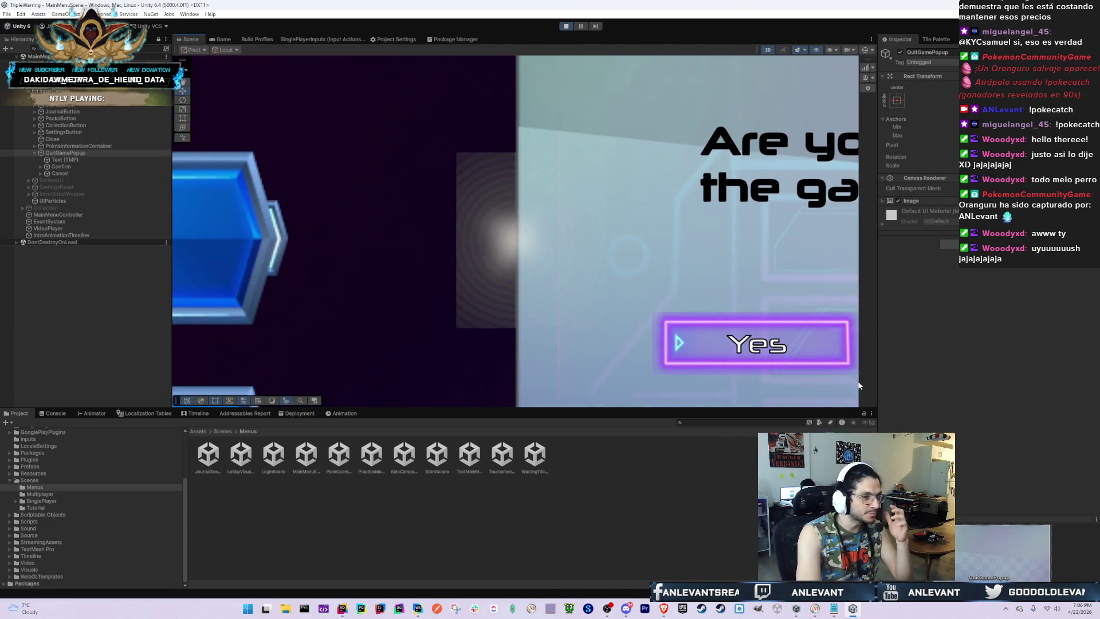
pyautogui.doubleClick(102, 153)
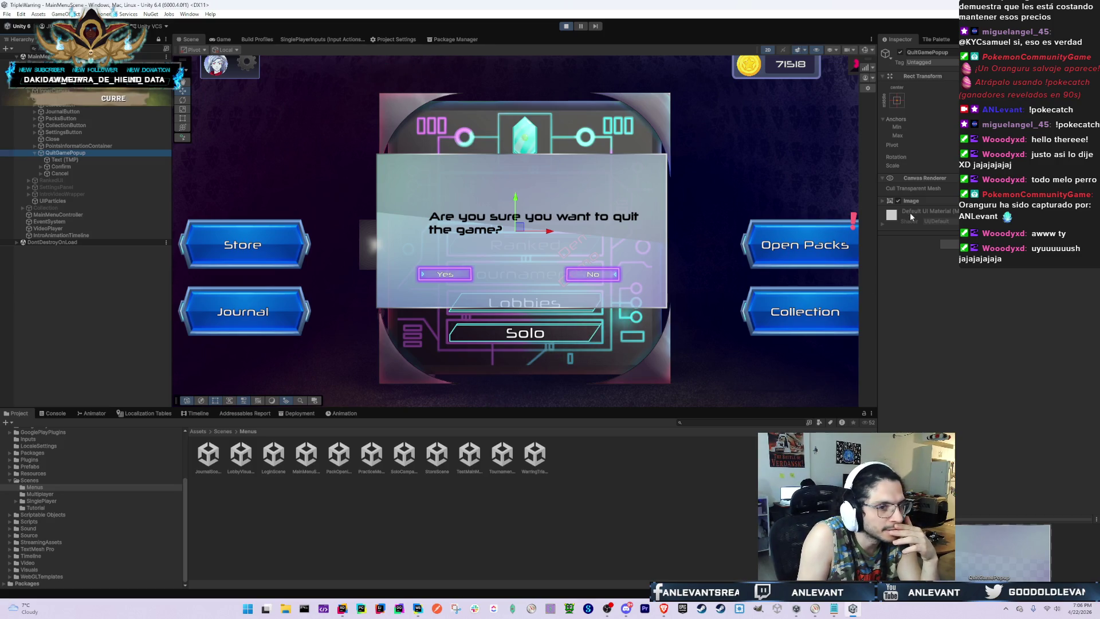
pyautogui.click(949, 201)
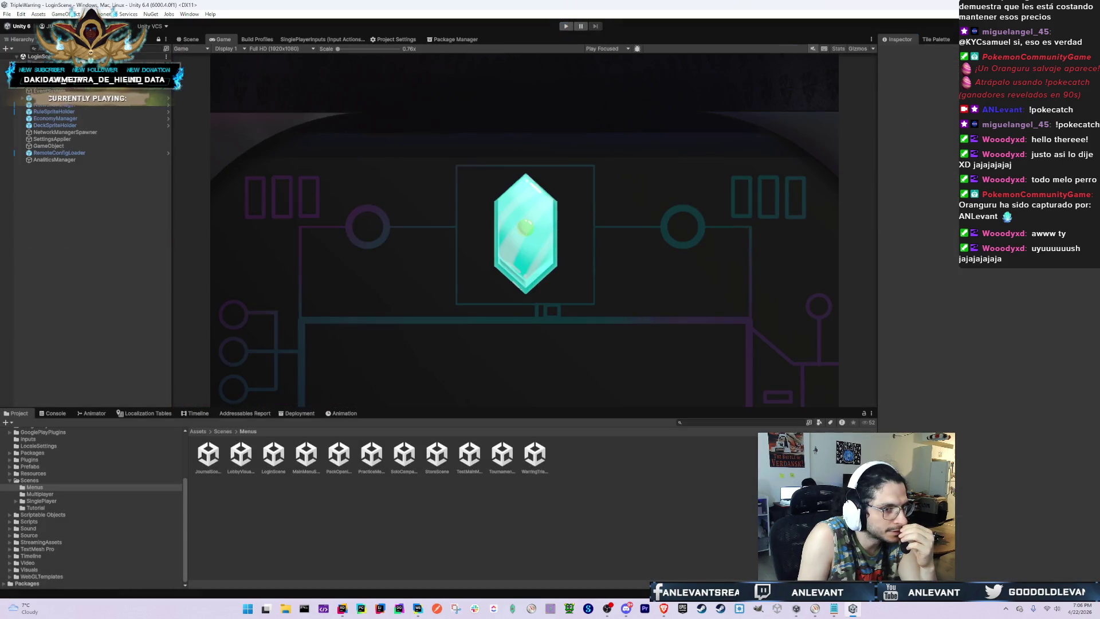
# - Search the Project window for Popup and Panel, then clear it and open MainMenuScene
pyautogui.click(717, 419)
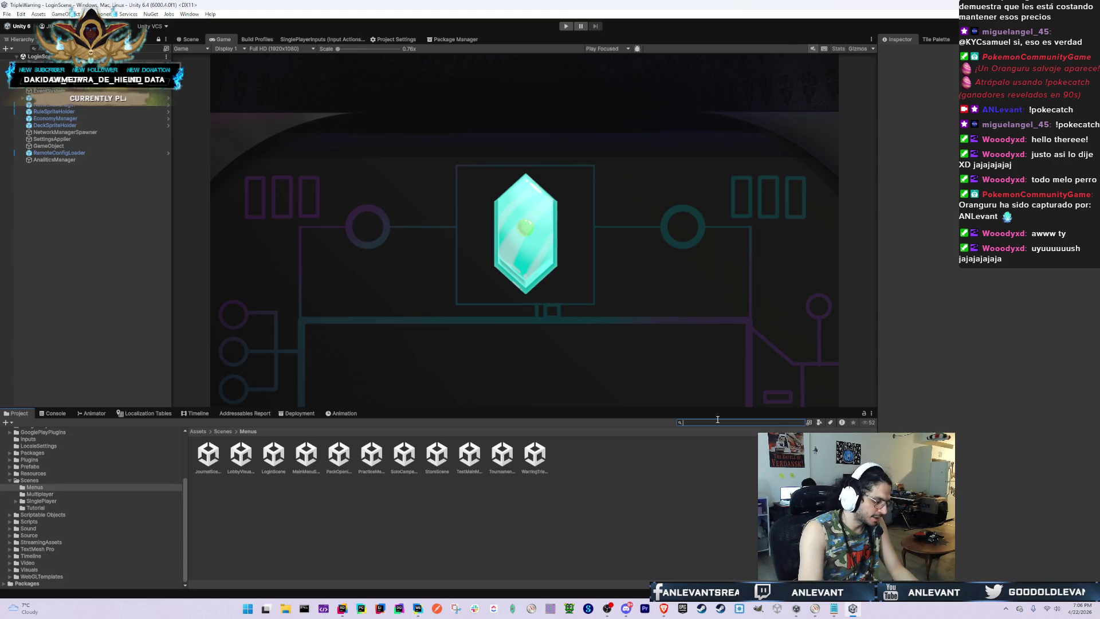
pyautogui.write('Popup')
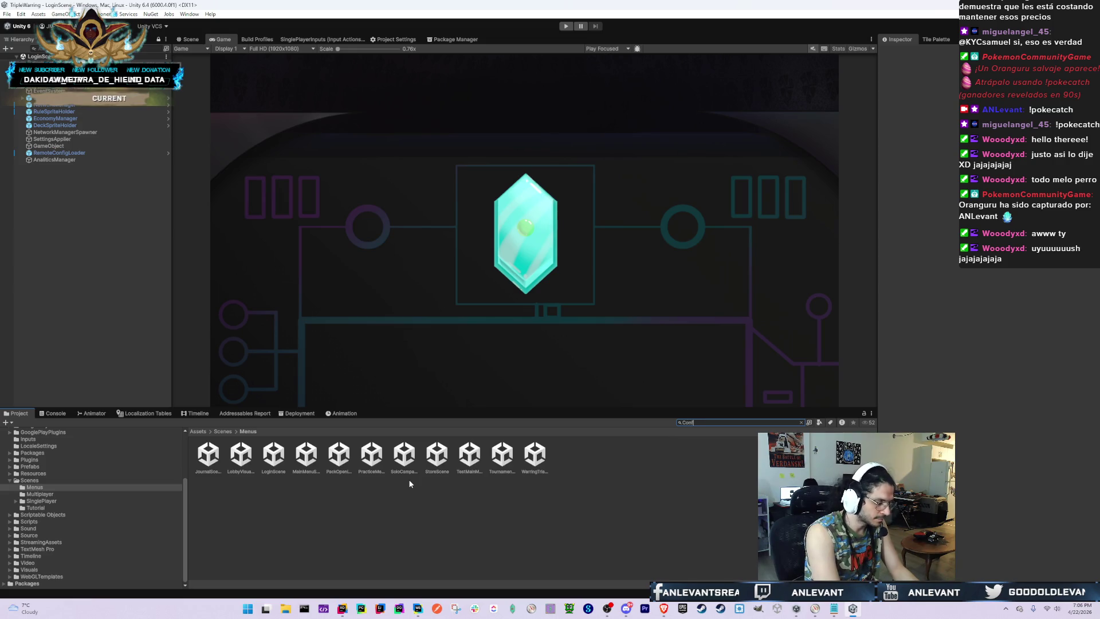
pyautogui.hotkey('ctrl', 'BackSpace')
pyautogui.write('Panel')
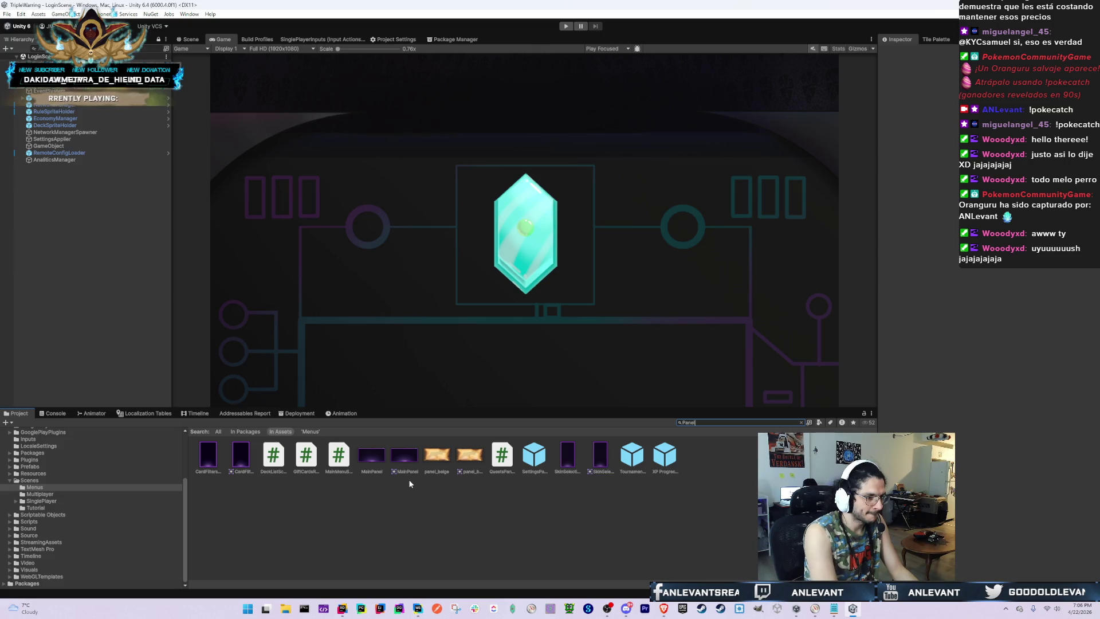
pyautogui.hotkey('ctrl', 'BackSpace')
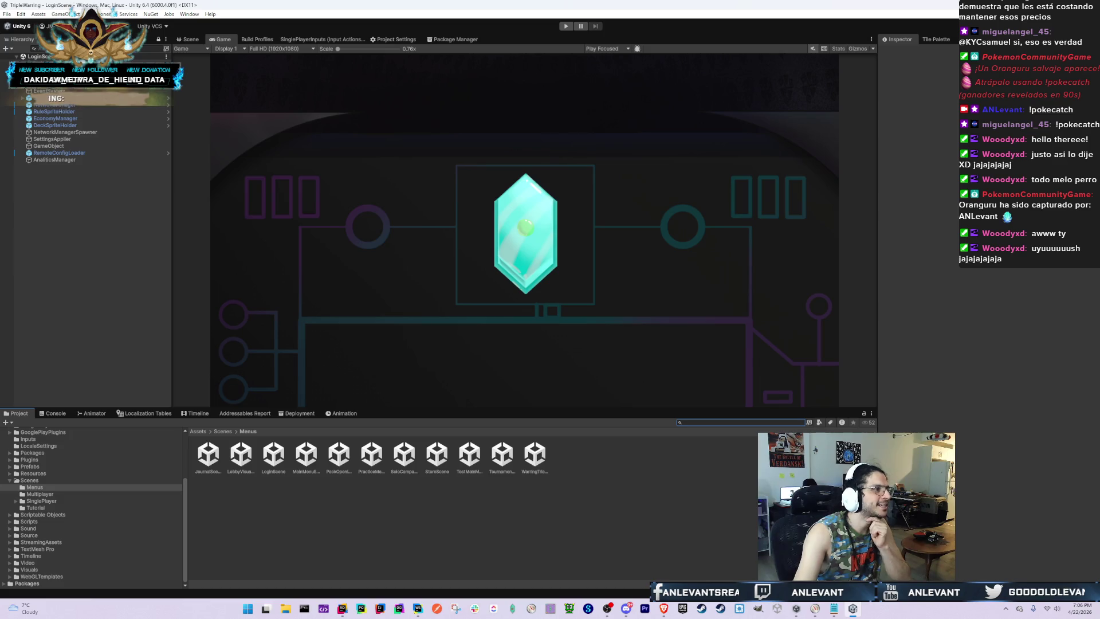
pyautogui.doubleClick(306, 455)
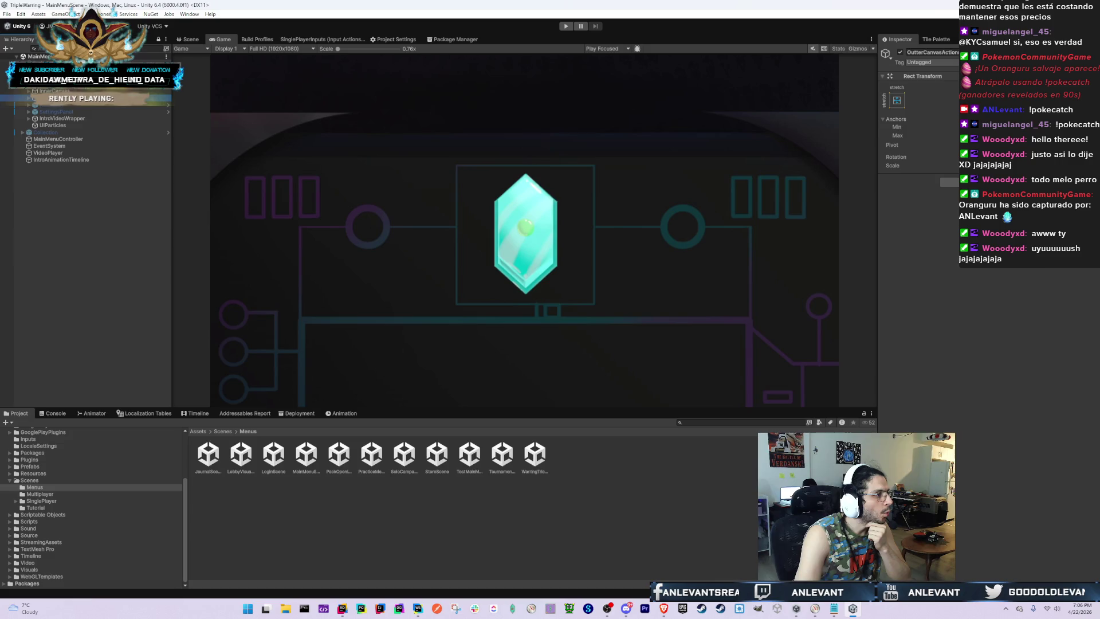
# - Expand OuterCanvasActions and select QuitGamePopup in the Hierarchy
pyautogui.press('Right')
pyautogui.press('Down')
pyautogui.press('Down')
pyautogui.press('Down')
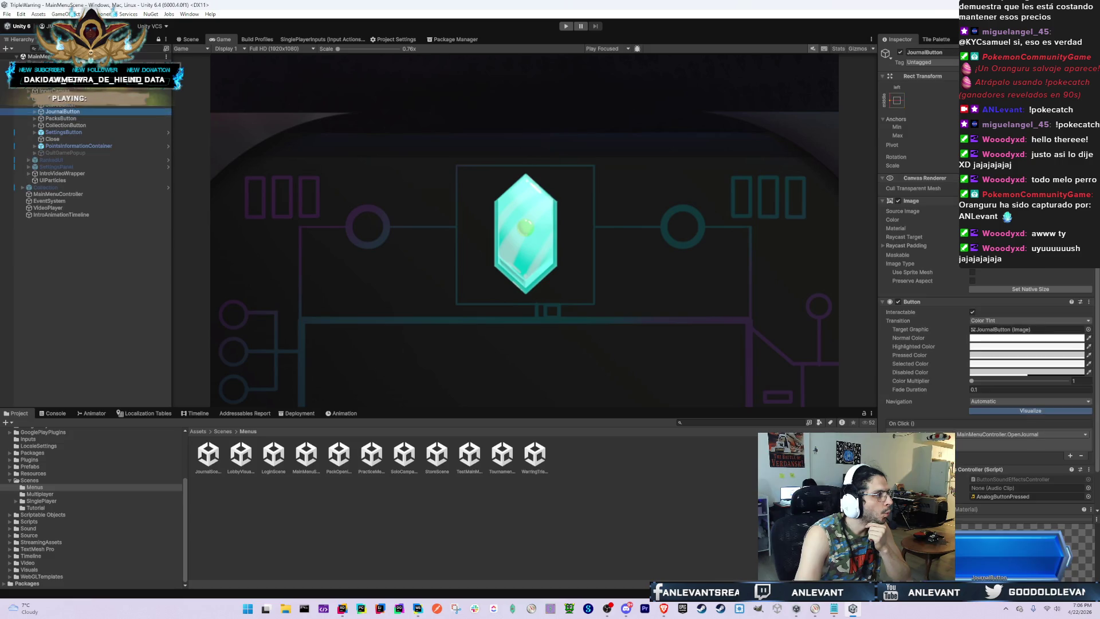
pyautogui.press('Down')
pyautogui.press('Down')
pyautogui.press('Down')
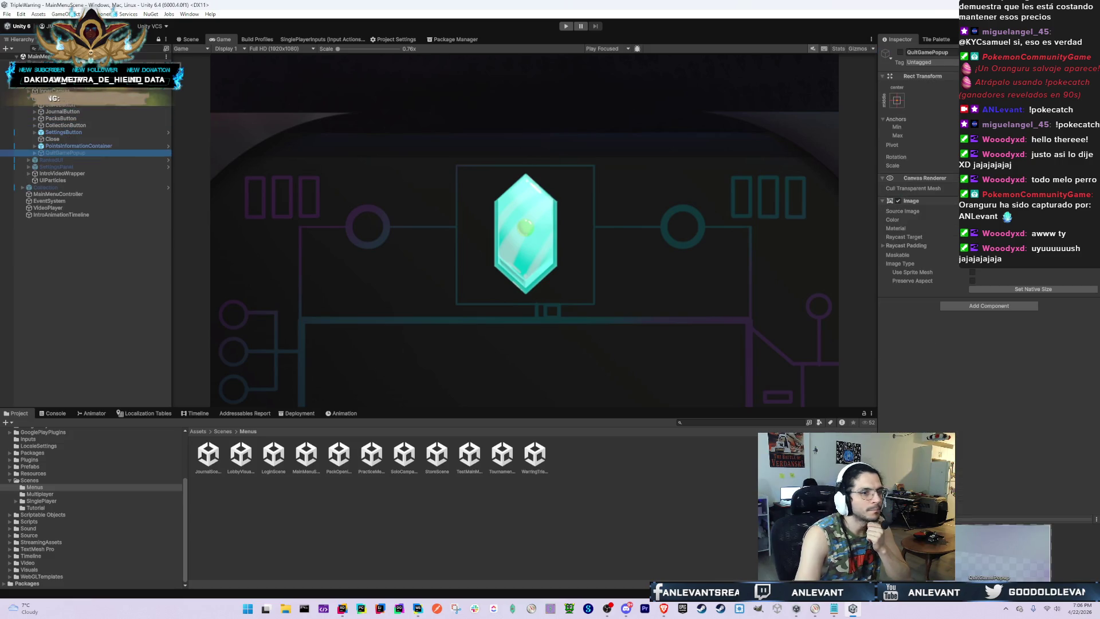
# - Locate ConcedeBackground in the GameBoard folder, preview it in Photos, and open its context menu
pyautogui.click(997, 211)
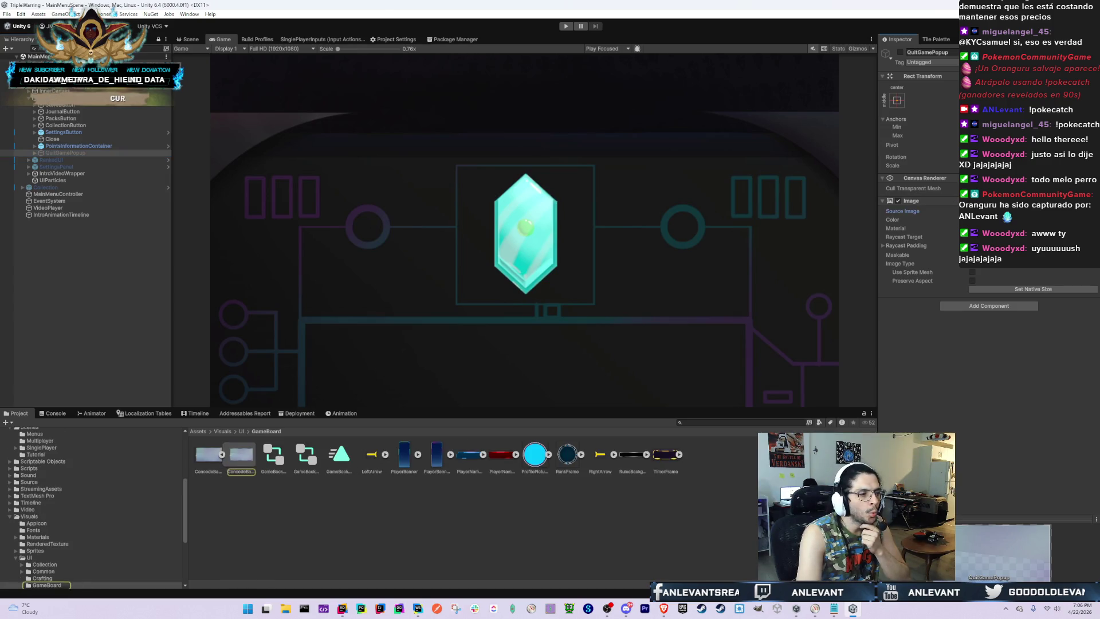
pyautogui.click(222, 455)
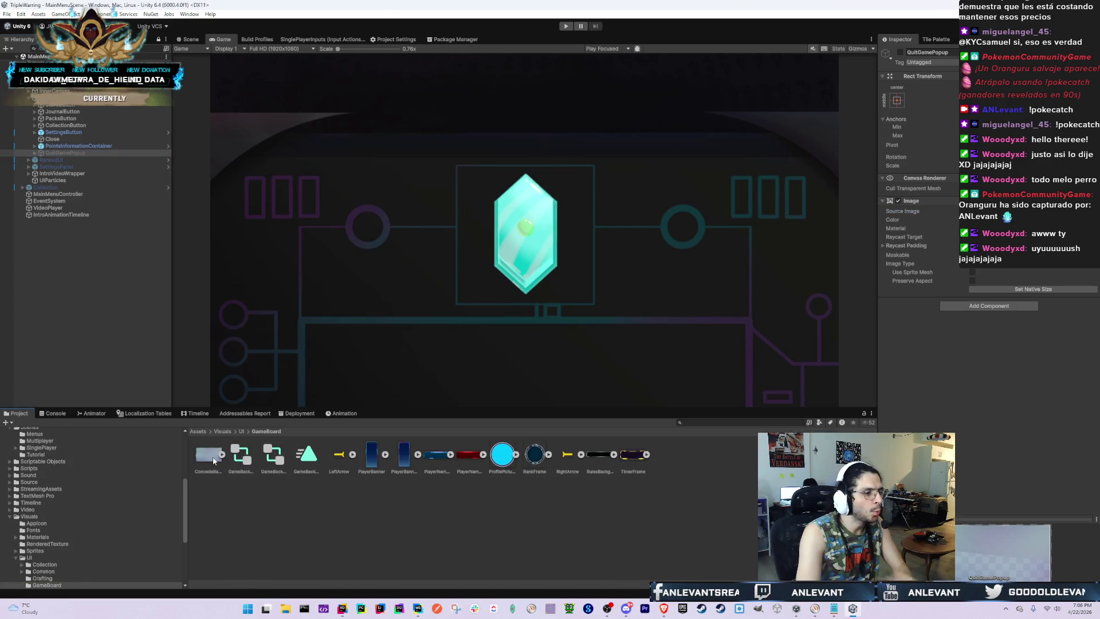
pyautogui.click(216, 461)
pyautogui.doubleClick(217, 464)
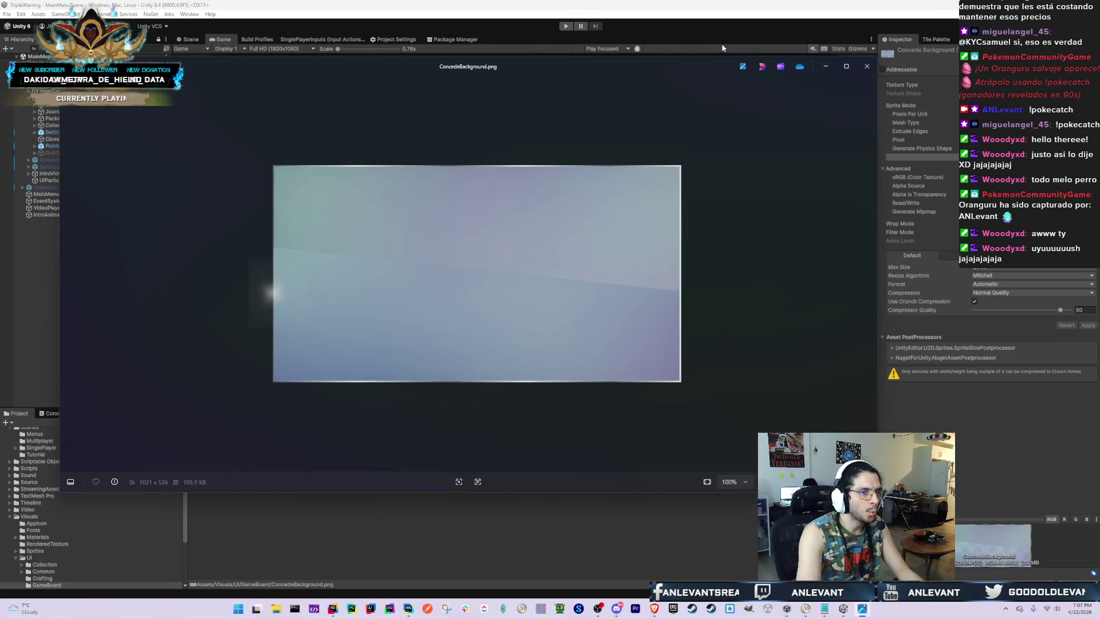
pyautogui.click(865, 69)
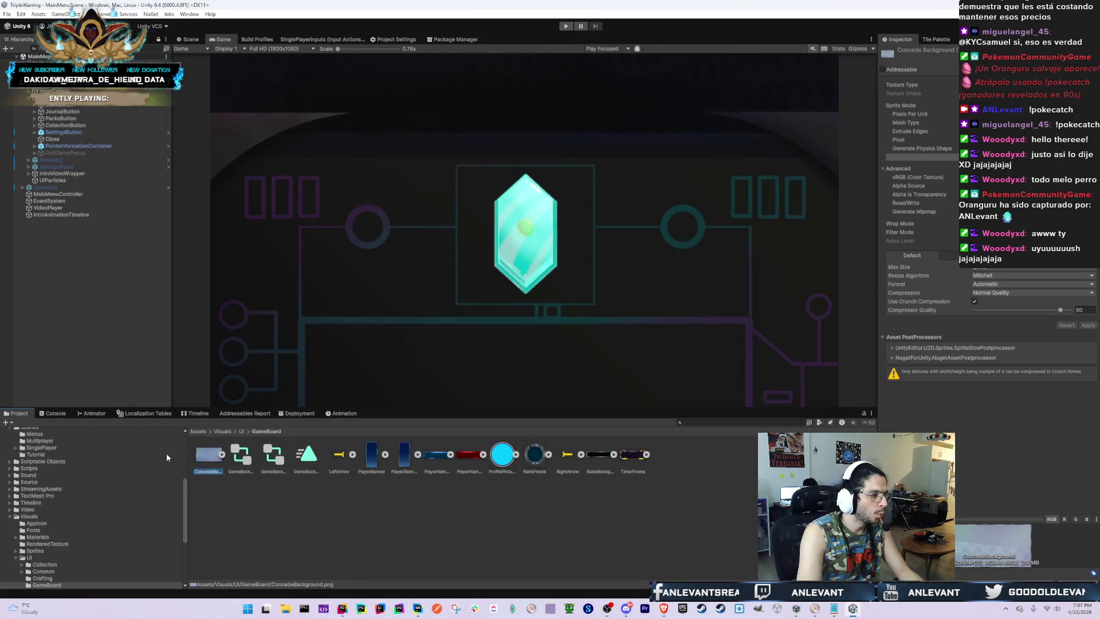
pyautogui.rightClick(209, 456)
# - Show ConcedeBackground in File Explorer and open it with GIMP
pyautogui.click(284, 198)
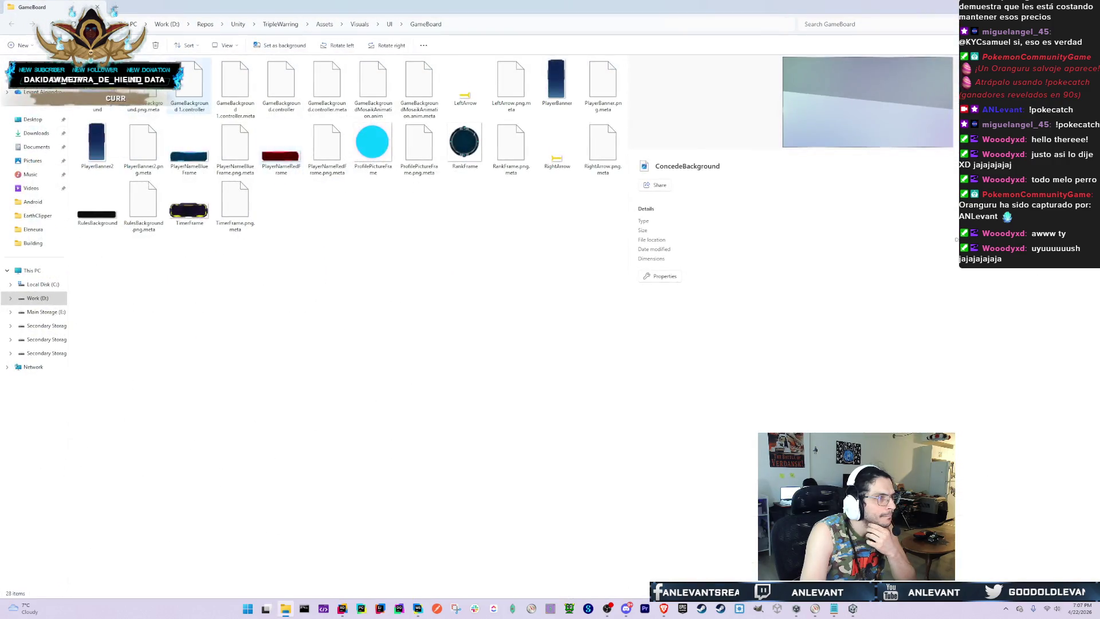
pyautogui.rightClick(99, 80)
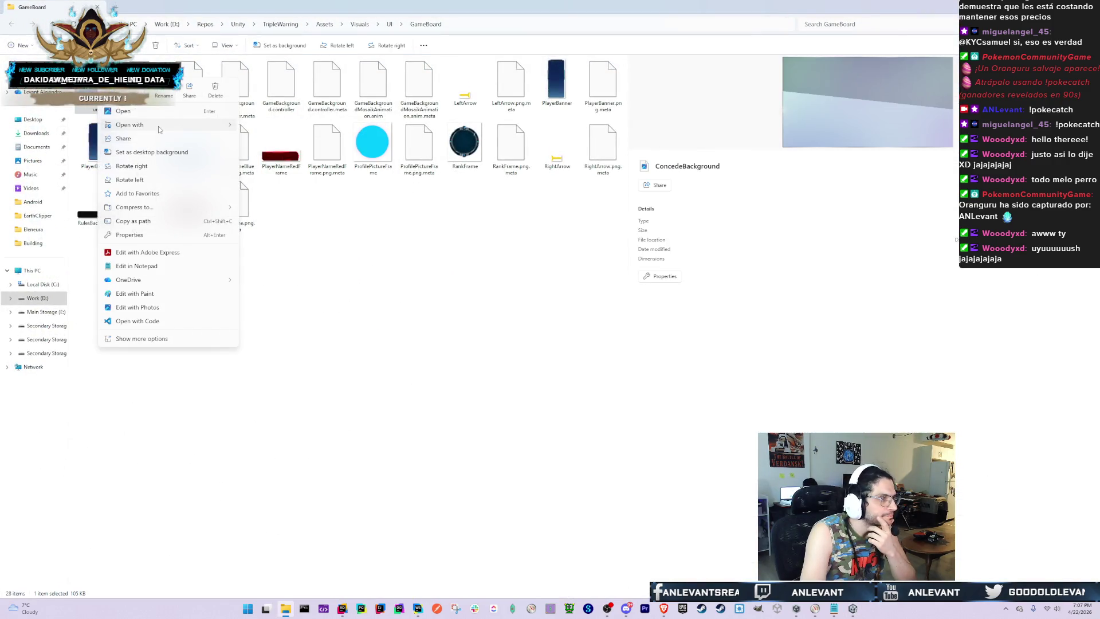
pyautogui.moveTo(158, 126)
pyautogui.click(301, 124)
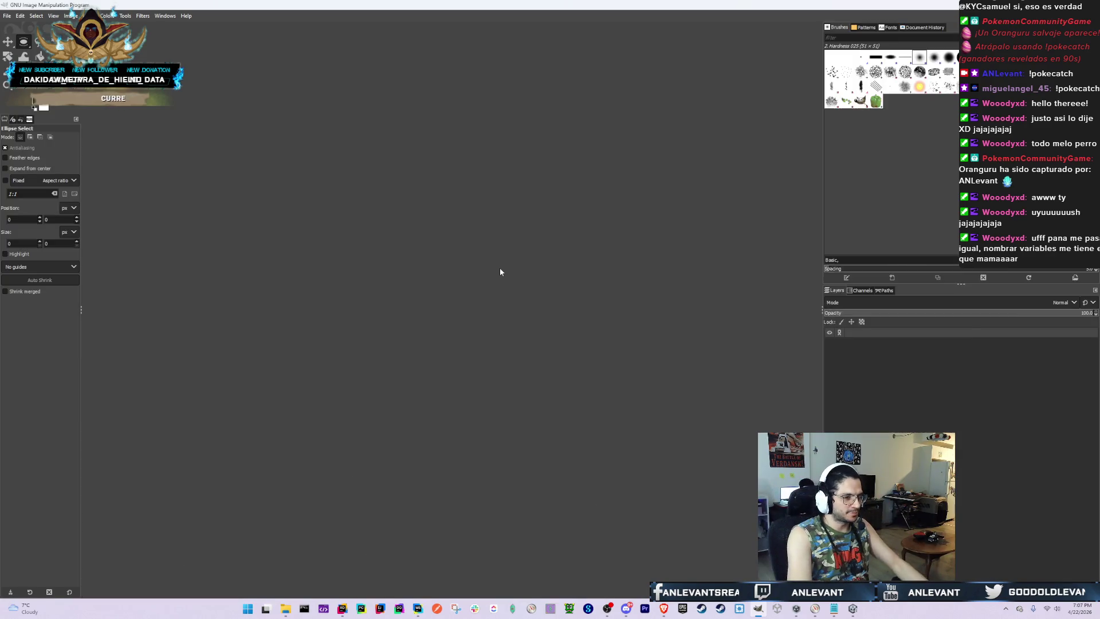
# - Bring the GIMP window showing ConcedeBackground to the front
pyautogui.hotkey('alt', 'Tab')
pyautogui.hotkey('alt', 'Tab')
pyautogui.hotkey('alt', 'Tab')
pyautogui.hotkey('alt', 'Tab')
pyautogui.press('Escape')
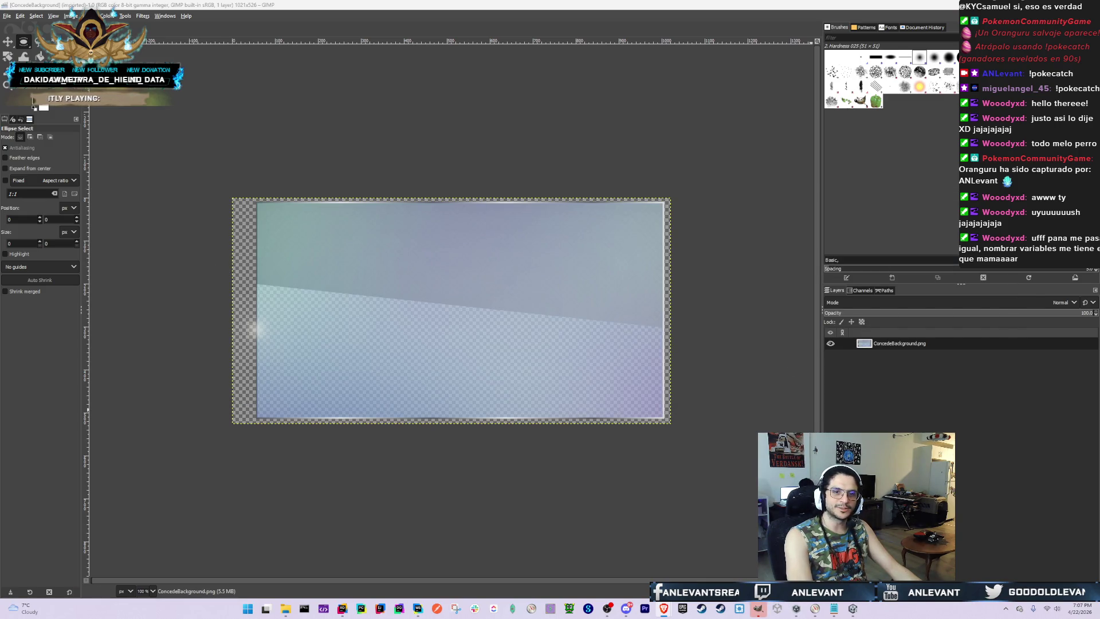
pyautogui.hotkey('alt', 'Tab')
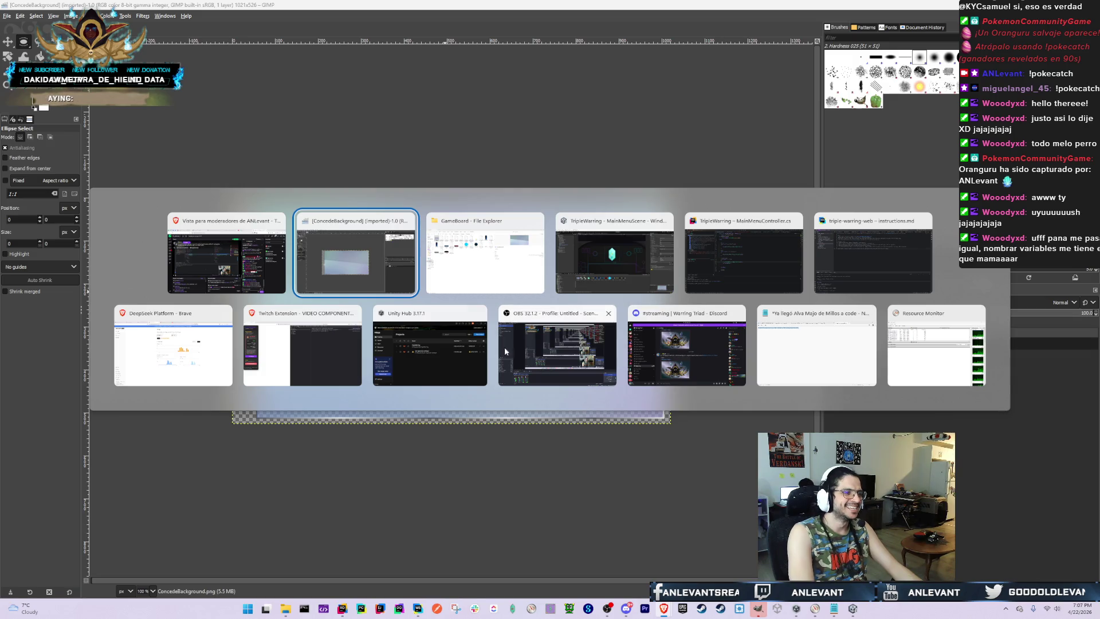
pyautogui.press('Escape')
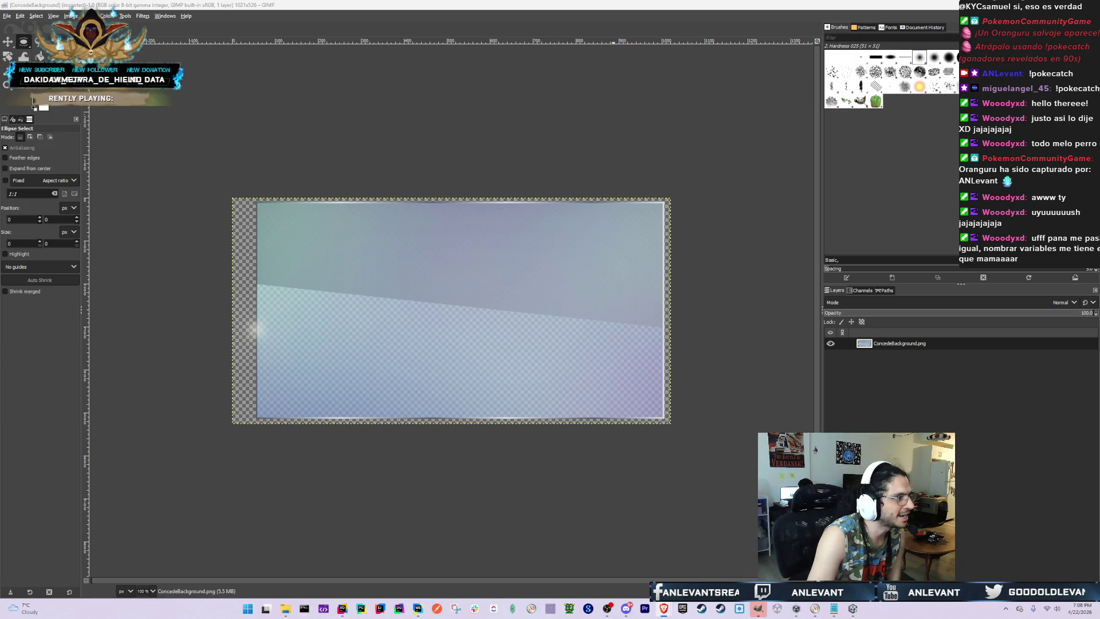
# - Select a 70 × 167 px strip along the image's left edge and start saving
pyautogui.click(24, 41)
pyautogui.moveTo(226, 283); pyautogui.dragTo(256, 348)
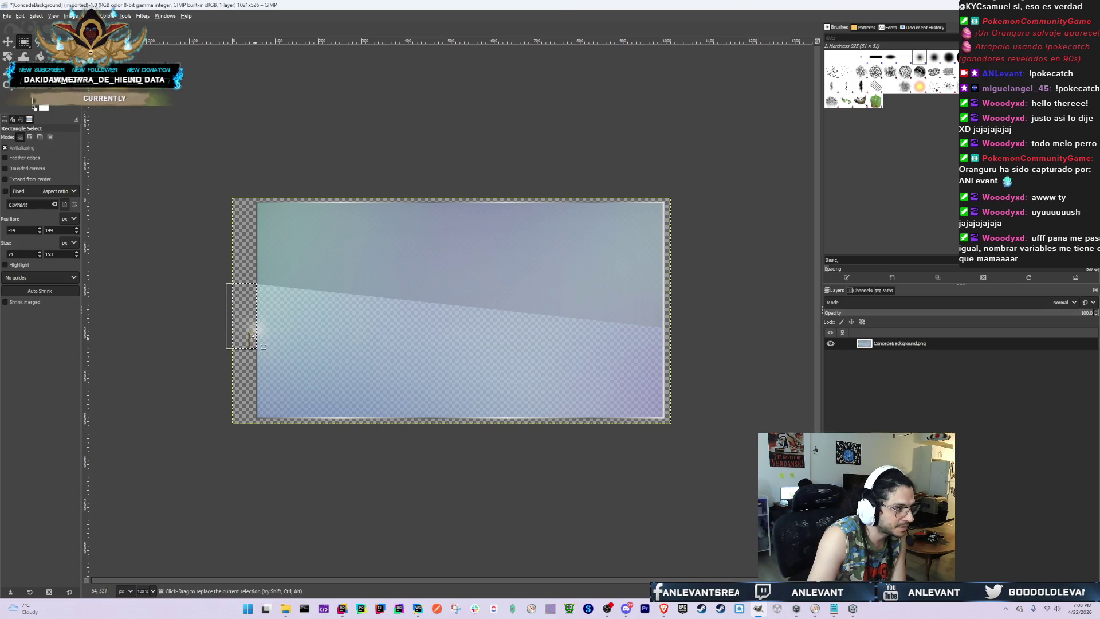
pyautogui.scroll(9, 249, 330)
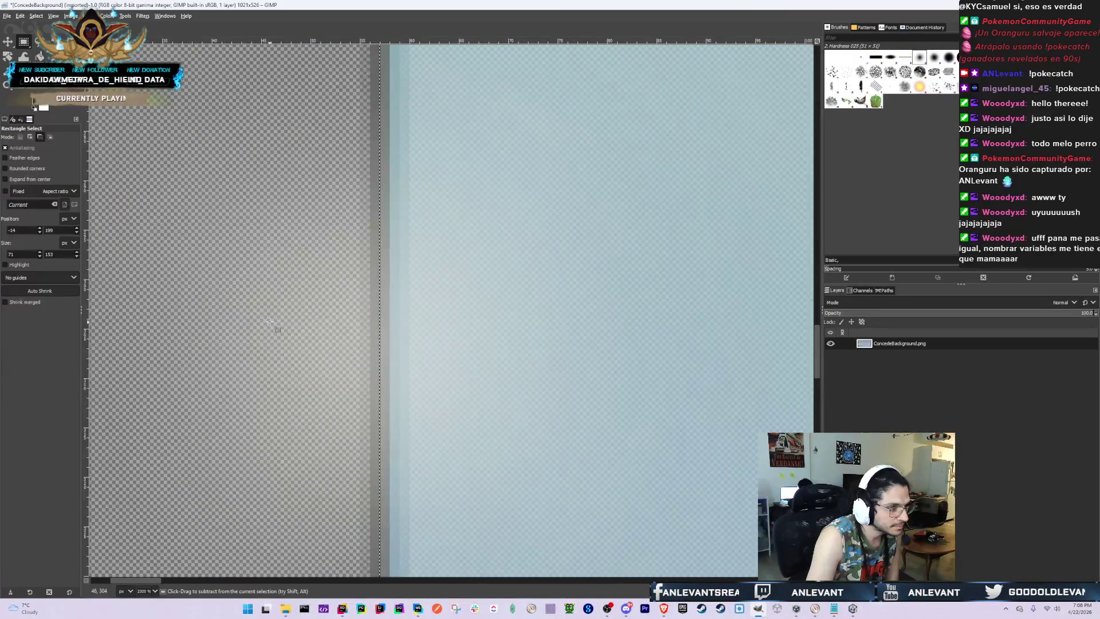
pyautogui.moveTo(376, 304); pyautogui.dragTo(374, 304)
pyautogui.scroll(-4, 417, 343)
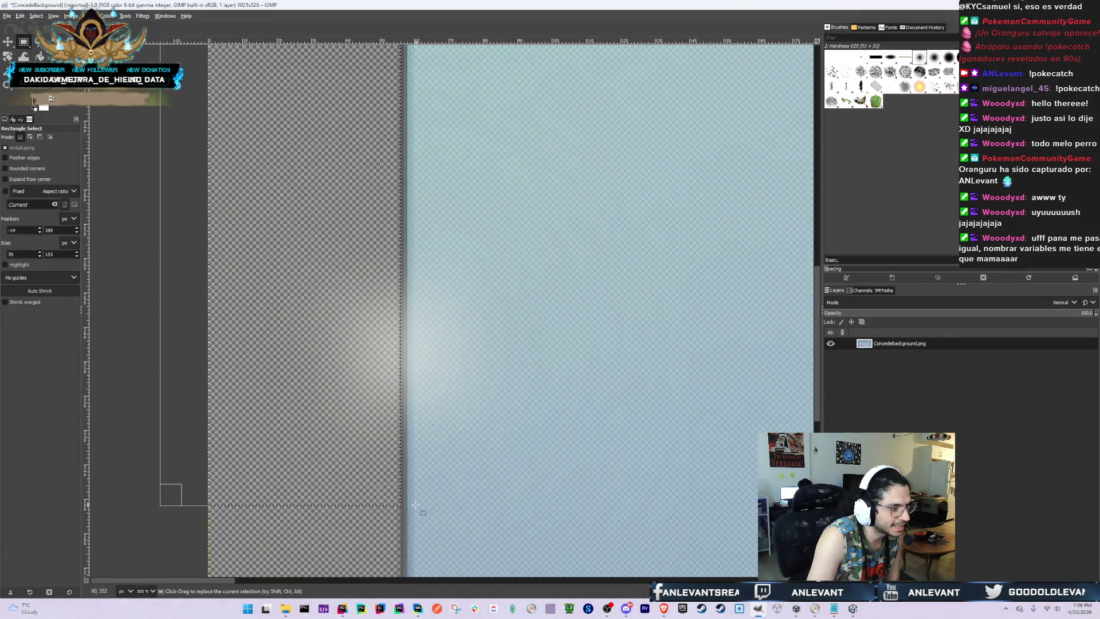
pyautogui.moveTo(389, 500); pyautogui.dragTo(389, 547)
pyautogui.scroll(5, 426, 465)
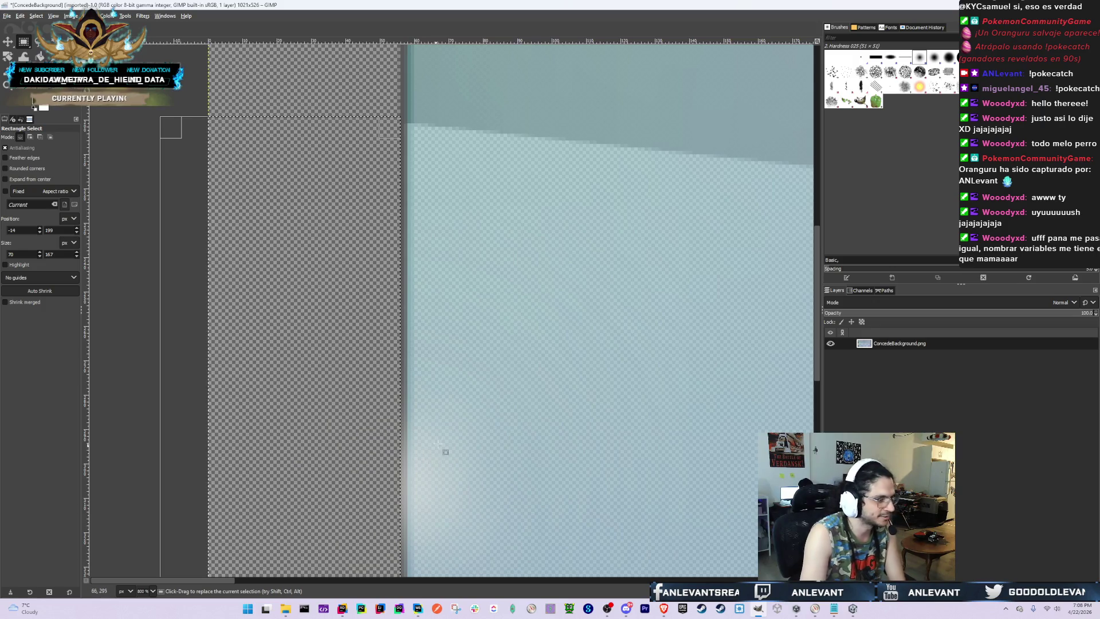
pyautogui.hotkey('ctrl', 's')
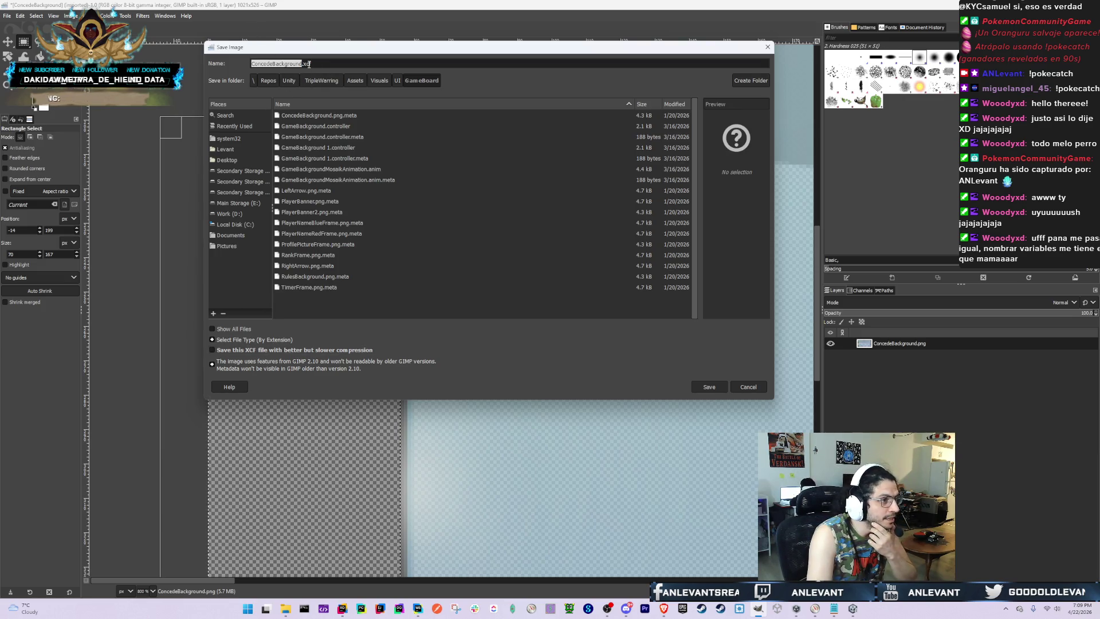
# - Try saving as ConcedeBackground.png, then abandon the Save dialog after the extension mismatch warning
pyautogui.click(321, 115)
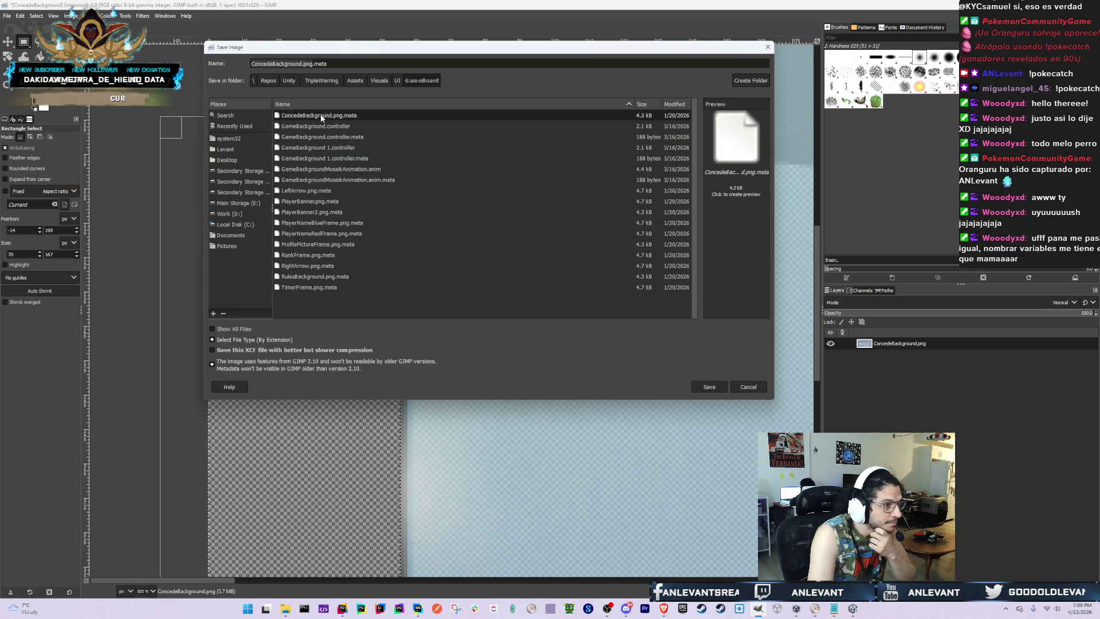
pyautogui.press('BackSpace')
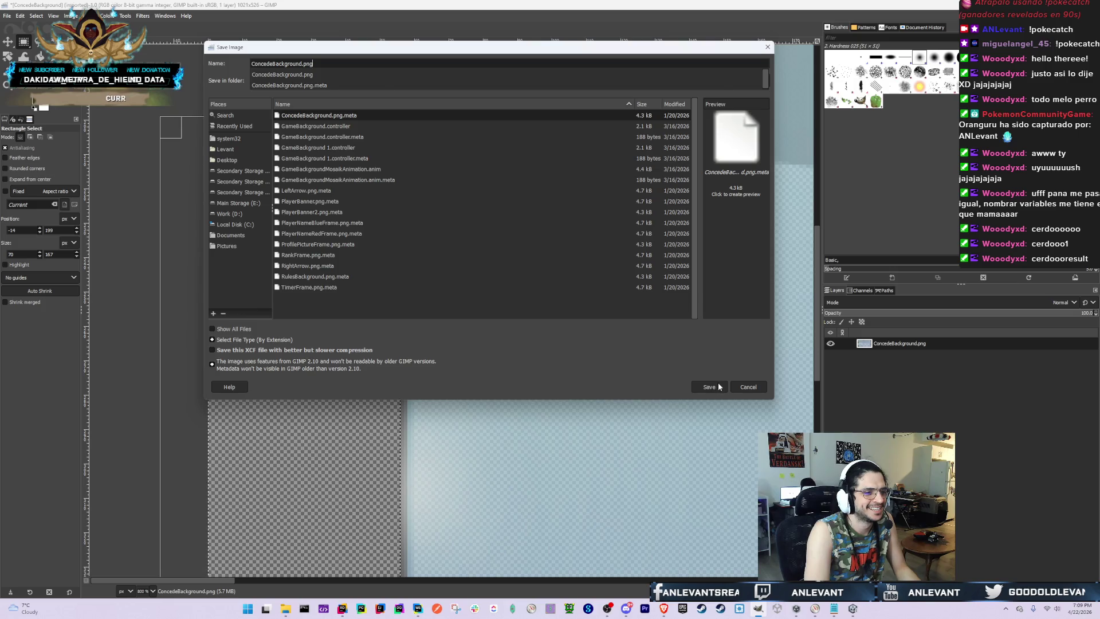
pyautogui.click(716, 386)
pyautogui.click(709, 386)
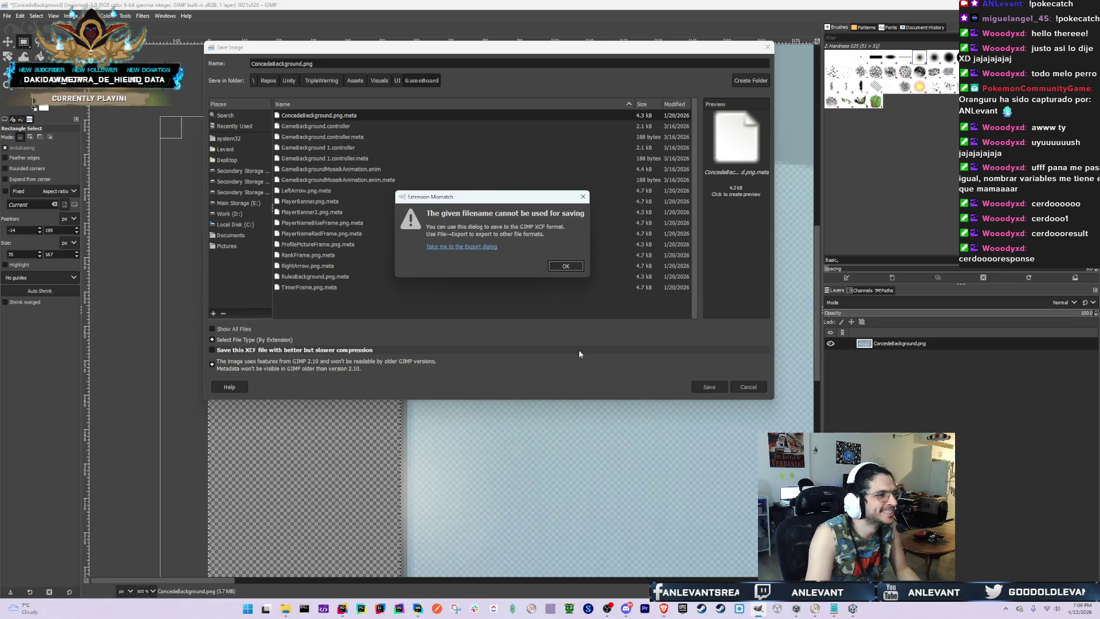
pyautogui.click(569, 268)
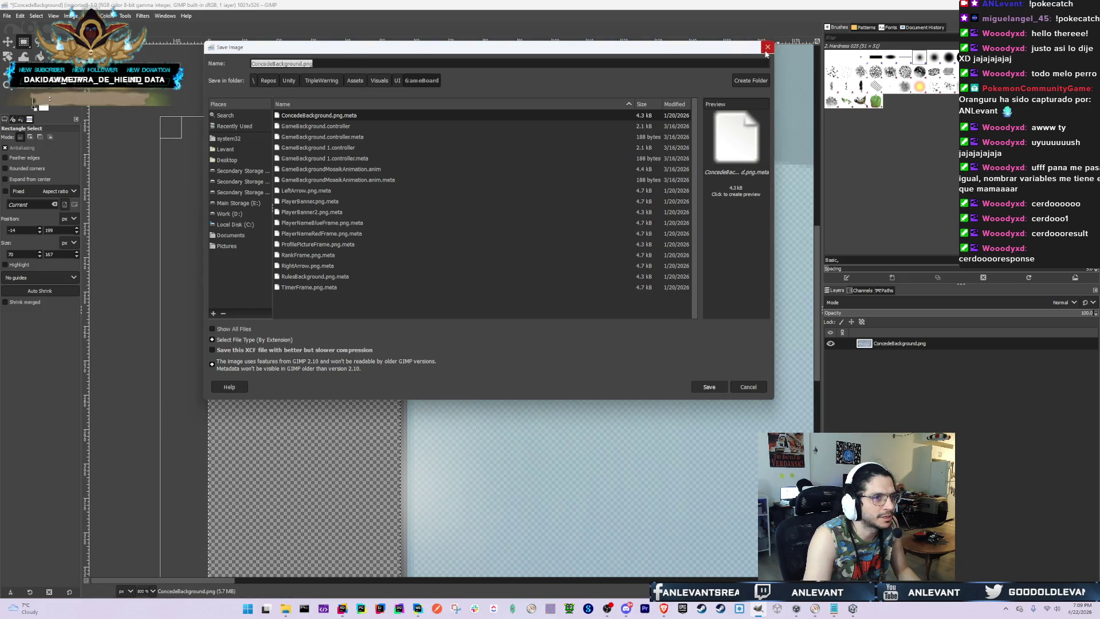
pyautogui.click(768, 47)
# - Export the image over the original ConcedeBackground.png, confirming replace and keeping default PNG options
pyautogui.click(7, 16)
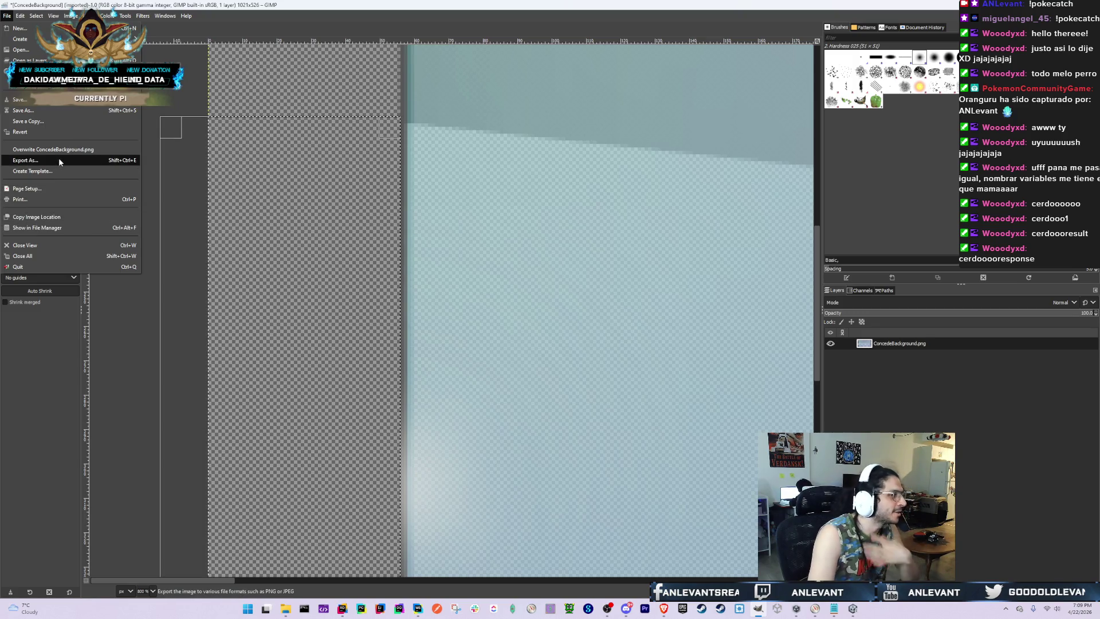
pyautogui.click(73, 160)
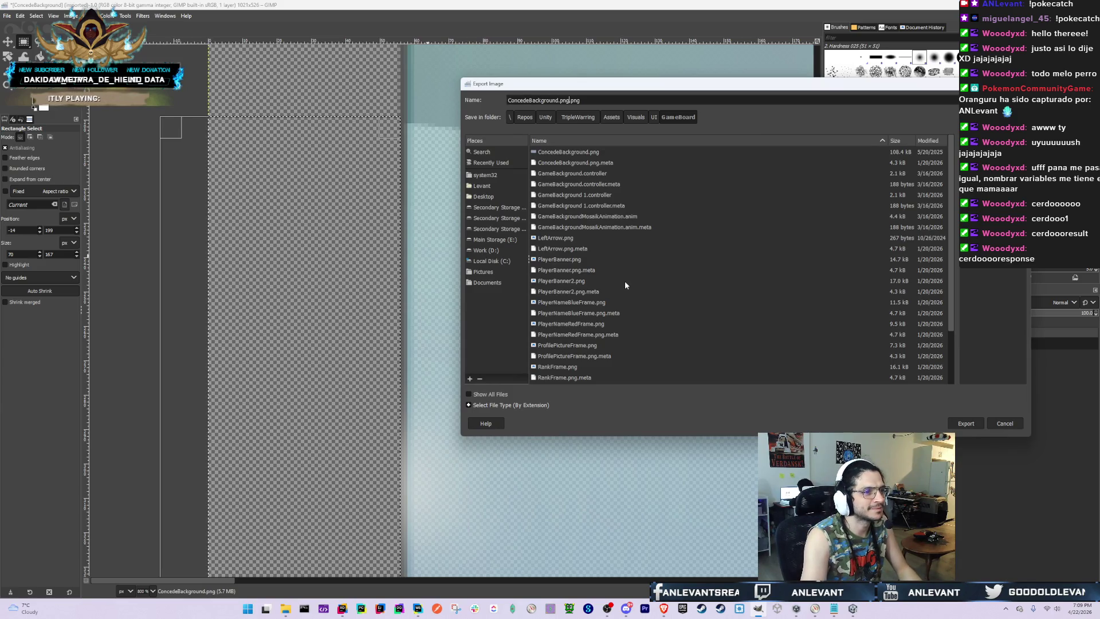
pyautogui.press('BackSpace')
pyautogui.press('BackSpace')
pyautogui.press('BackSpace')
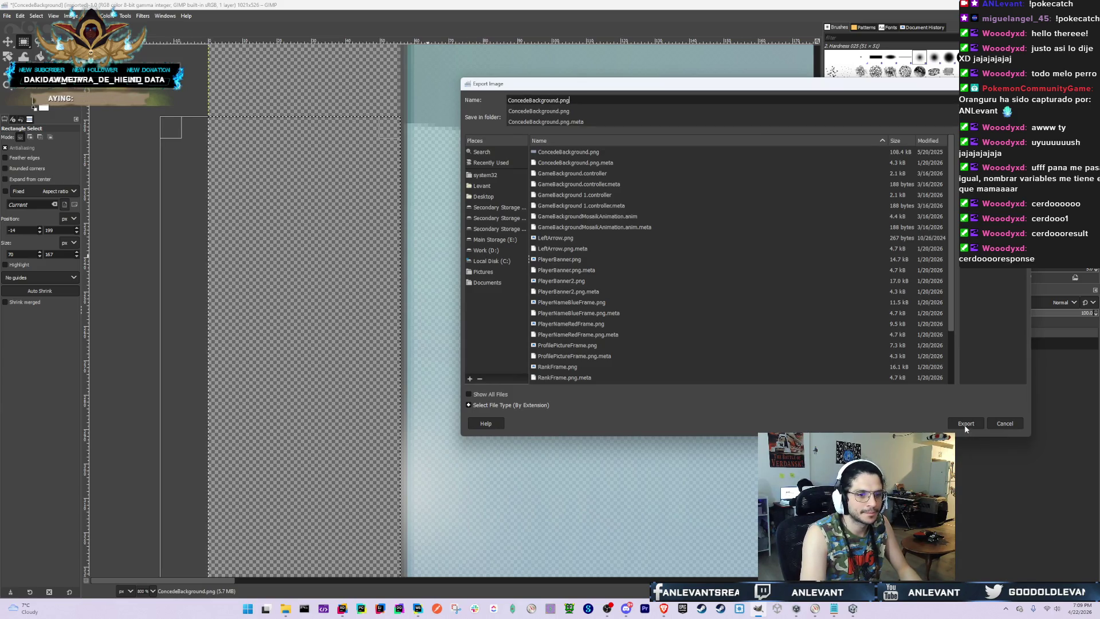
pyautogui.click(964, 424)
pyautogui.click(973, 424)
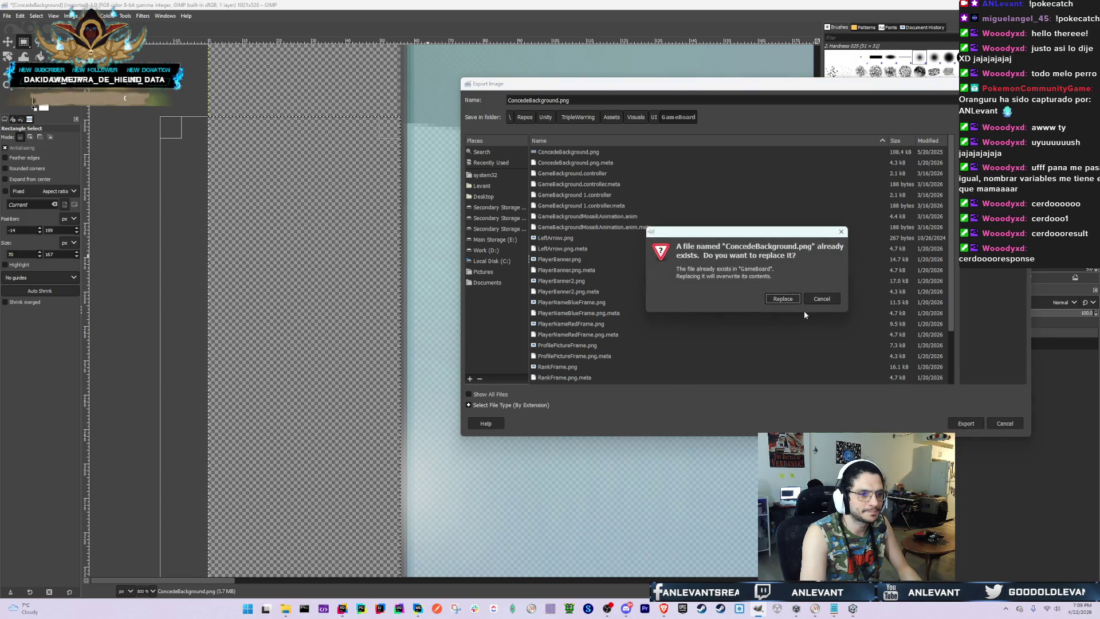
pyautogui.click(841, 298)
pyautogui.click(552, 412)
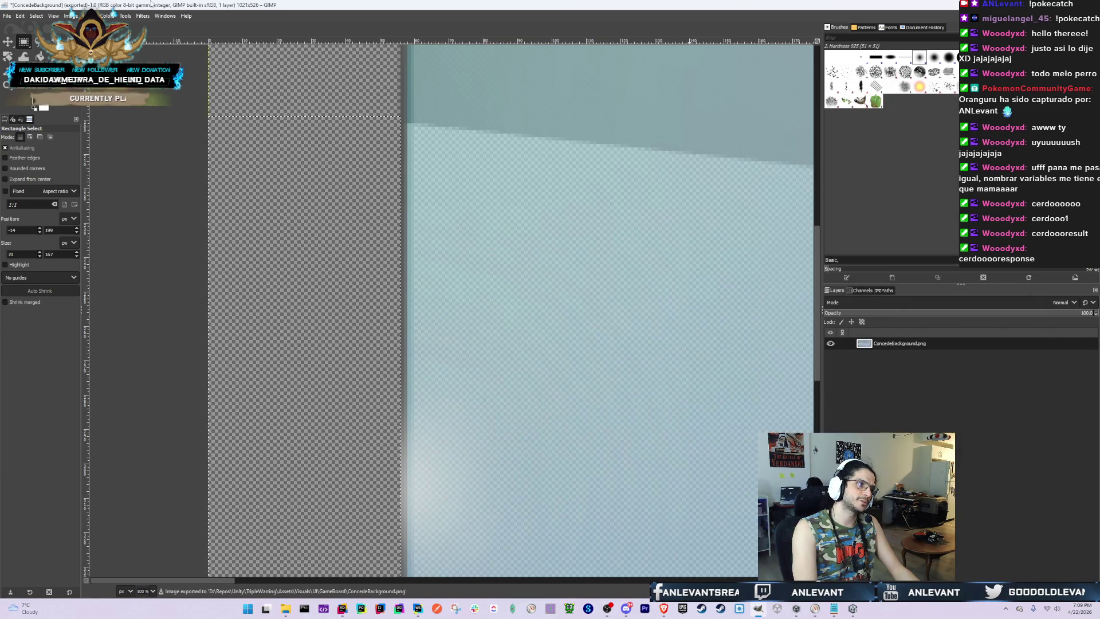
pyautogui.hotkey('alt', 'Tab')
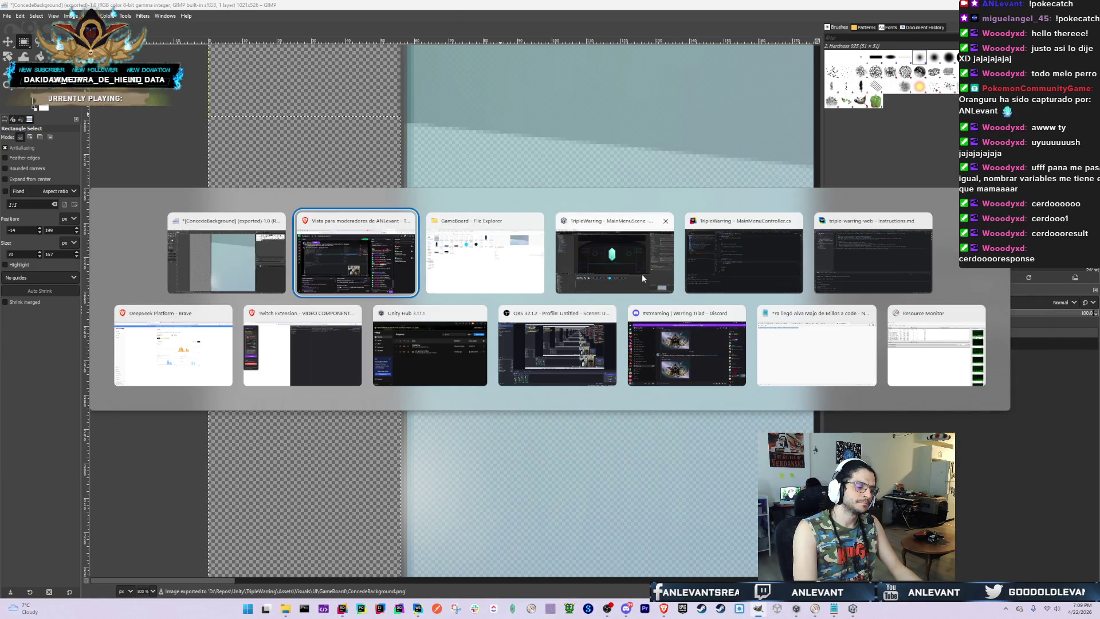
# - Bring Unity to the front and collapse the MainMenuUI canvas branch in the hierarchy
pyautogui.click(642, 274)
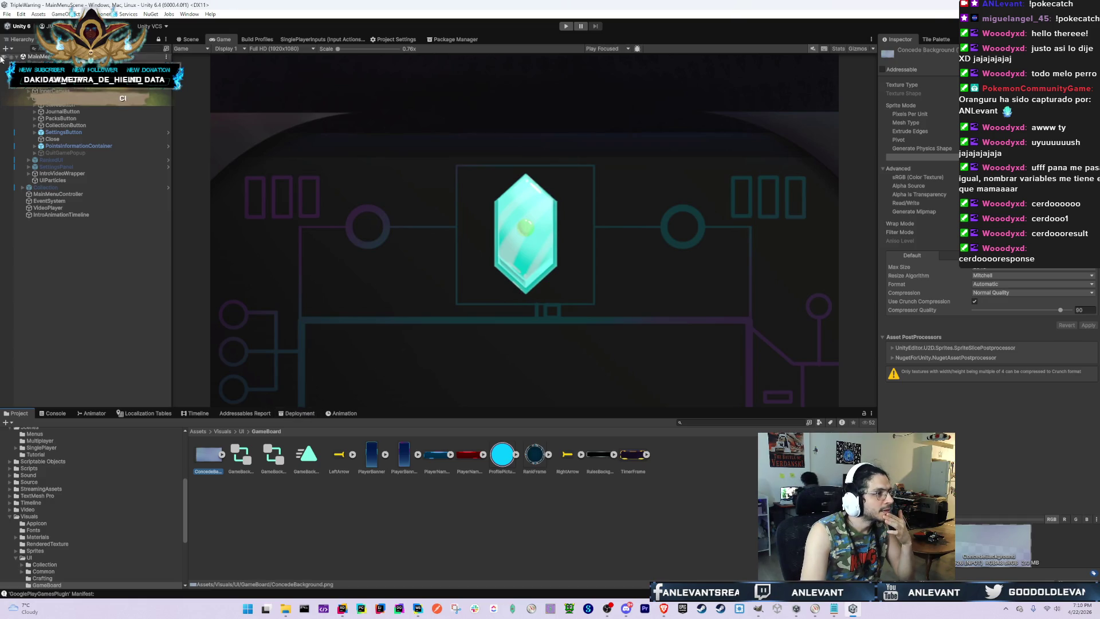
pyautogui.click(146, 103)
pyautogui.press('Left')
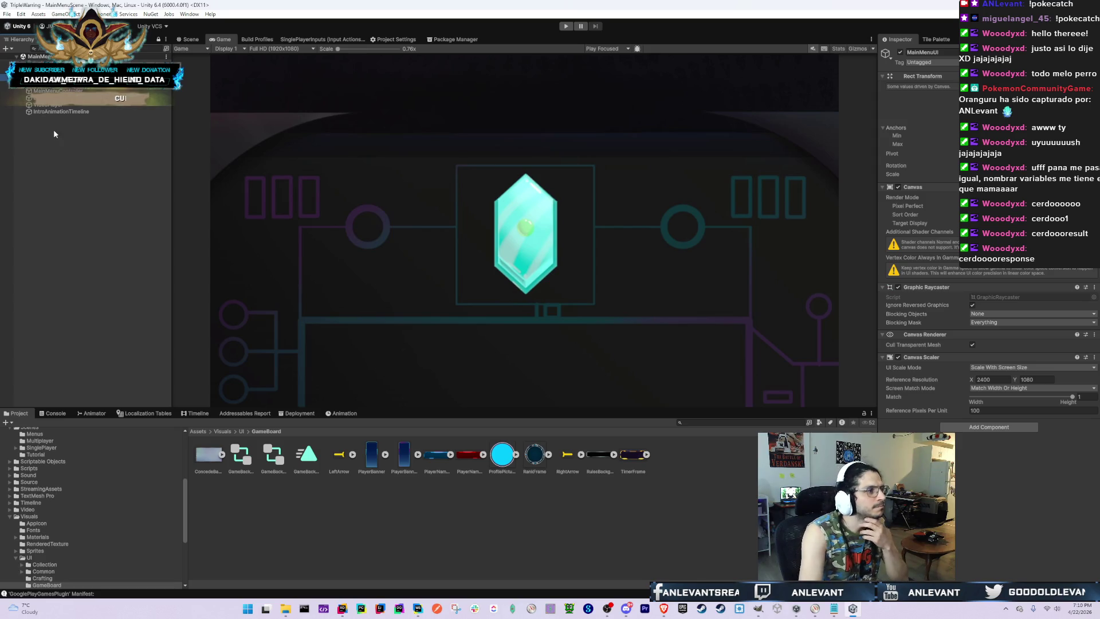
# - Locate the MainMenuScene file in the project's Assets/Scenes/Menus folder
pyautogui.rightClick(107, 57)
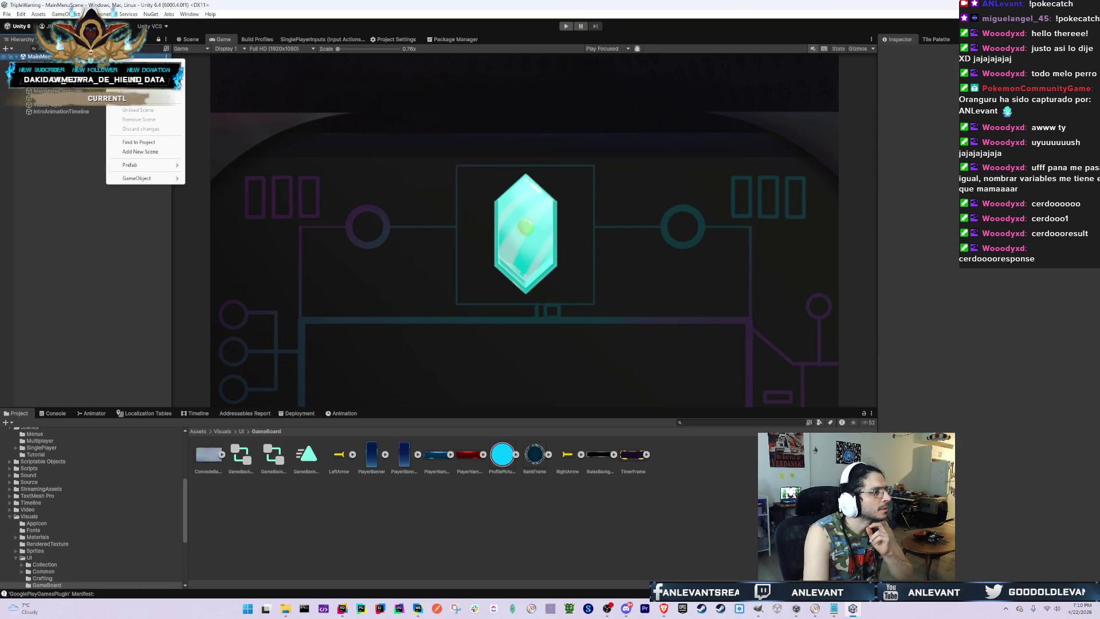
pyautogui.click(138, 142)
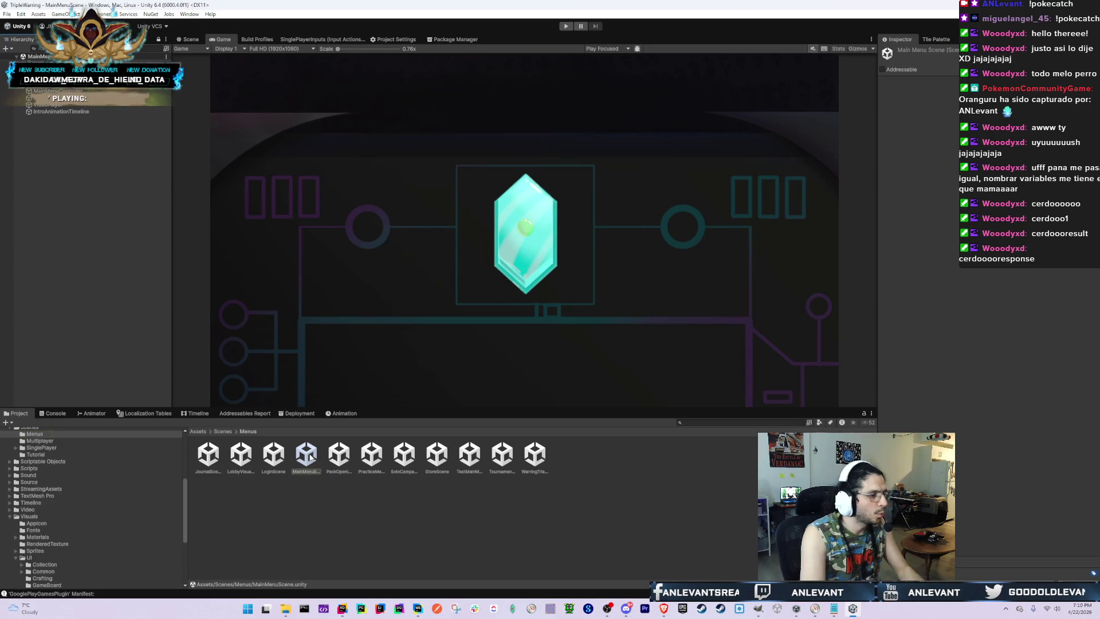
pyautogui.hotkey('alt', 'Tab')
pyautogui.press('Tab')
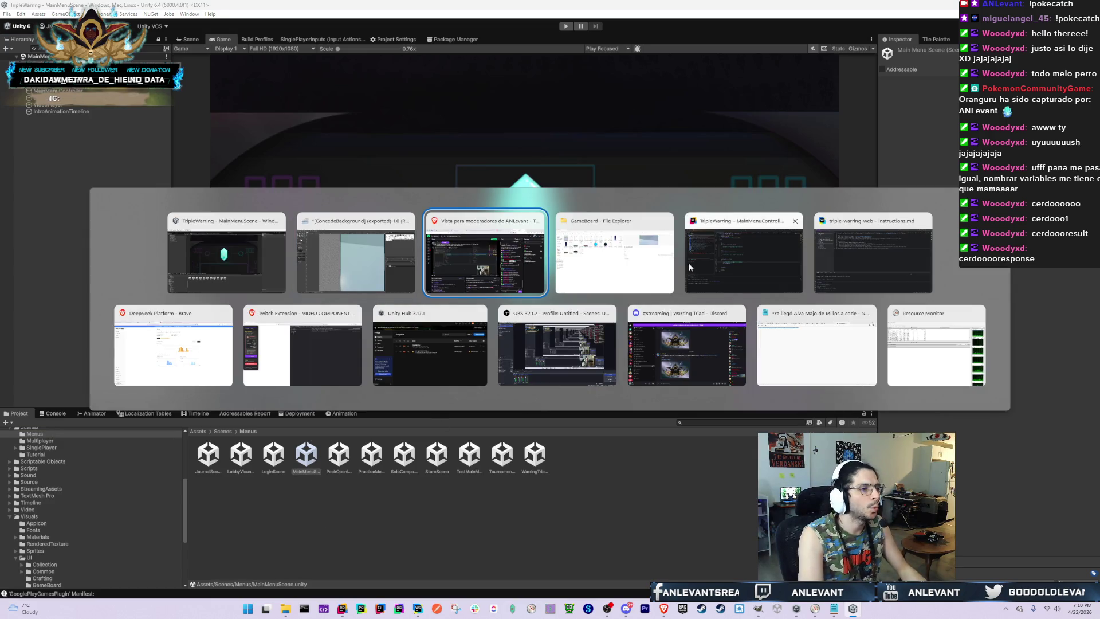
# - Switch to the Final Fantasy Tactics soundtrack tab in Brave and expand its description's track list
pyautogui.click(169, 329)
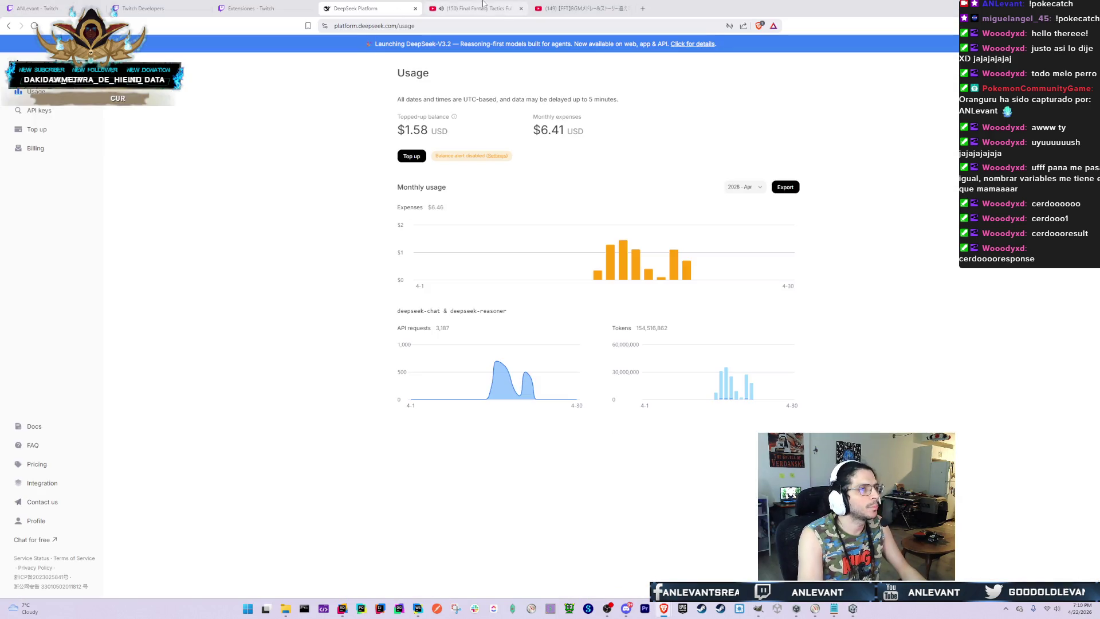
pyautogui.hotkey('ctrl', 'Tab')
pyautogui.scroll(-2, 174, 521)
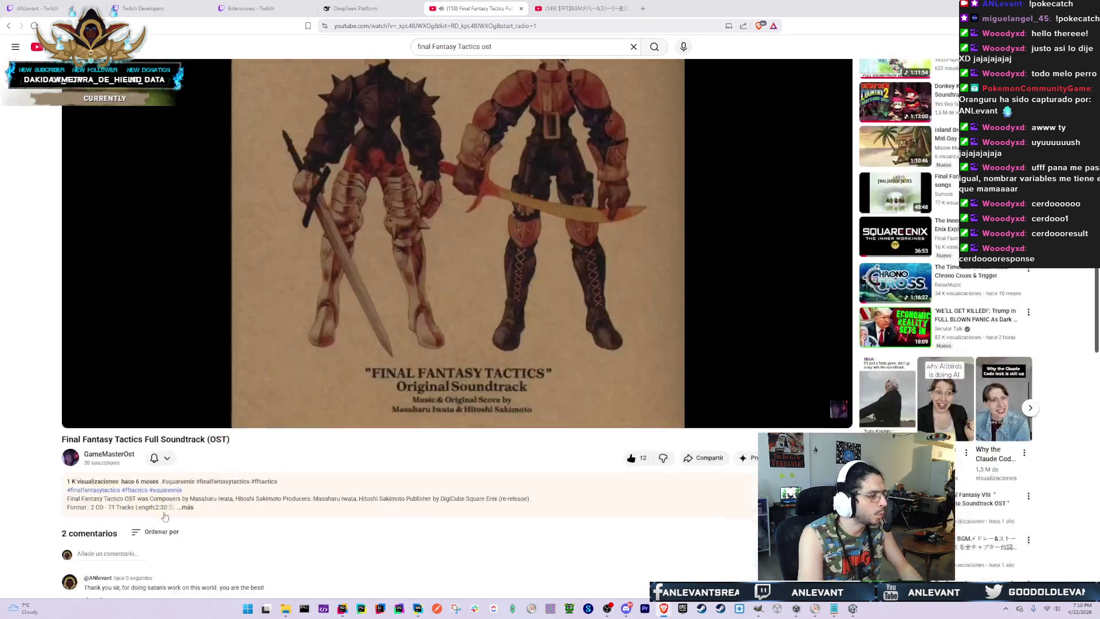
pyautogui.click(185, 507)
pyautogui.scroll(-3, 123, 389)
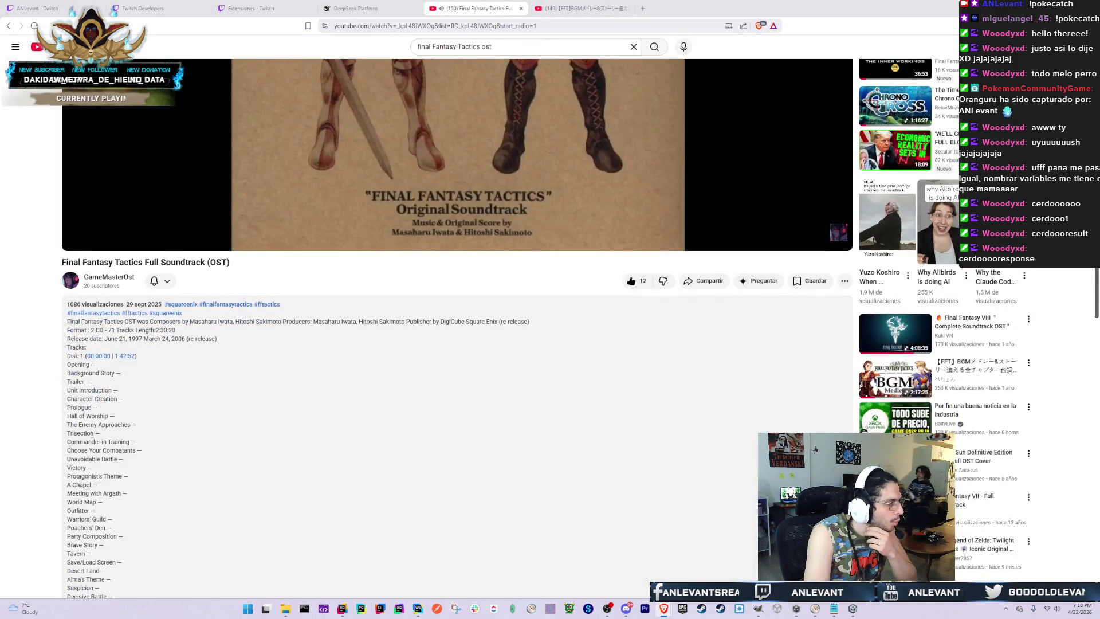
pyautogui.scroll(-2, 94, 416)
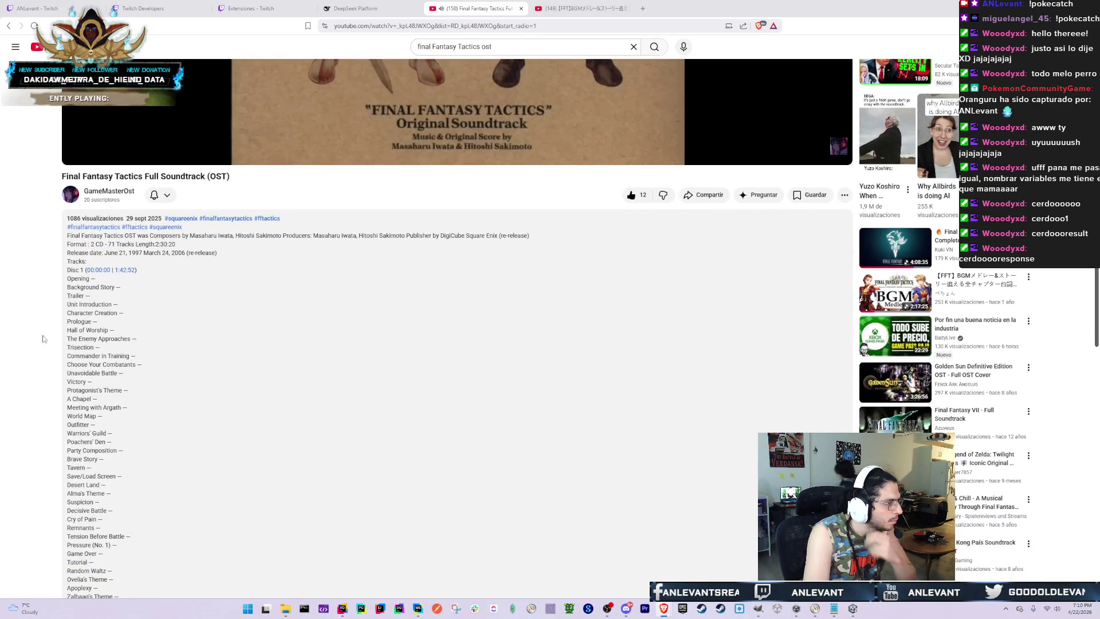
# - Search the page for Apoplexy and select the Apoplexy and Trisection track names
pyautogui.hotkey('ctrl', 'f')
pyautogui.write('pople')
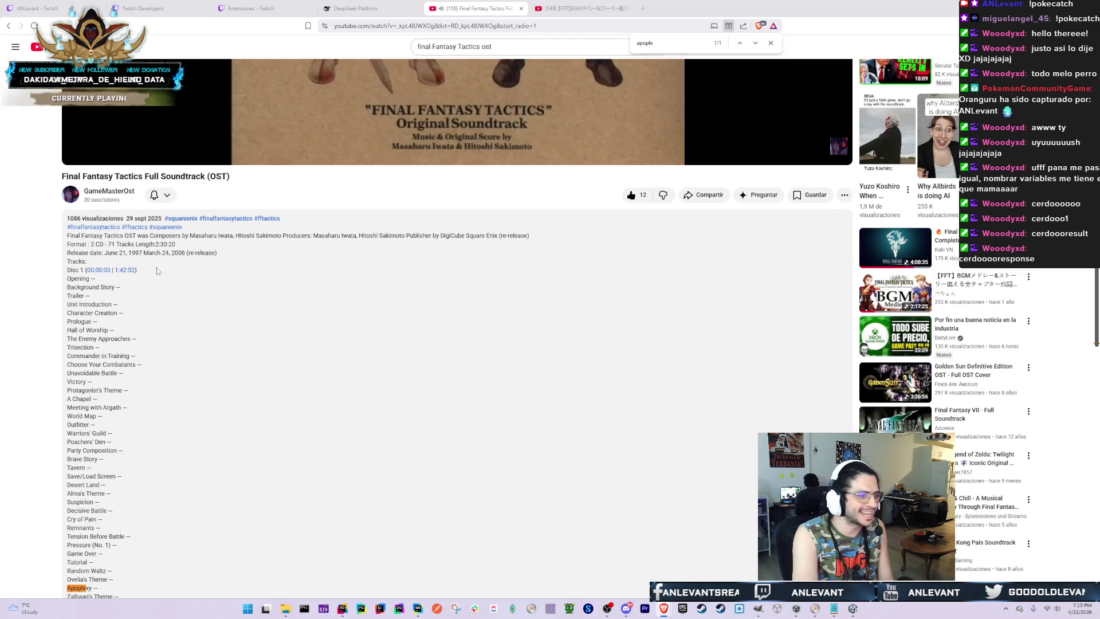
pyautogui.scroll(-2, 287, 441)
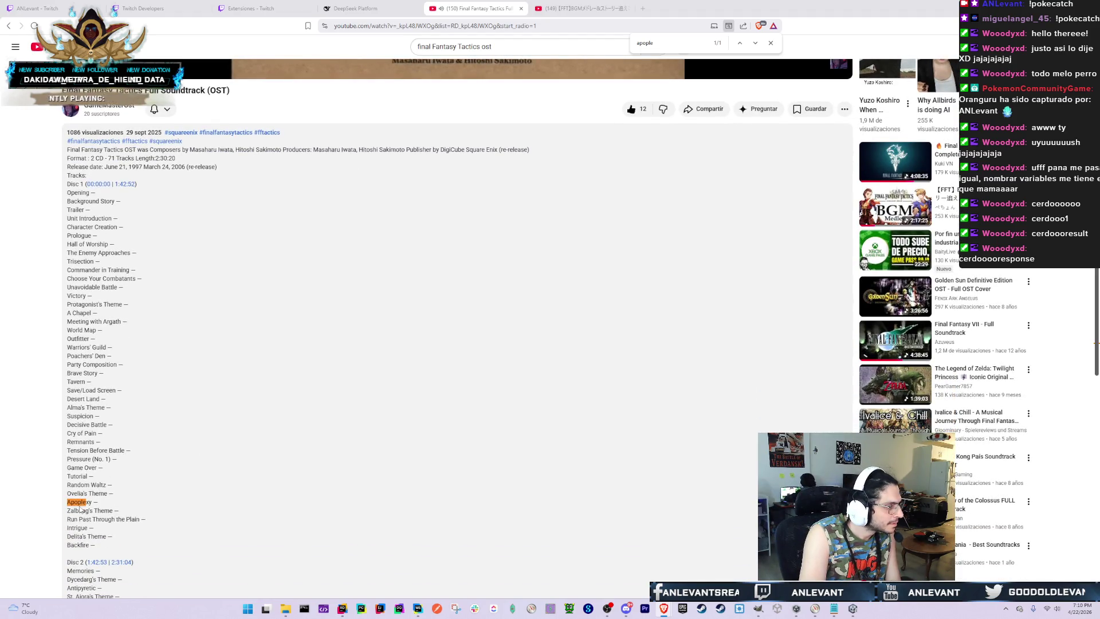
pyautogui.doubleClick(80, 502)
pyautogui.click(86, 260)
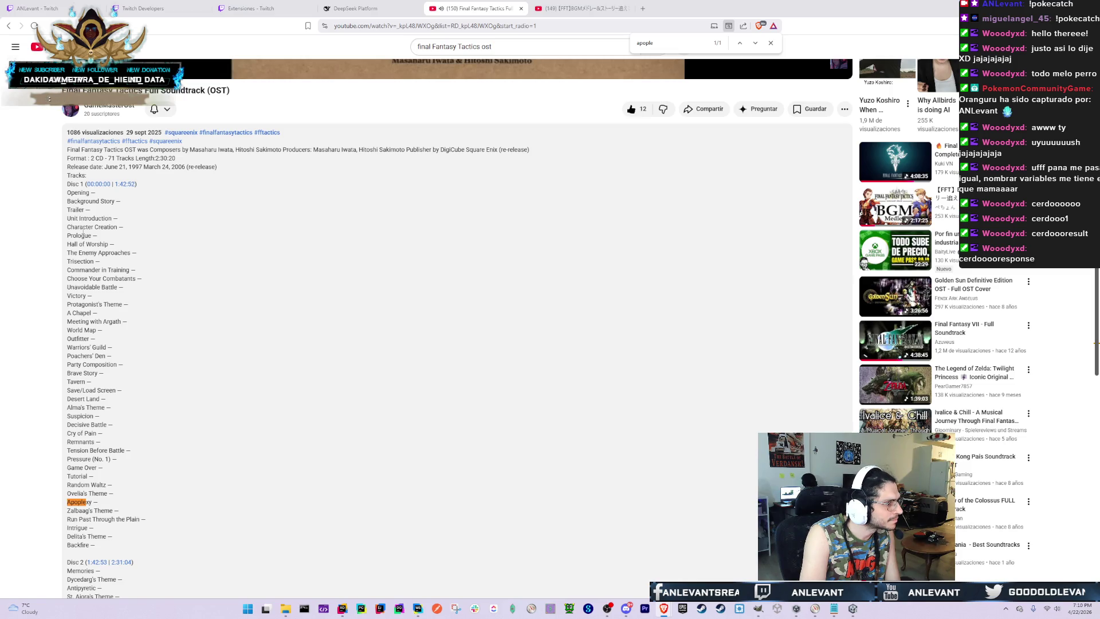
pyautogui.doubleClick(86, 261)
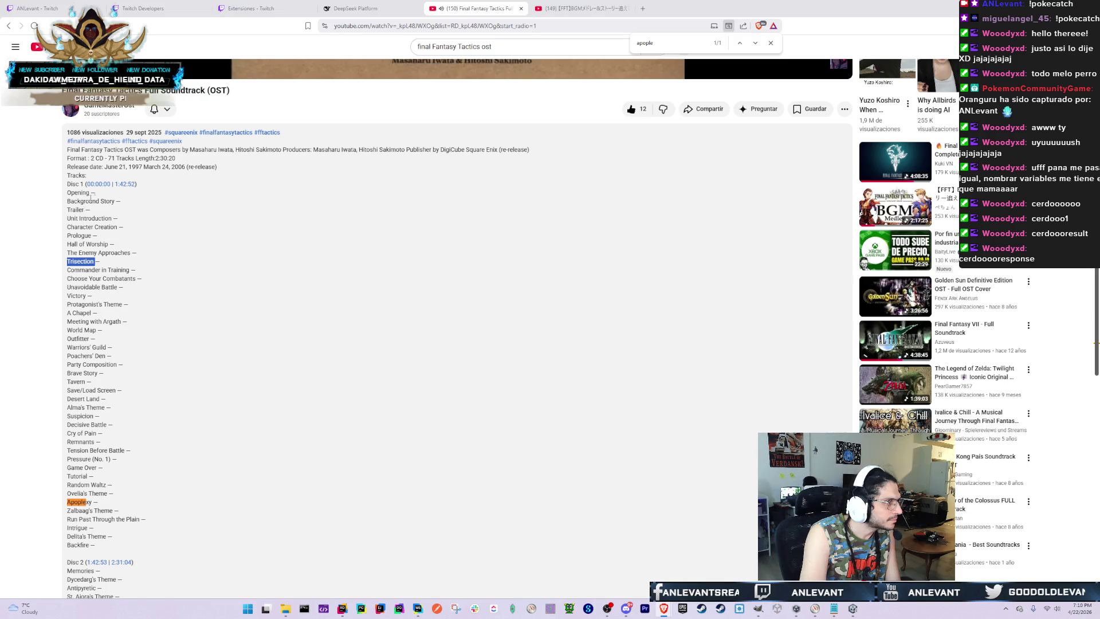
pyautogui.scroll(2, 92, 198)
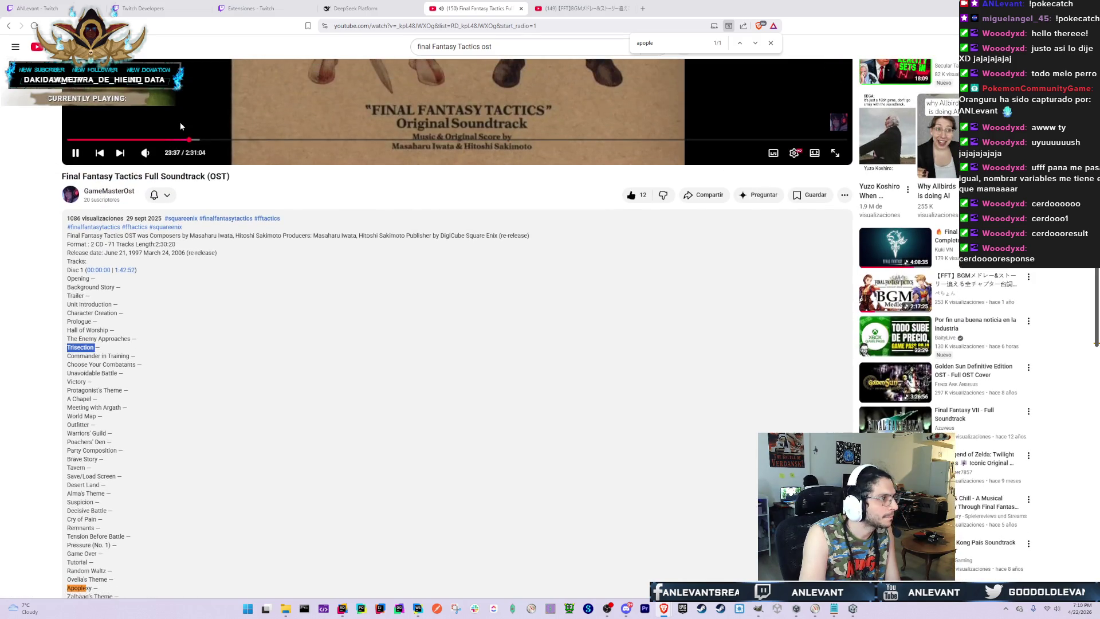
pyautogui.scroll(2, 181, 122)
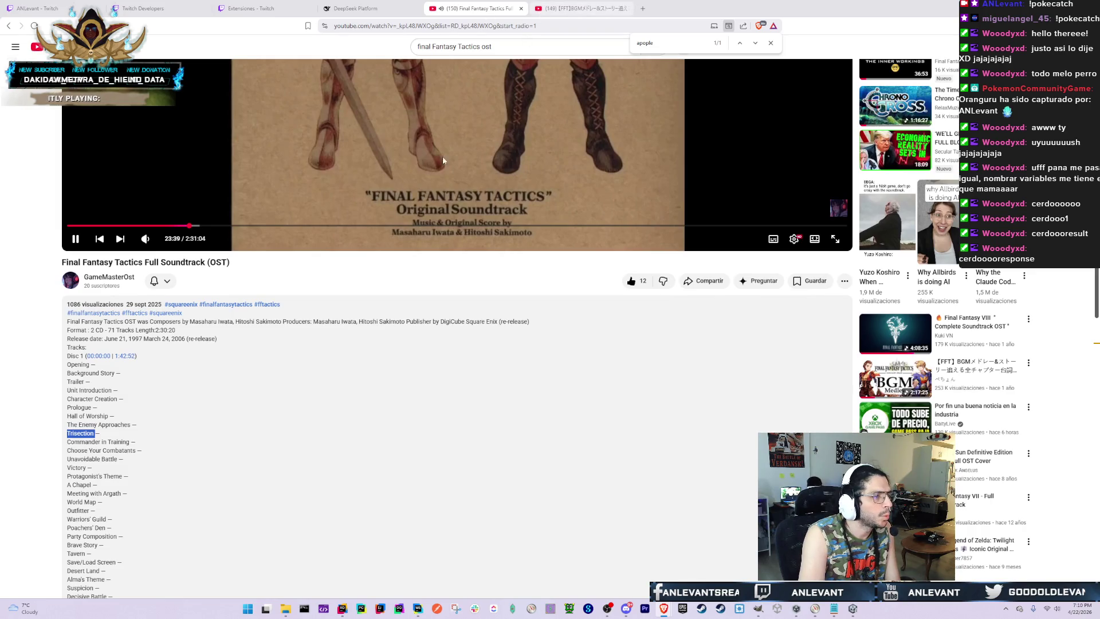
pyautogui.scroll(-2, 159, 403)
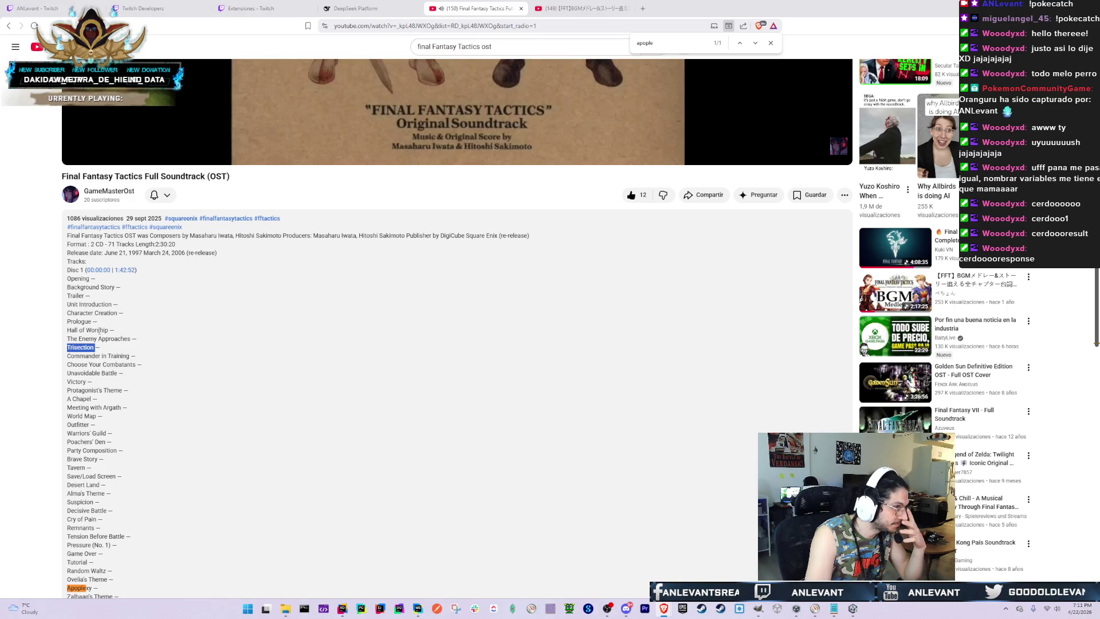
# - Highlight track titles such as The Enemy Approaches, A Chapel, Tavern, Alma's Theme and Choose Your Combatants
pyautogui.moveTo(74, 339)
pyautogui.mouseDown()
pyautogui.moveTo(123, 338)
pyautogui.moveTo(109, 364)
pyautogui.mouseUp()
pyautogui.click(87, 381)
pyautogui.moveTo(80, 399)
pyautogui.mouseDown()
pyautogui.moveTo(95, 400)
pyautogui.moveTo(89, 417)
pyautogui.mouseUp()
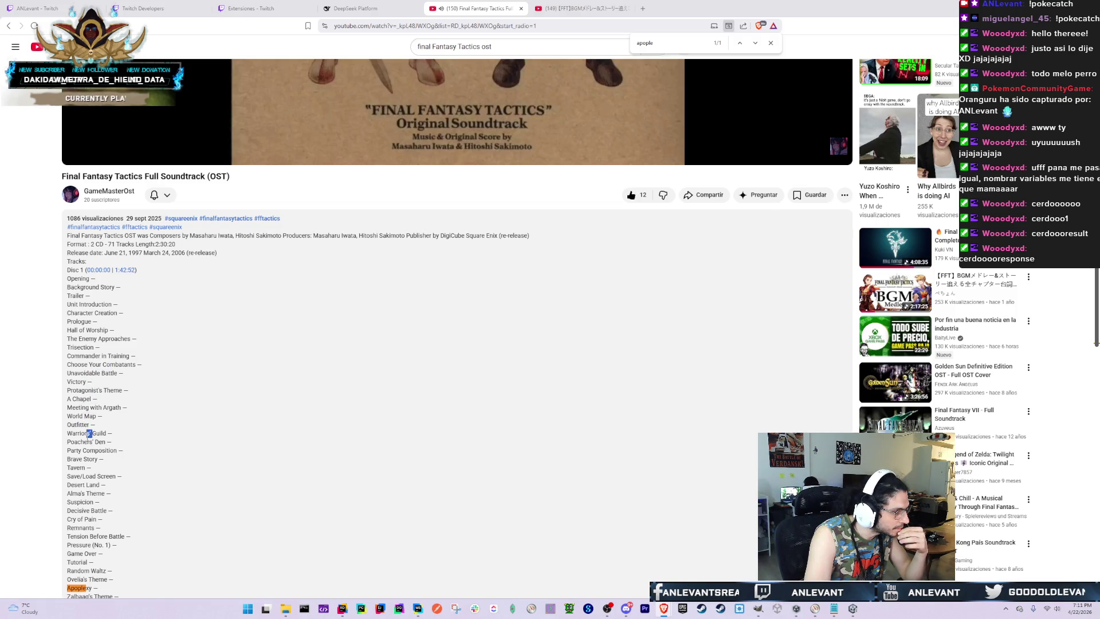
pyautogui.moveTo(82, 467); pyautogui.dragTo(81, 493)
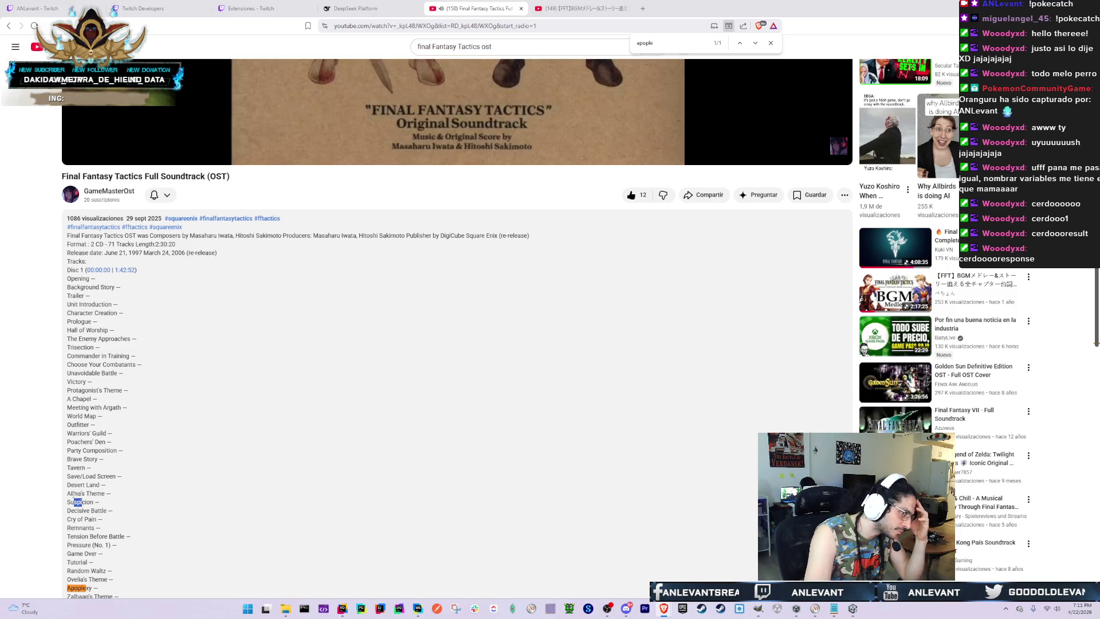
pyautogui.moveTo(73, 493); pyautogui.dragTo(97, 494)
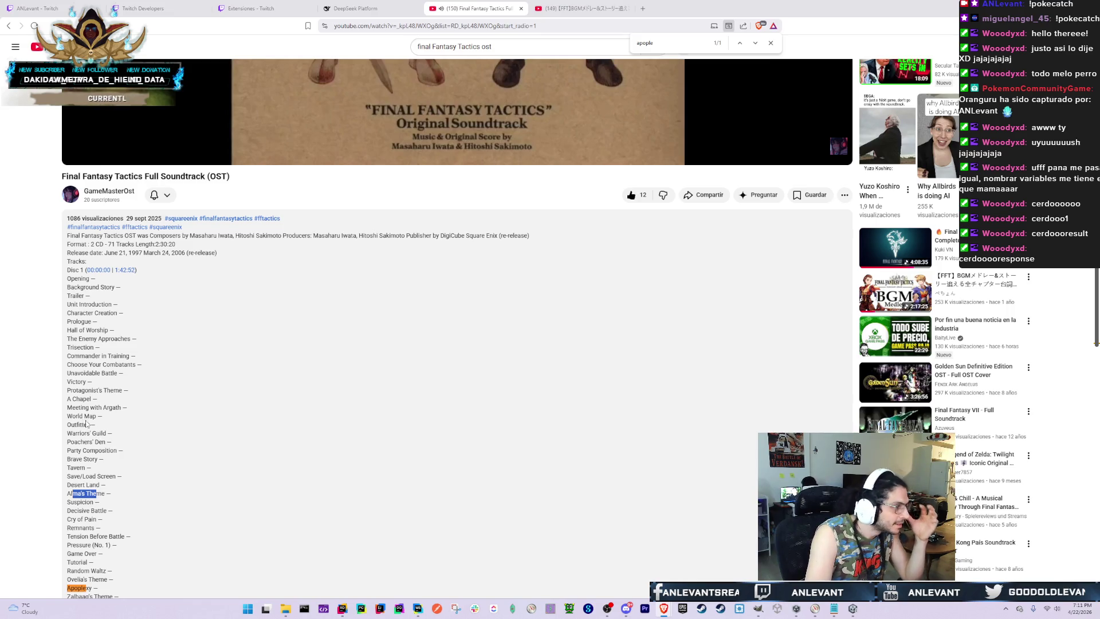
pyautogui.click(91, 398)
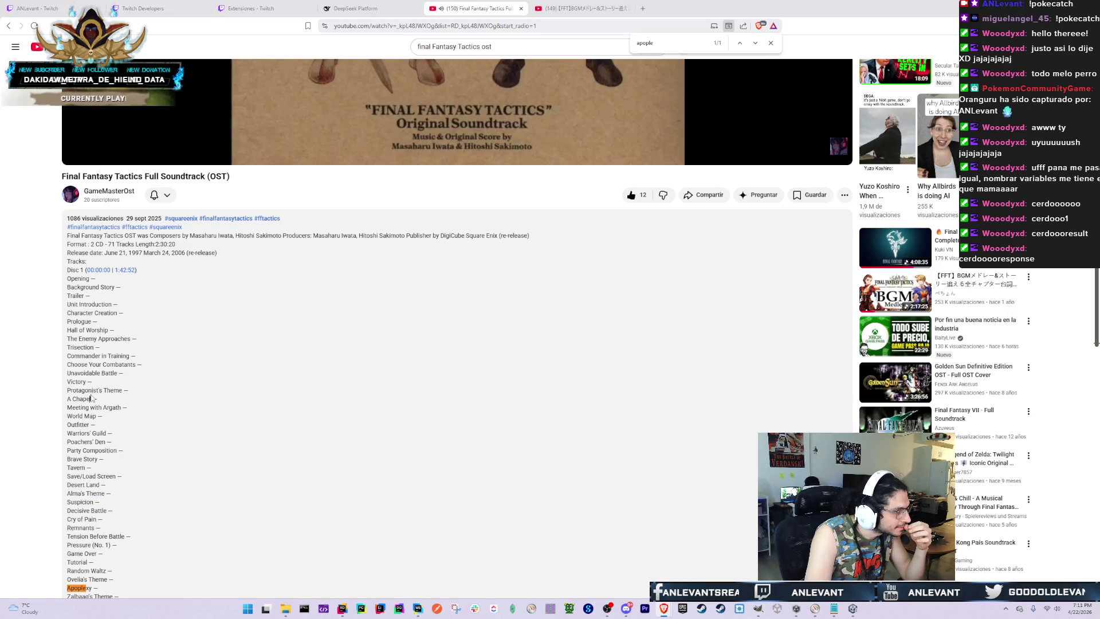
pyautogui.doubleClick(93, 374)
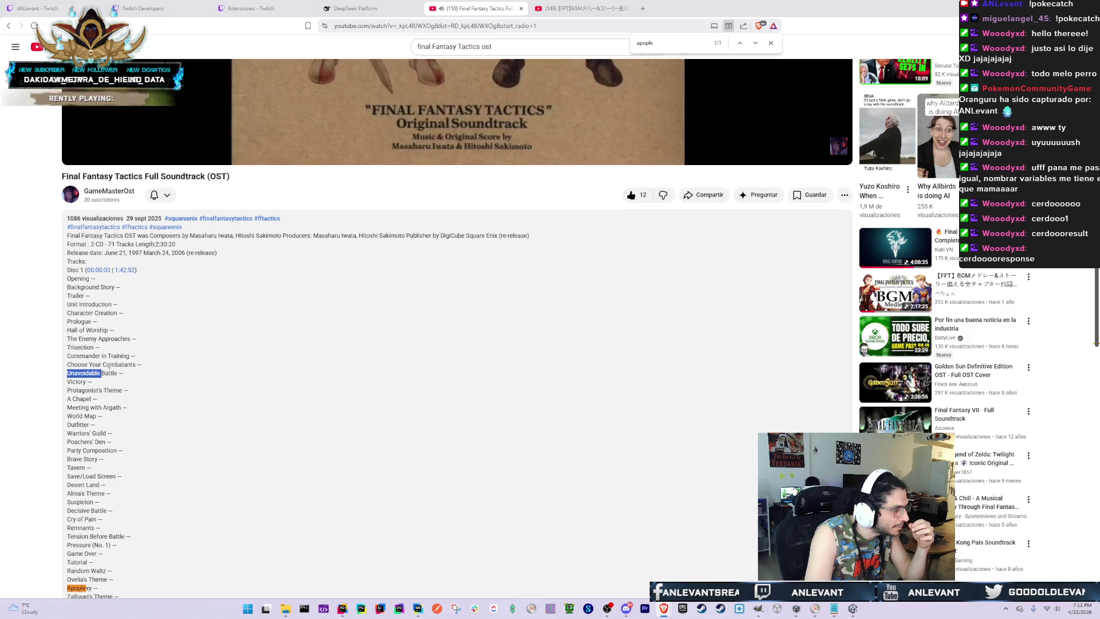
pyautogui.moveTo(137, 364)
pyautogui.mouseDown()
pyautogui.moveTo(78, 364)
pyautogui.moveTo(84, 399)
pyautogui.moveTo(71, 430)
pyautogui.moveTo(87, 407)
pyautogui.moveTo(122, 407)
pyautogui.mouseUp()
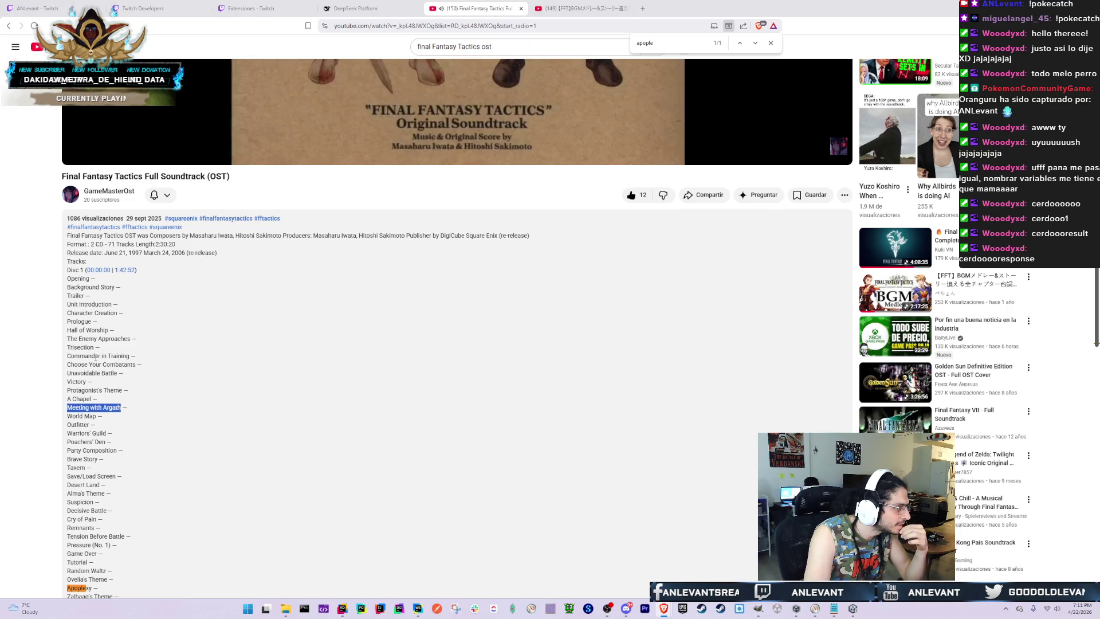
pyautogui.moveTo(130, 364); pyautogui.dragTo(88, 364)
# - Select the Unavoidable, Protagonist's Theme and A Chapel titles, then return to the Unity editor
pyautogui.hotkey('alt', 'Tab')
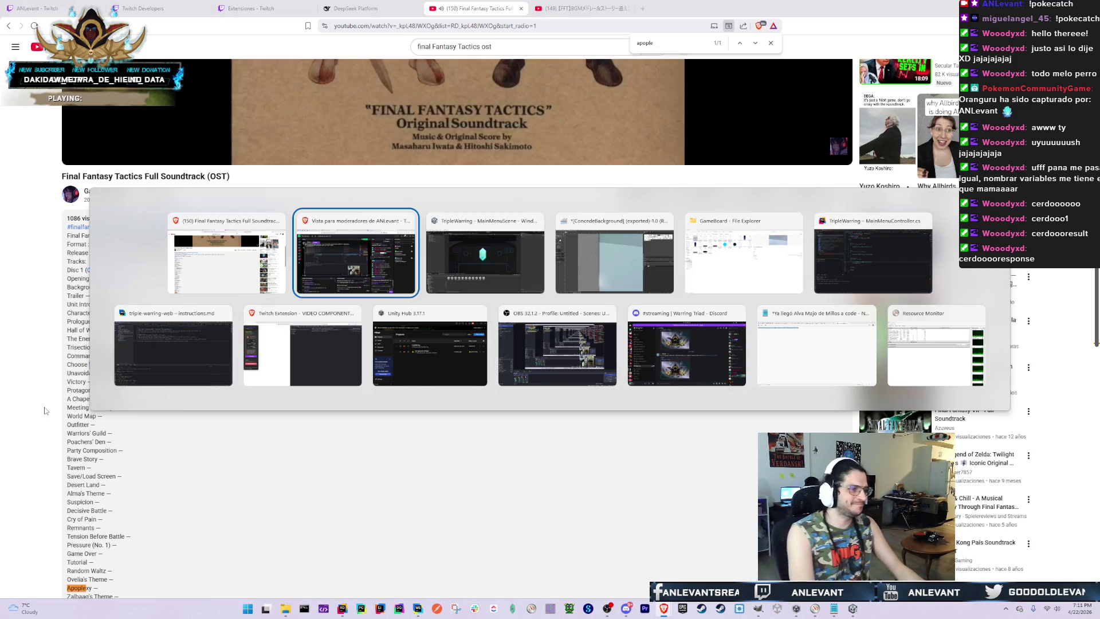
pyautogui.hotkey('alt', 'Tab')
pyautogui.hotkey('alt', 'Tab')
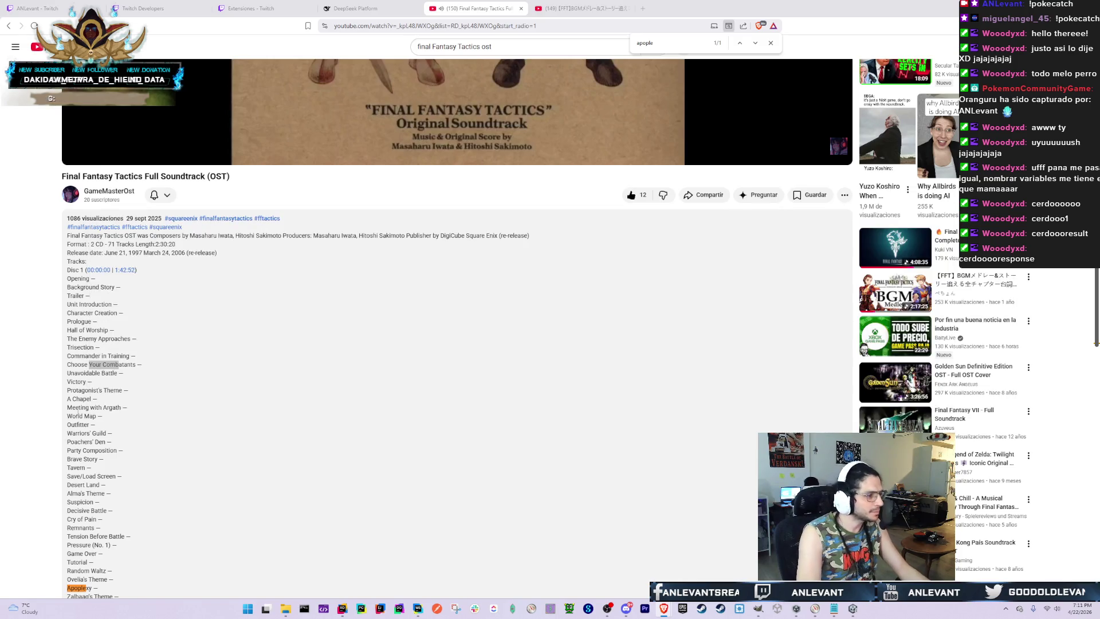
pyautogui.doubleClick(98, 373)
pyautogui.moveTo(68, 391); pyautogui.dragTo(118, 397)
pyautogui.doubleClick(80, 399)
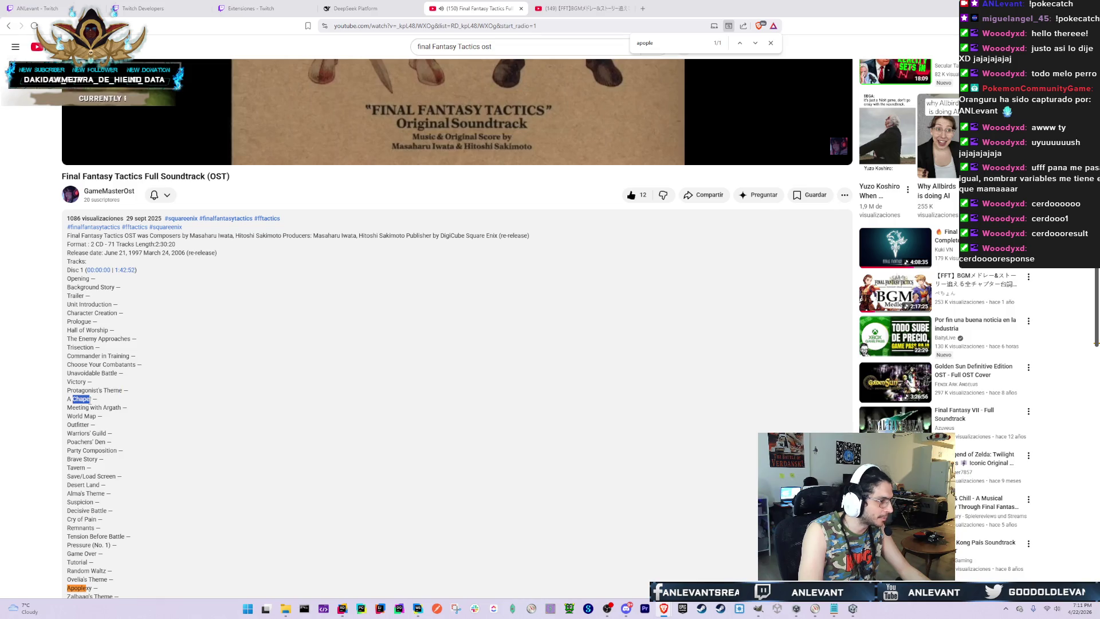
pyautogui.click(90, 401)
pyautogui.moveTo(88, 399); pyautogui.dragTo(65, 403)
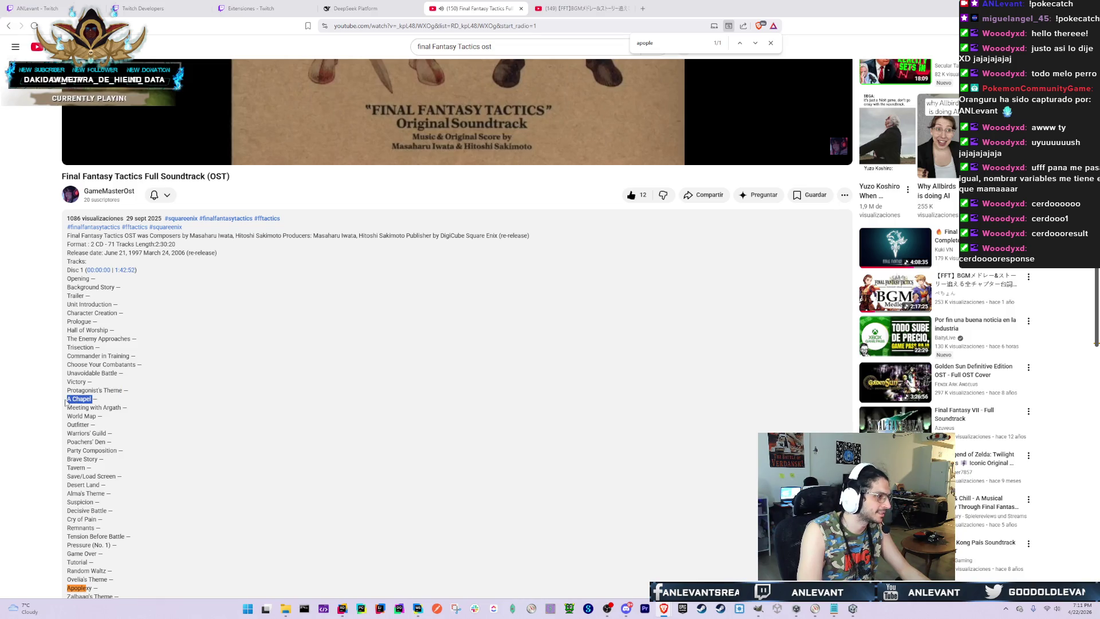
pyautogui.hotkey('alt', 'Tab')
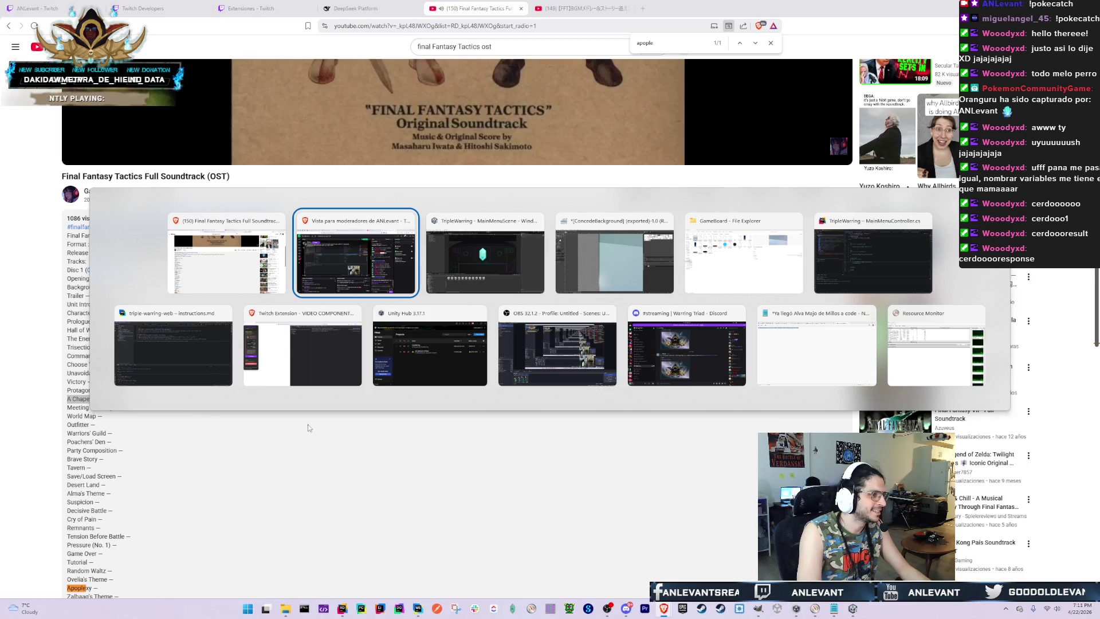
pyautogui.hotkey('alt', 'Tab')
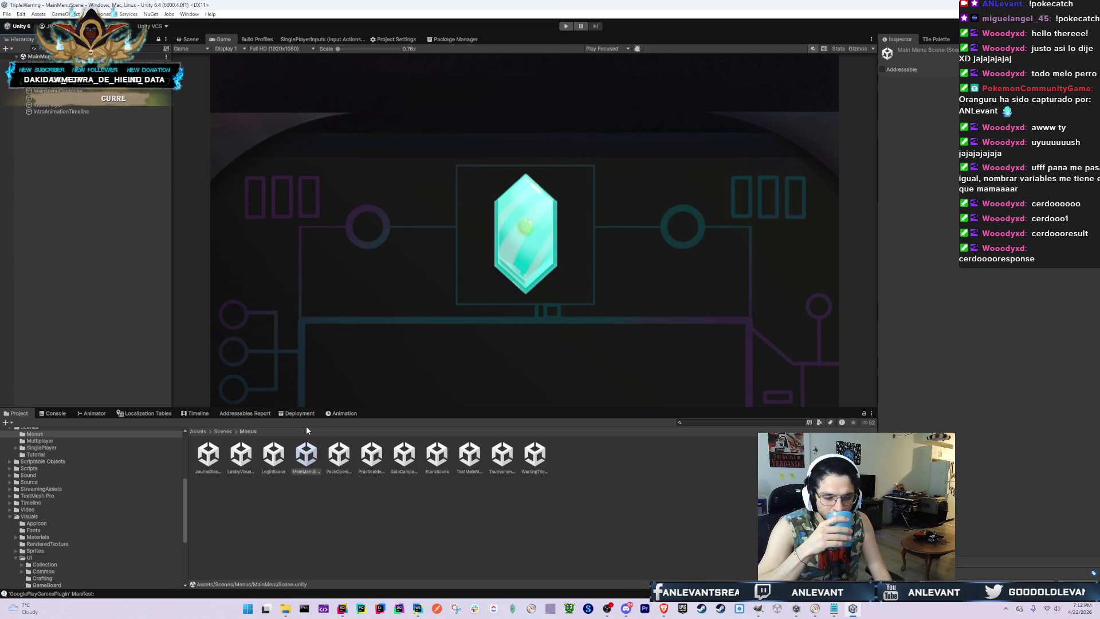
# - Press the toolbar Play button to run MainMenuScene in play mode
pyautogui.click(562, 26)
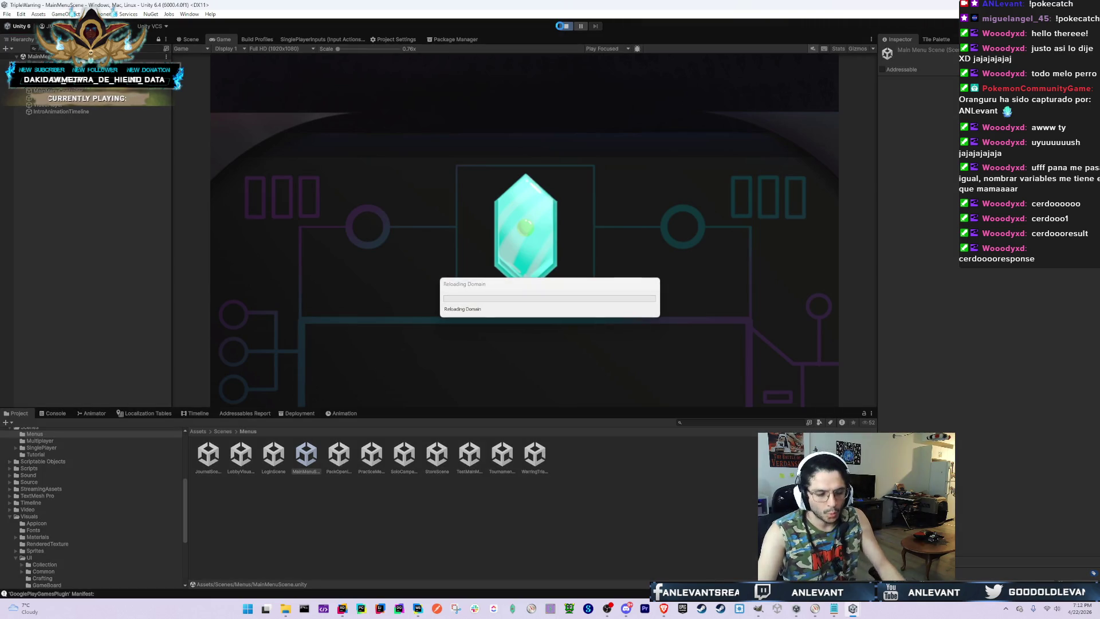
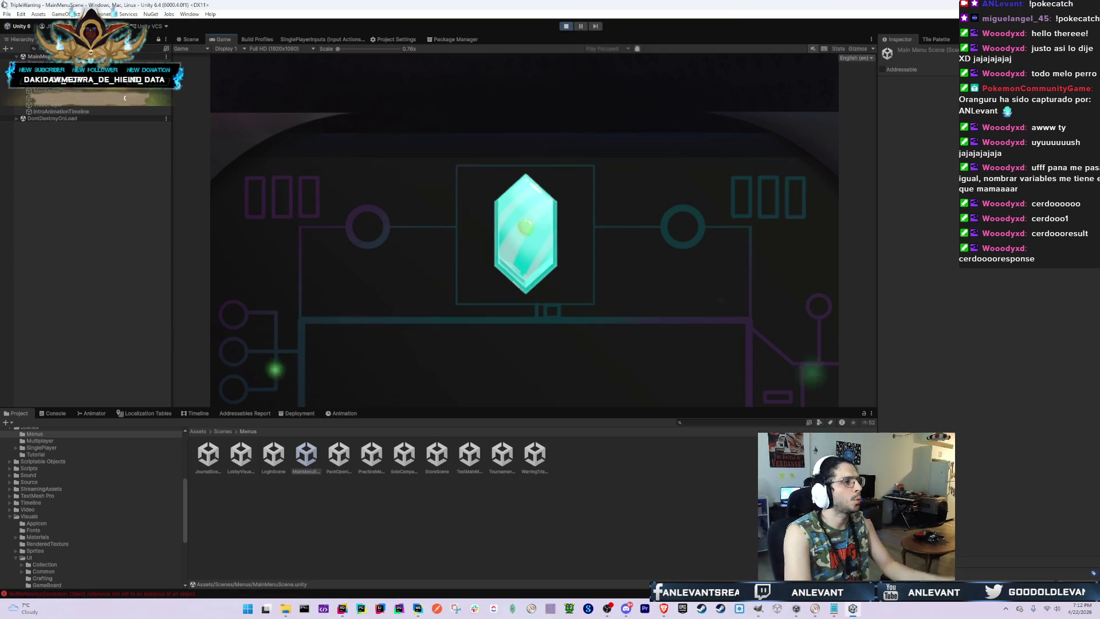
# - Inspect the MainMenuUI canvas and JournalButton objects in the Scene view
pyautogui.click(191, 39)
pyautogui.click(525, 235)
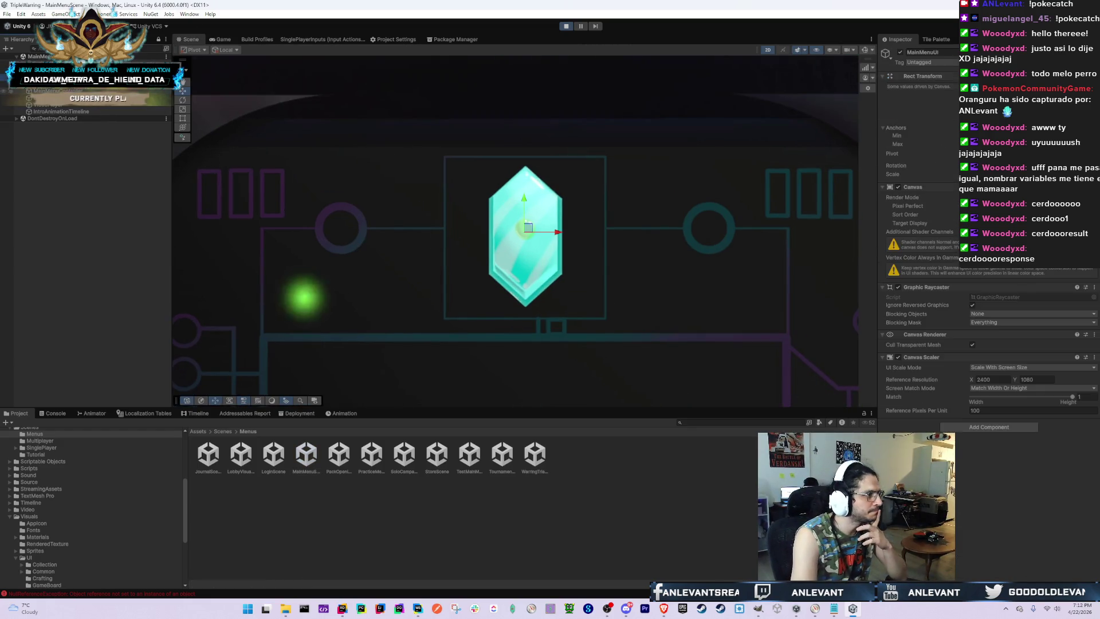
pyautogui.click(525, 229)
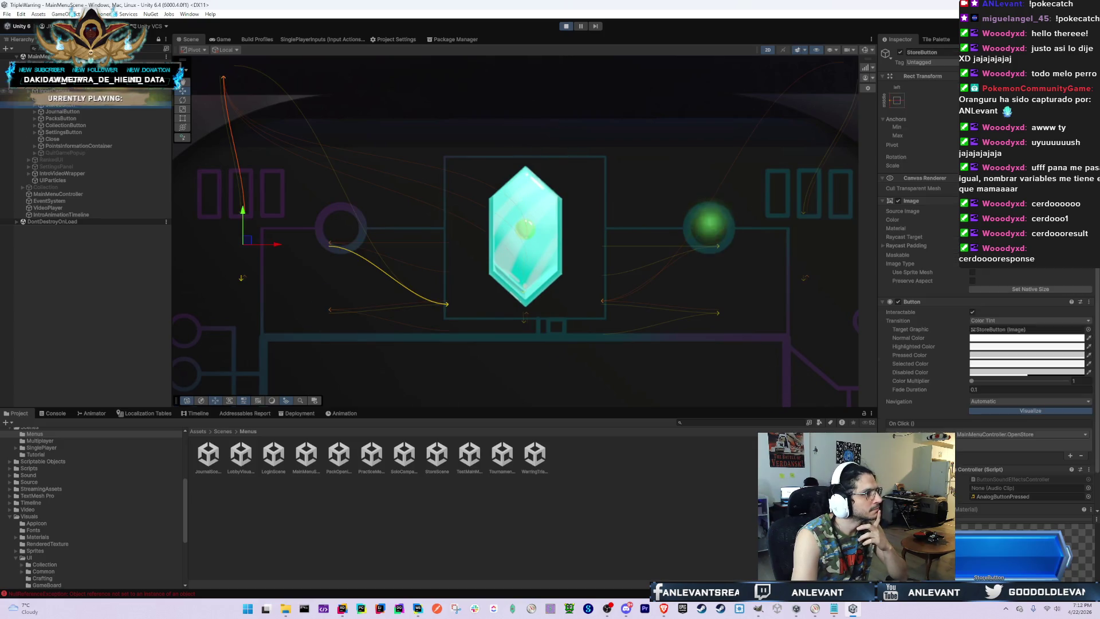
# - Stop the running main menu, open LoginScene from the Menus folder, and play it
pyautogui.click(566, 26)
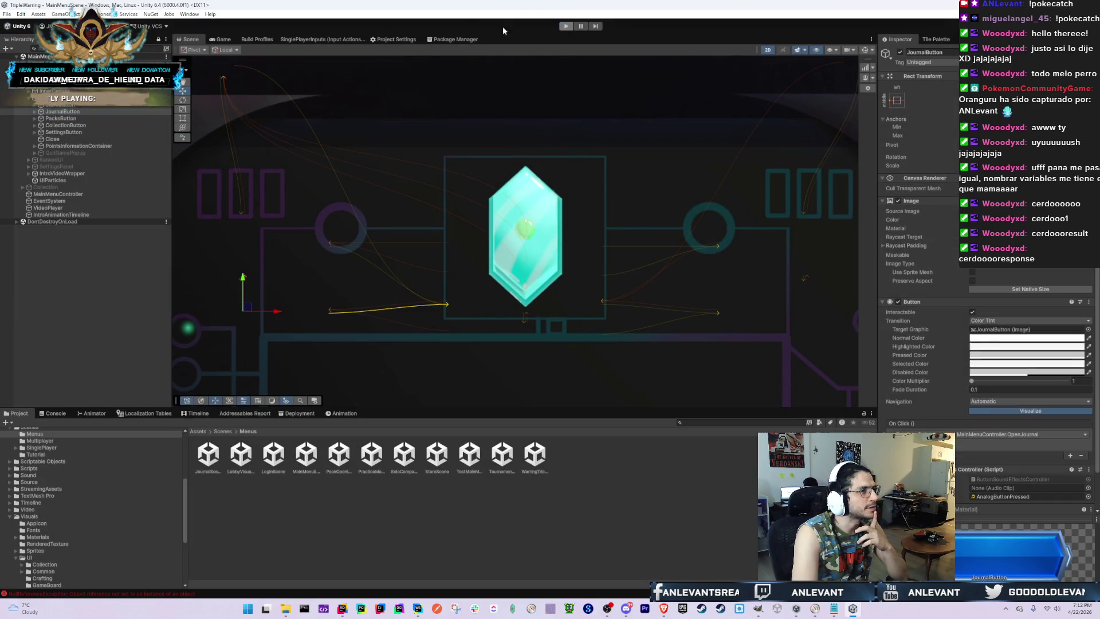
pyautogui.rightClick(90, 57)
pyautogui.click(122, 140)
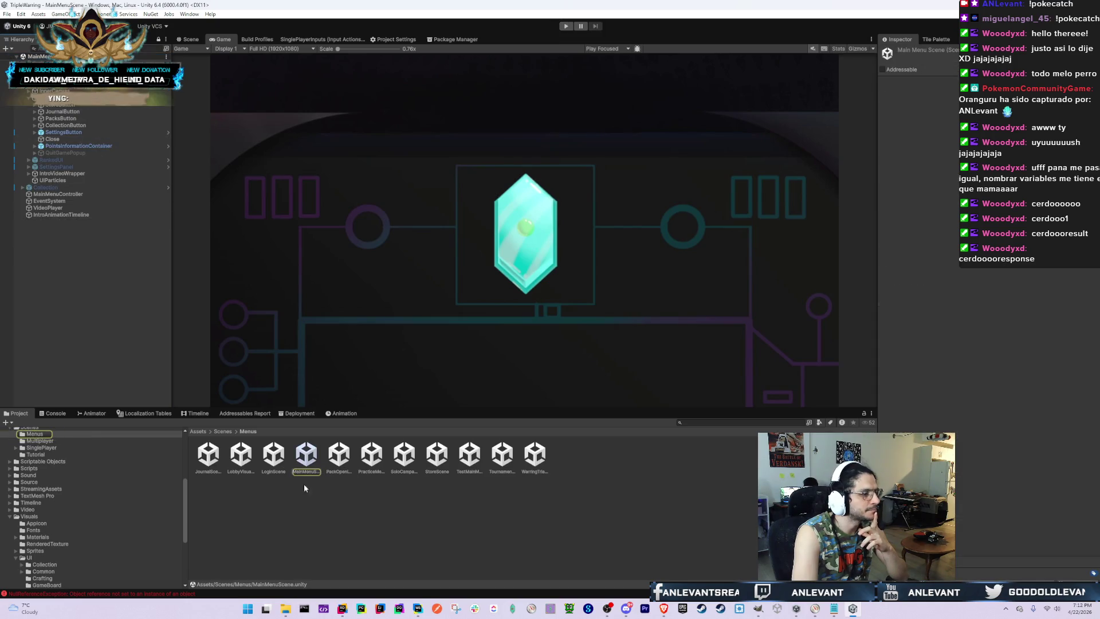
pyautogui.doubleClick(268, 455)
pyautogui.click(566, 26)
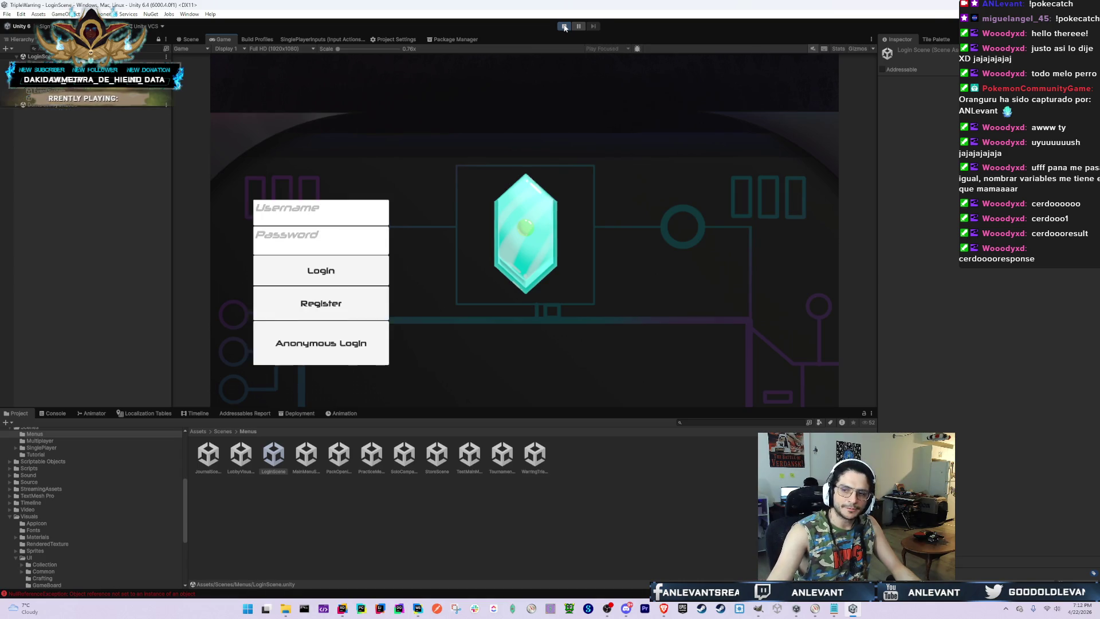
# - Log into the game with the username and account password
pyautogui.click(306, 214)
pyautogui.write('admin')
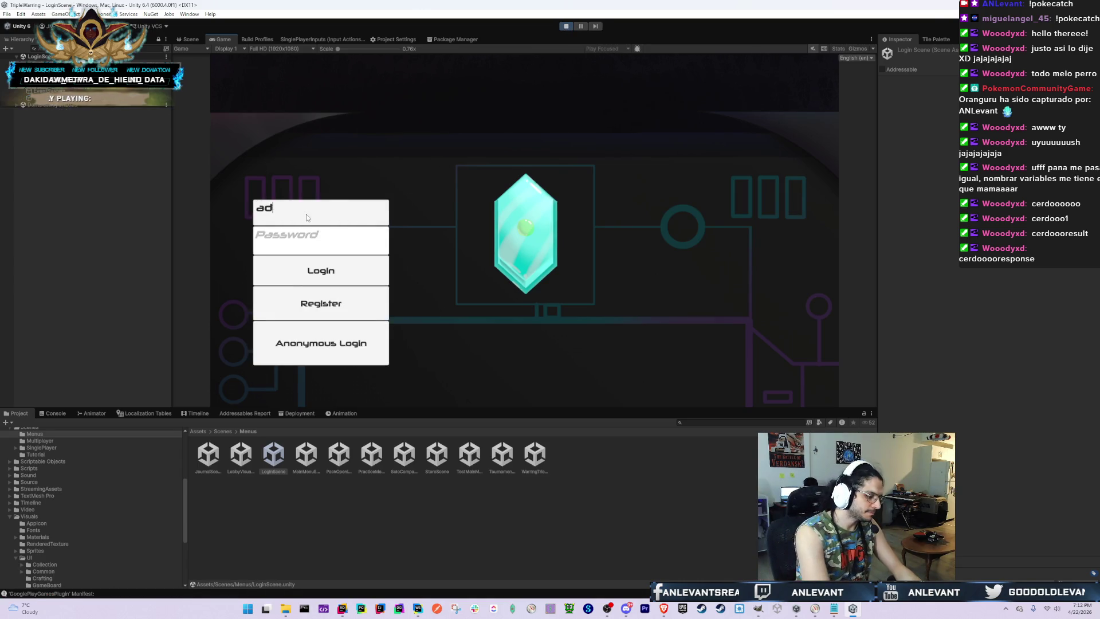
pyautogui.click(370, 239)
pyautogui.write('*********')
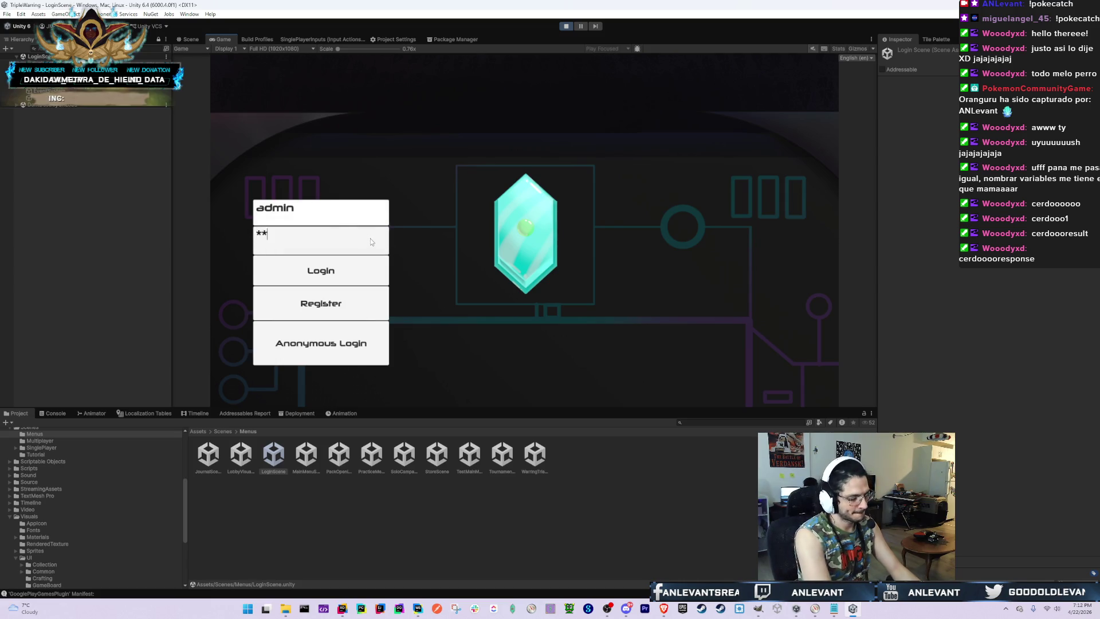
pyautogui.write('**')
pyautogui.click(339, 261)
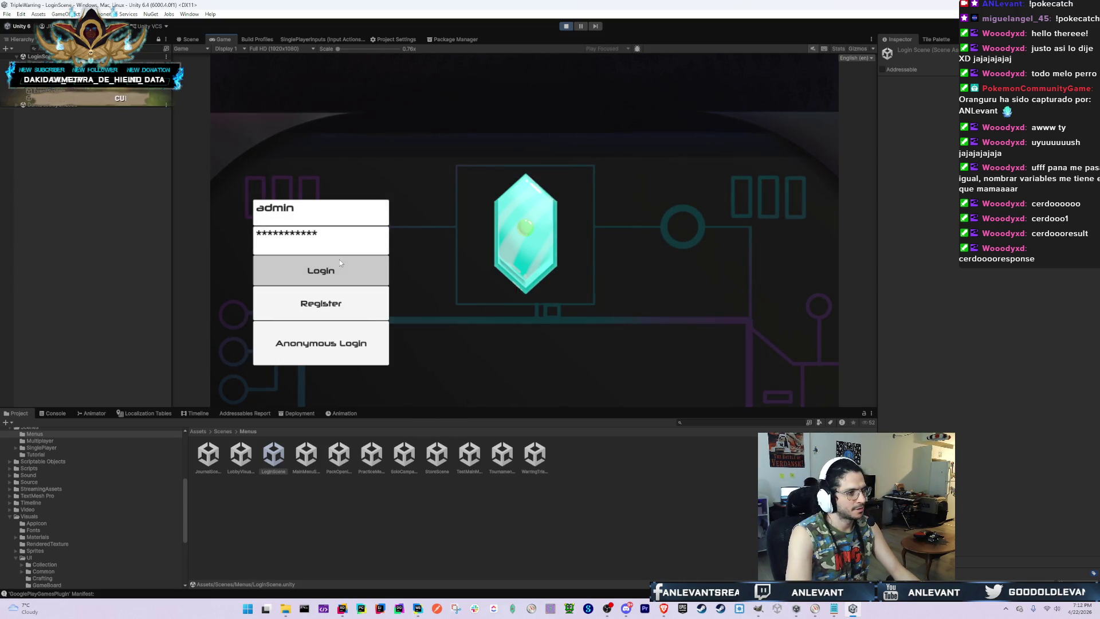
# - Clear the Console, then bring up the main menu's quit confirmation, dismiss it, and reopen it
pyautogui.click(55, 414)
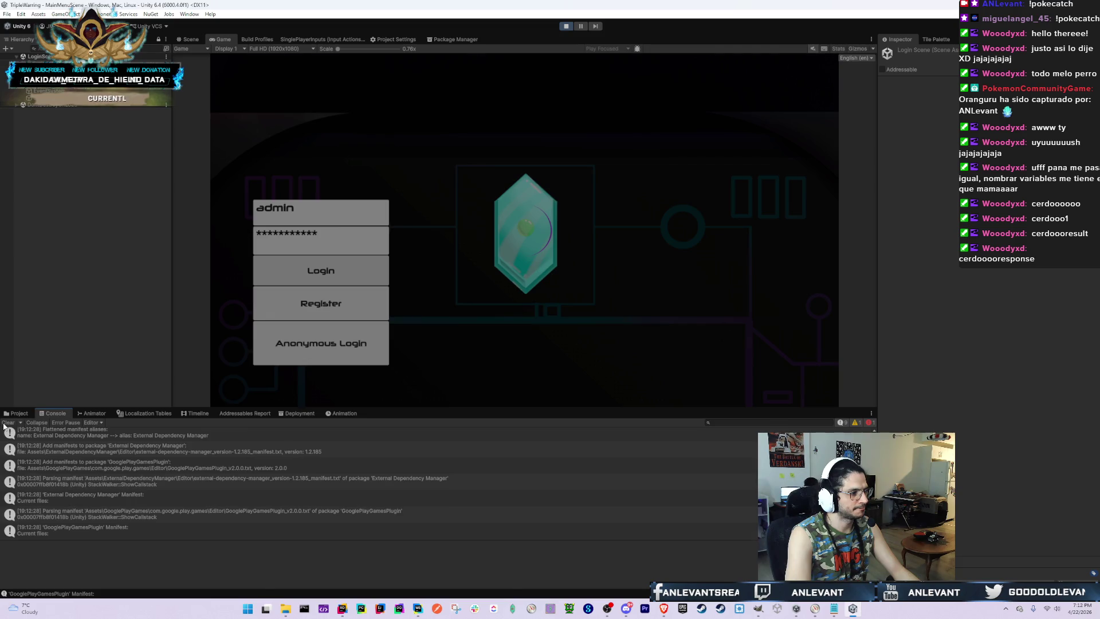
pyautogui.click(7, 424)
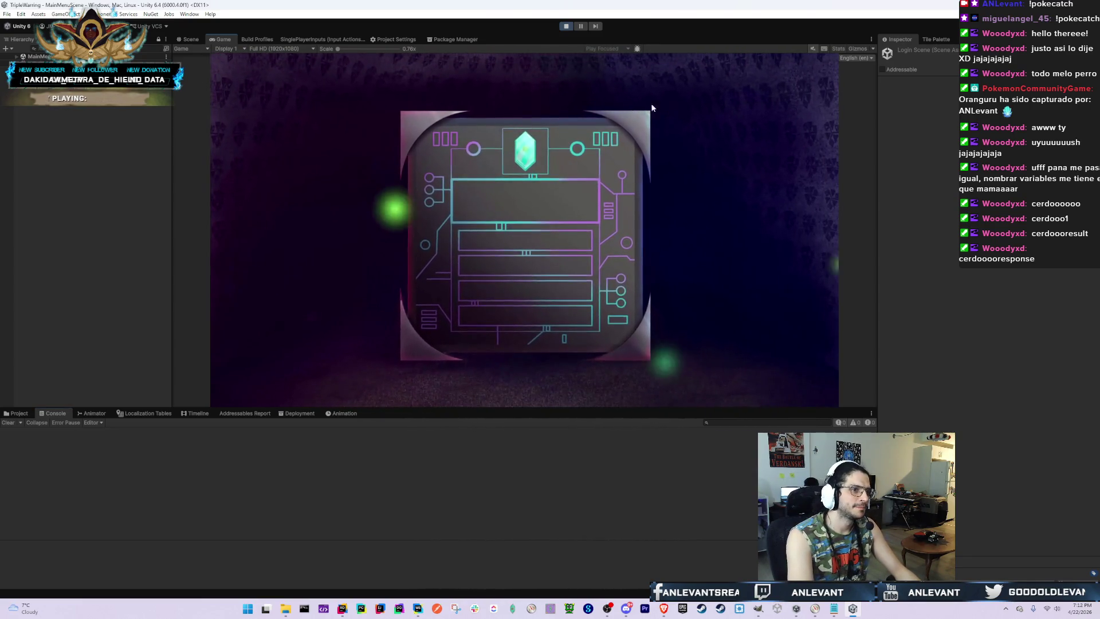
pyautogui.click(809, 86)
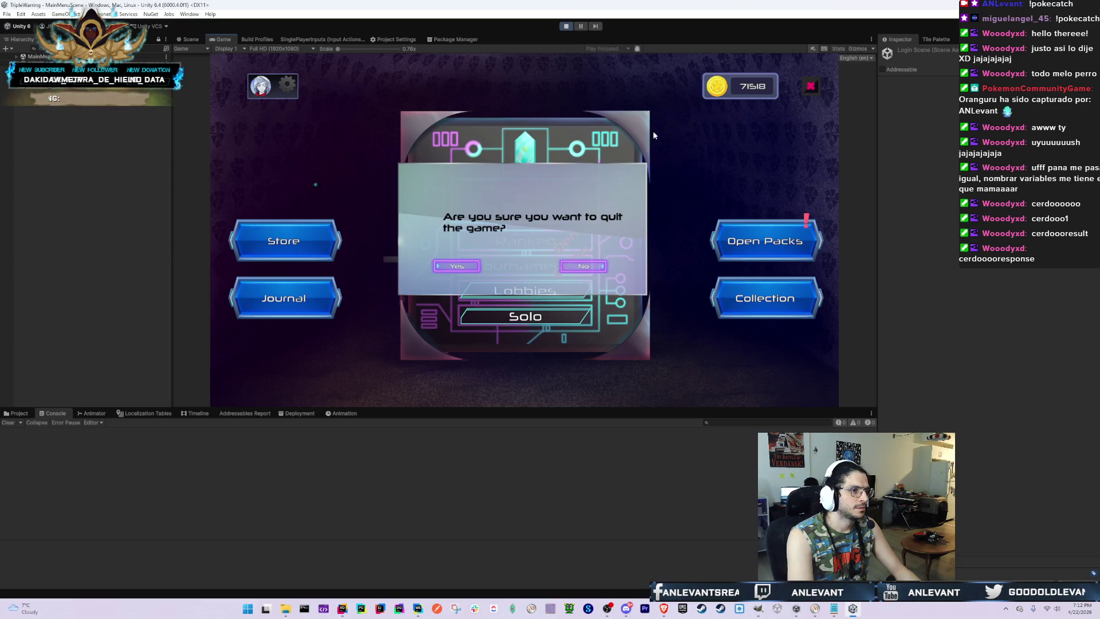
pyautogui.click(603, 267)
pyautogui.click(814, 87)
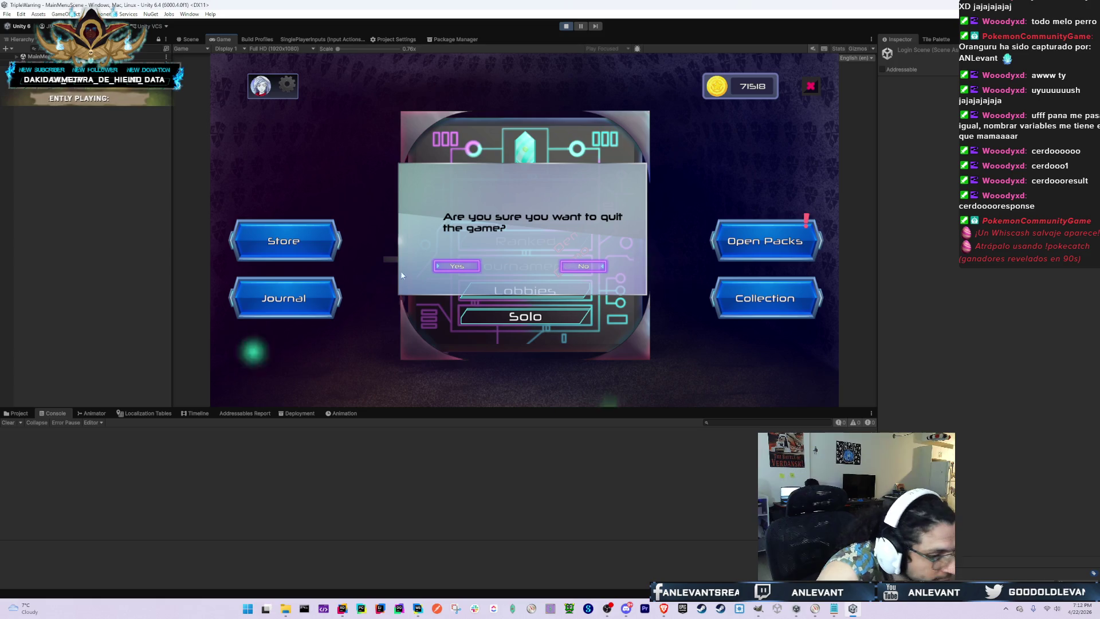
pyautogui.click(759, 609)
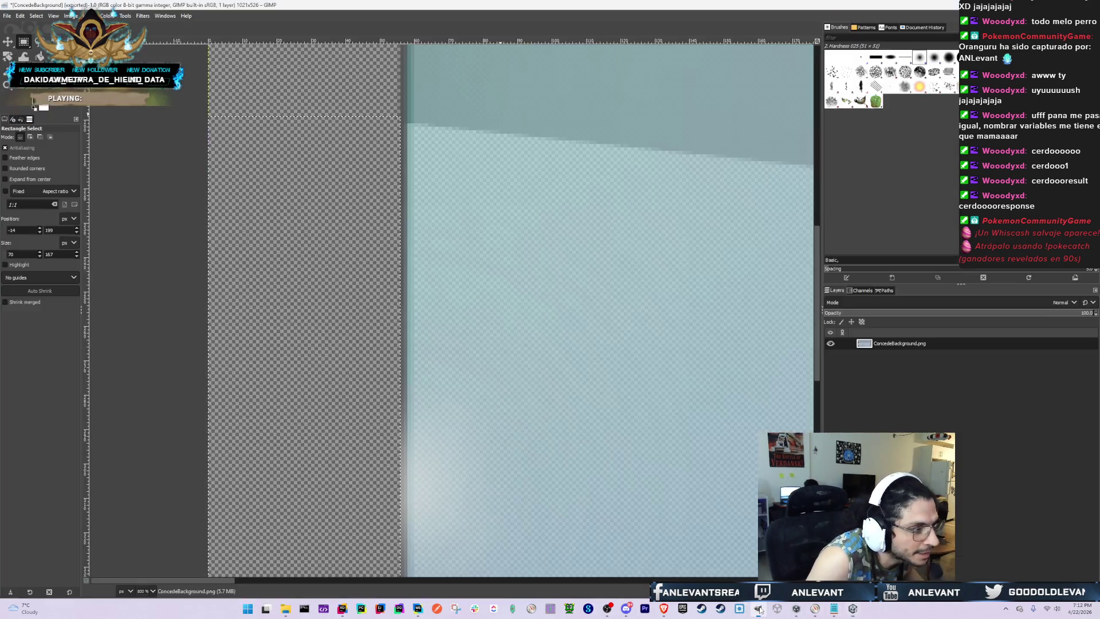
# - Compare with Unity's main menu Scene view, then drag a selection over the image's transparent left strip
pyautogui.scroll(-5, 424, 369)
pyautogui.hscroll(-3, 326, 238)
pyautogui.scroll(5, 432, 264)
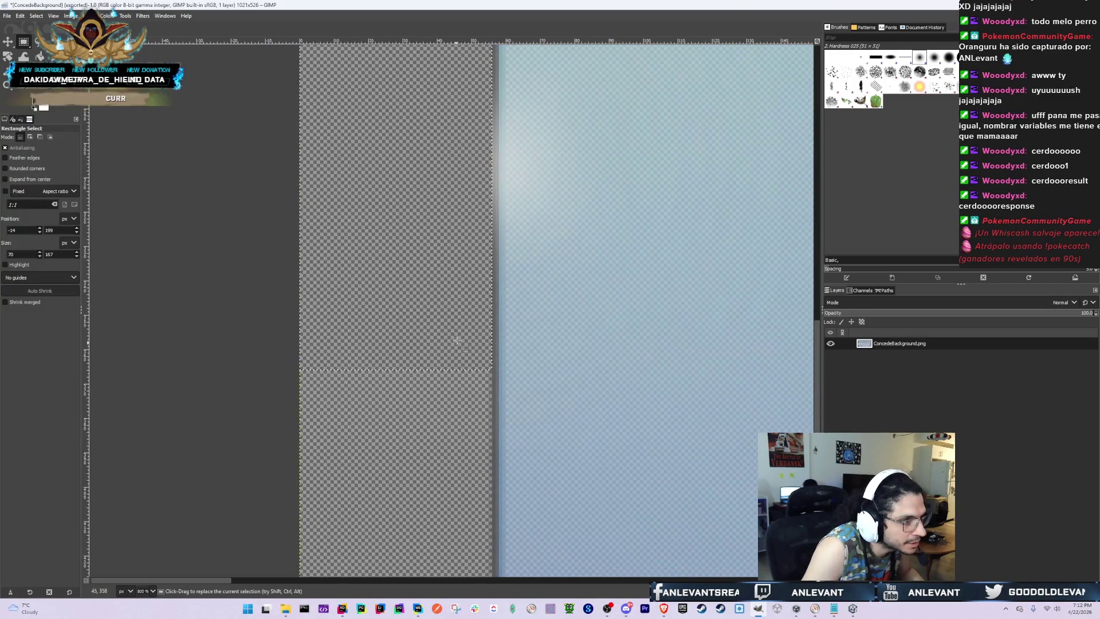
pyautogui.scroll(-3, 412, 191)
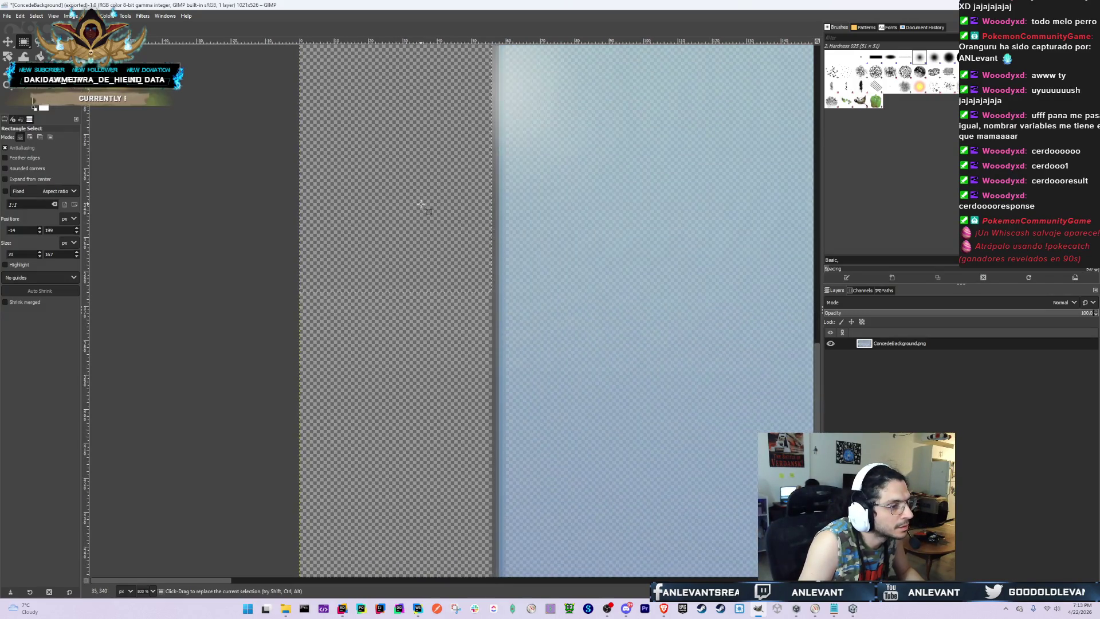
pyautogui.scroll(-5, 421, 205)
pyautogui.hotkey('alt', 'Tab')
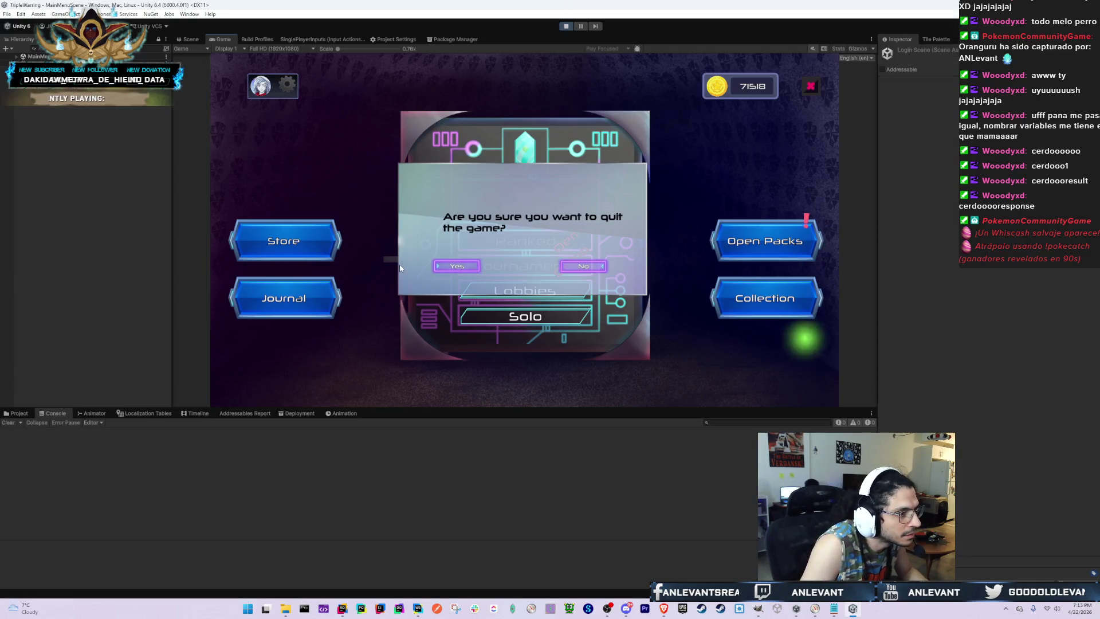
pyautogui.click(195, 40)
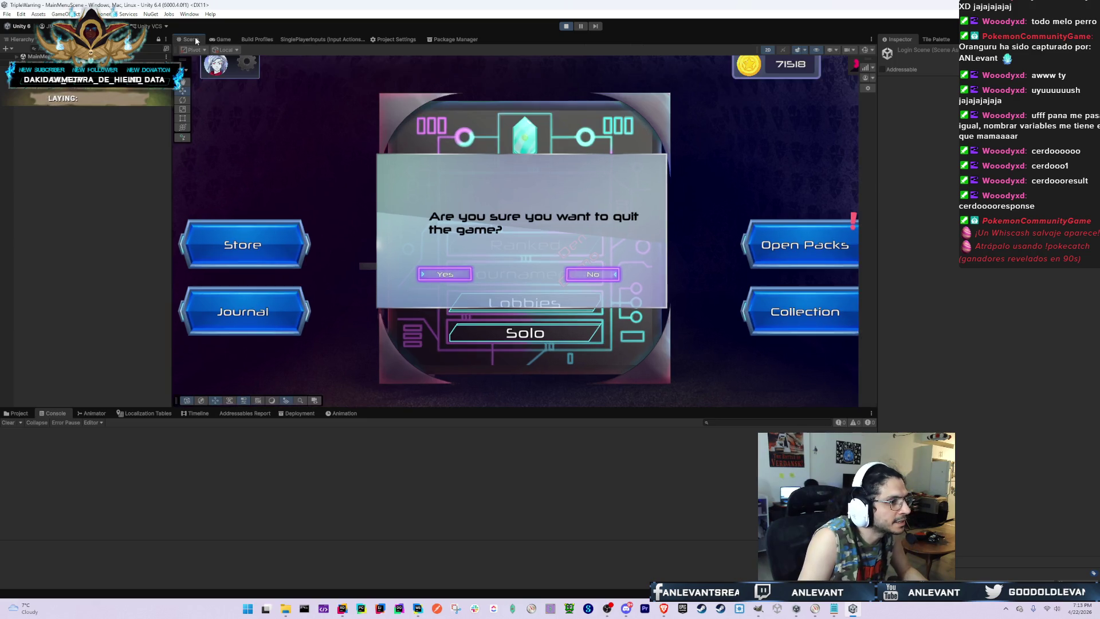
pyautogui.scroll(10, 386, 298)
pyautogui.scroll(3, 394, 279)
pyautogui.moveTo(363, 225); pyautogui.dragTo(514, 263)
pyautogui.hotkey('alt', 'Tab')
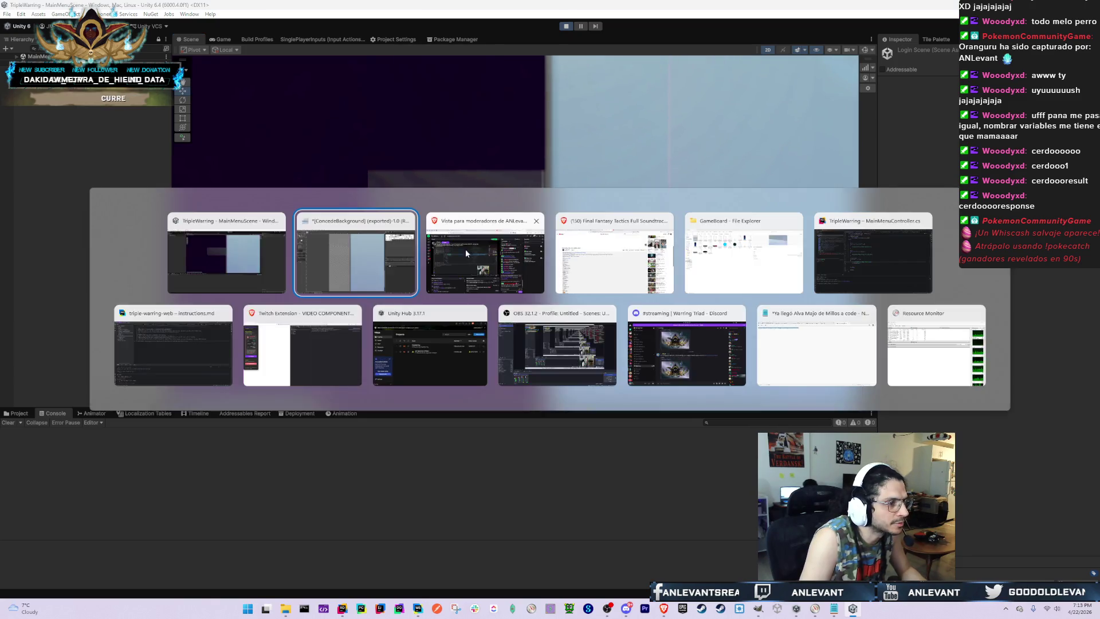
pyautogui.moveTo(492, 292); pyautogui.dragTo(295, 42)
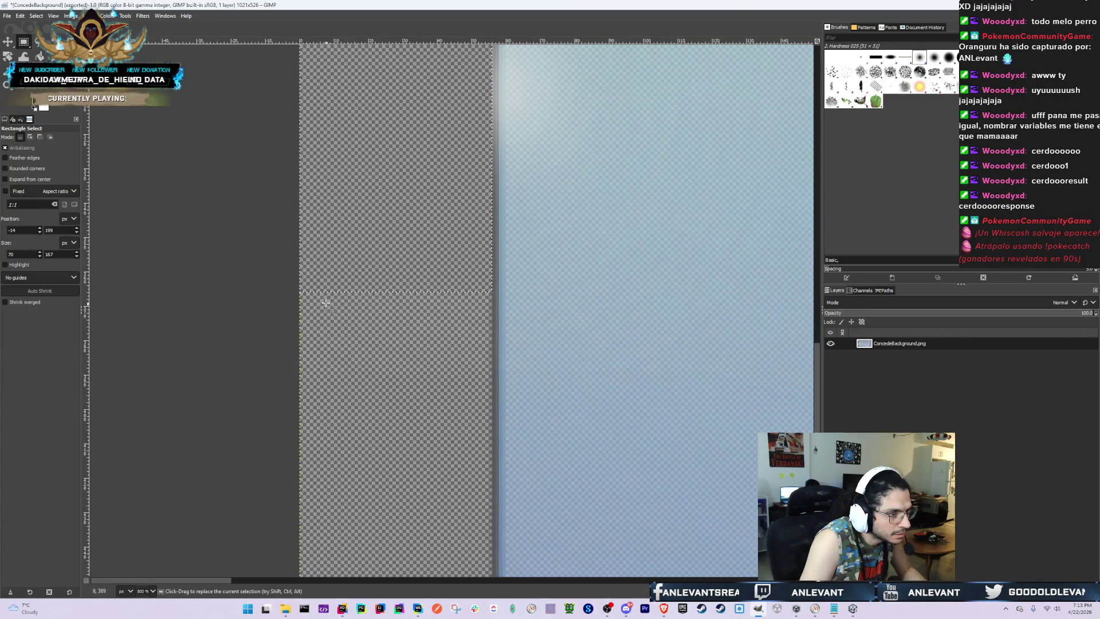
# - Undo the first selection and start a new 54×14 selection at the image's top-left
pyautogui.scroll(3, 348, 307)
pyautogui.scroll(-3, 350, 306)
pyautogui.hscroll(5, 349, 307)
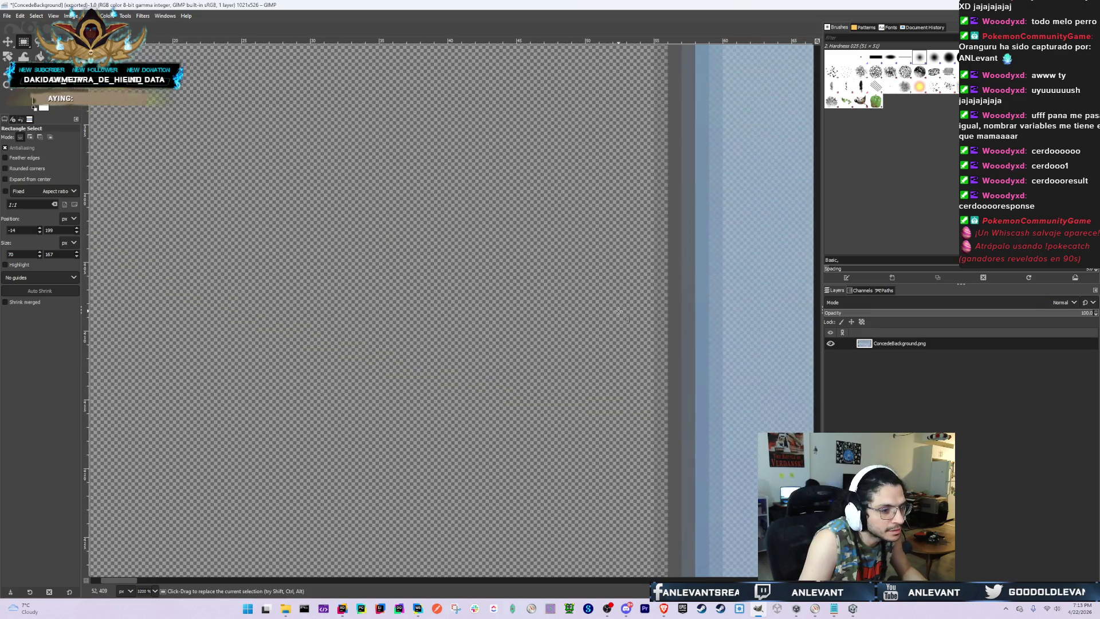
pyautogui.scroll(3, 625, 292)
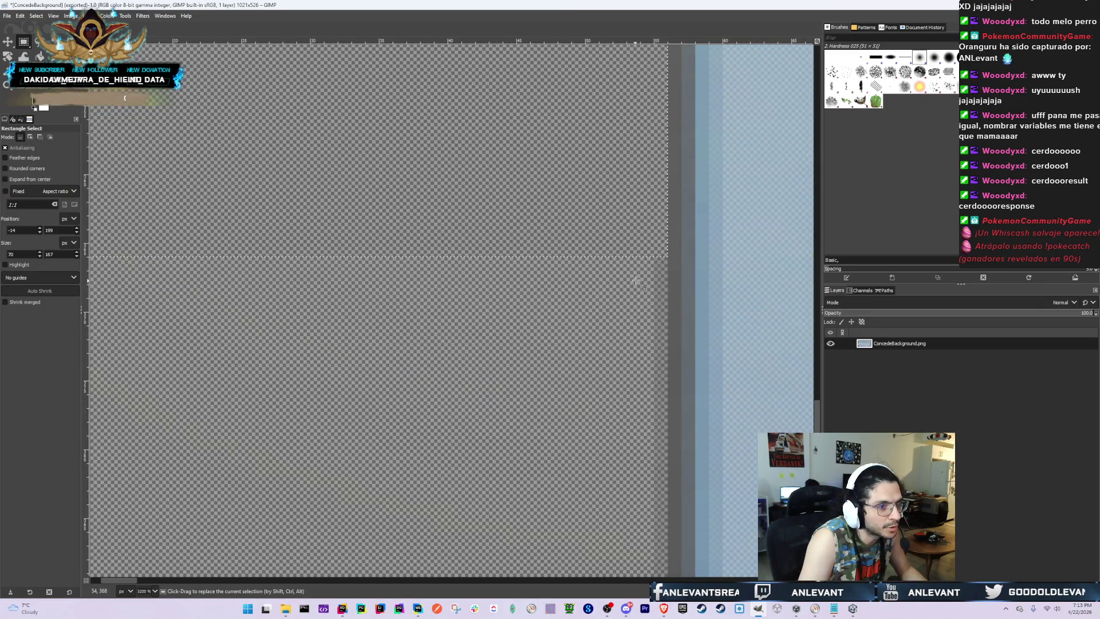
pyautogui.keyDown('ctrl'); pyautogui.scroll(-3, 637, 280); pyautogui.keyUp('ctrl')
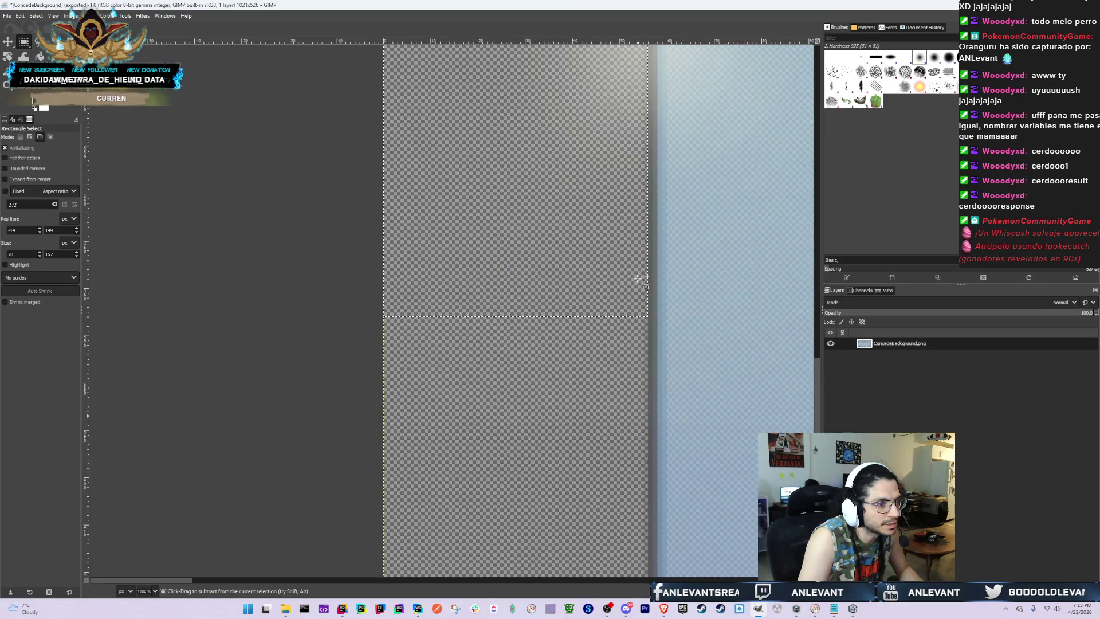
pyautogui.hscroll(2, 573, 298)
pyautogui.hotkey('ctrl', 'z')
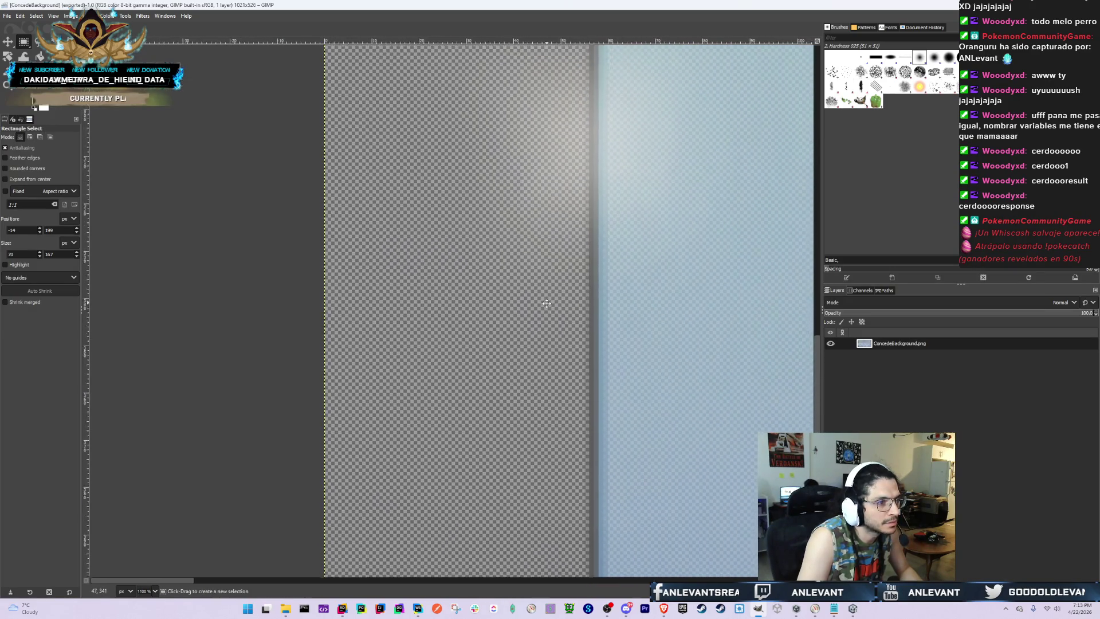
pyautogui.keyDown('ctrl'); pyautogui.scroll(-2, 528, 316); pyautogui.keyUp('ctrl')
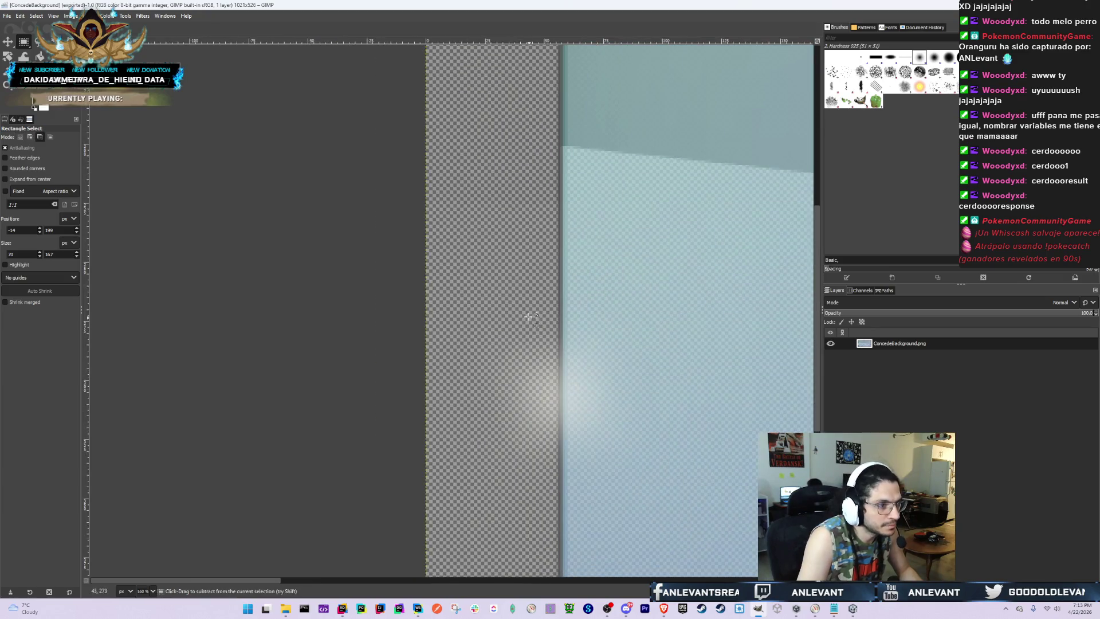
pyautogui.scroll(3, 420, 178)
pyautogui.keyDown('ctrl'); pyautogui.scroll(-2, 456, 142); pyautogui.keyUp('ctrl')
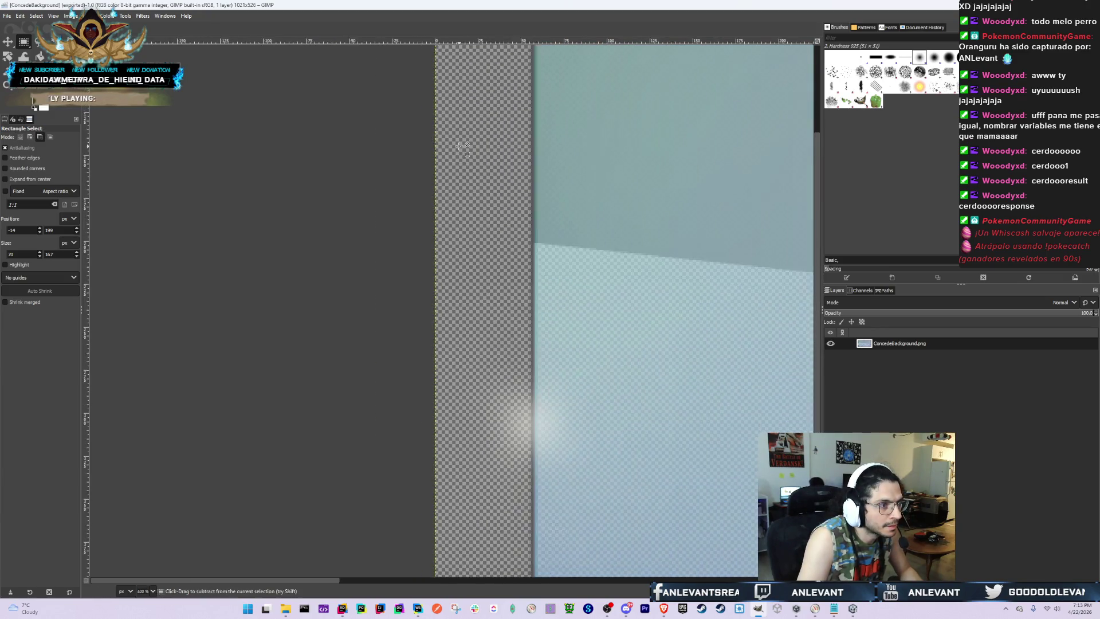
pyautogui.keyDown('ctrl'); pyautogui.scroll(2, 441, 62); pyautogui.keyUp('ctrl')
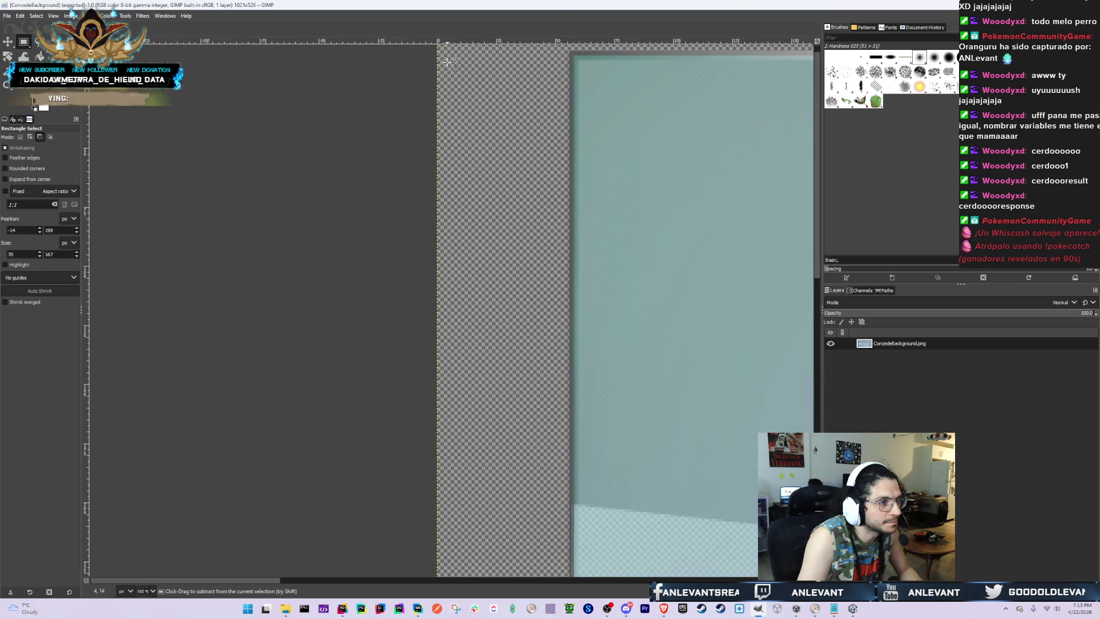
pyautogui.keyDown('ctrl'); pyautogui.scroll(5, 486, 106); pyautogui.keyUp('ctrl')
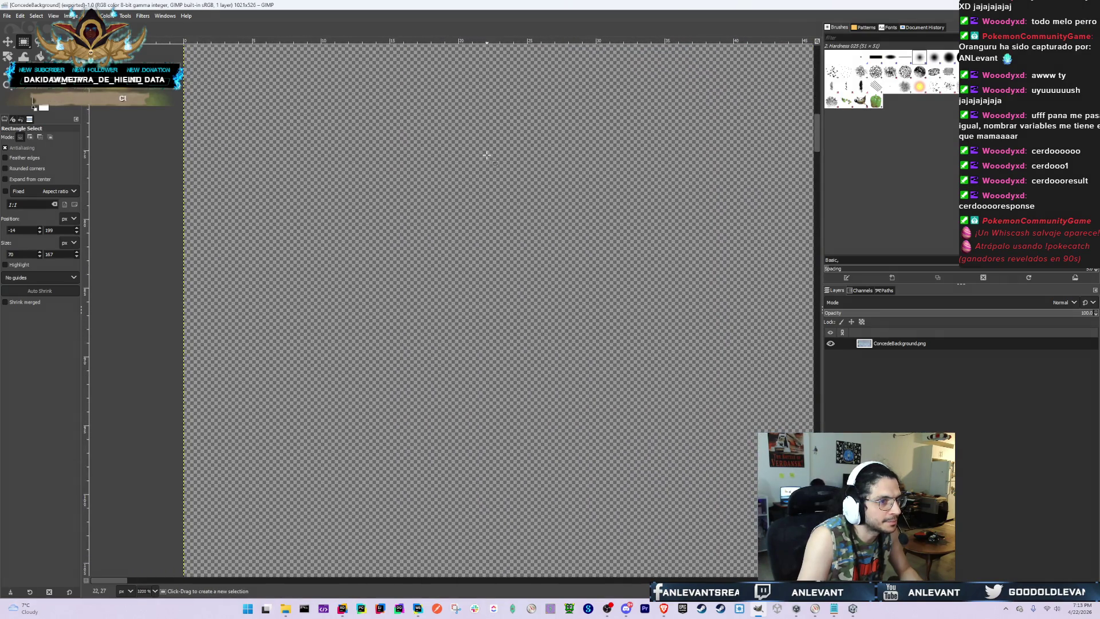
pyautogui.keyDown('ctrl'); pyautogui.scroll(-1, 496, 157); pyautogui.keyUp('ctrl')
pyautogui.hscroll(1, 369, 137)
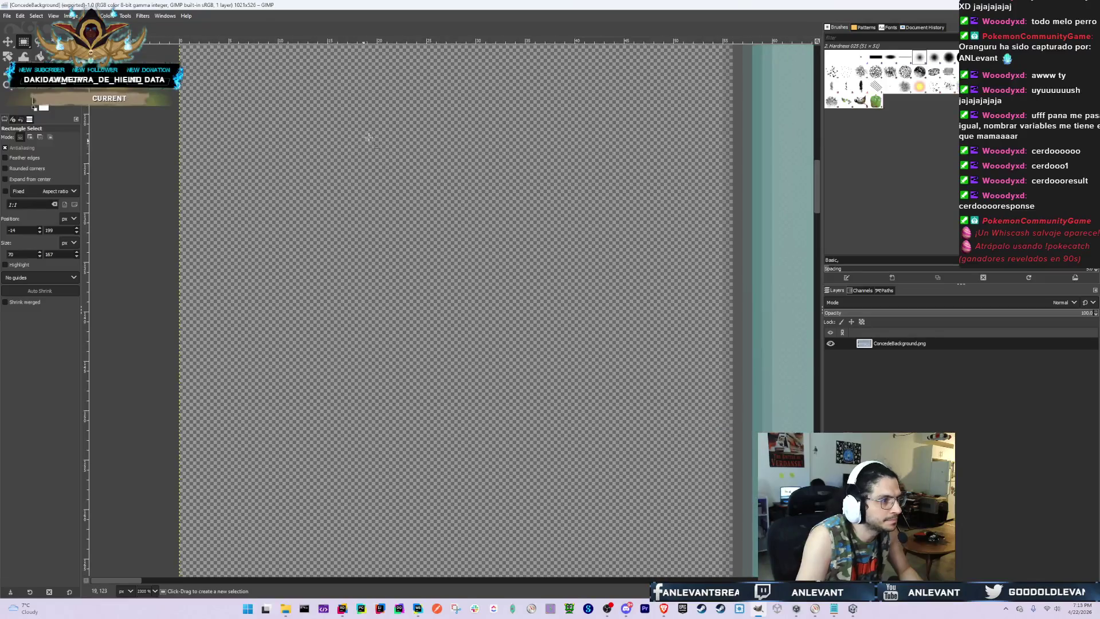
pyautogui.scroll(1, 381, 122)
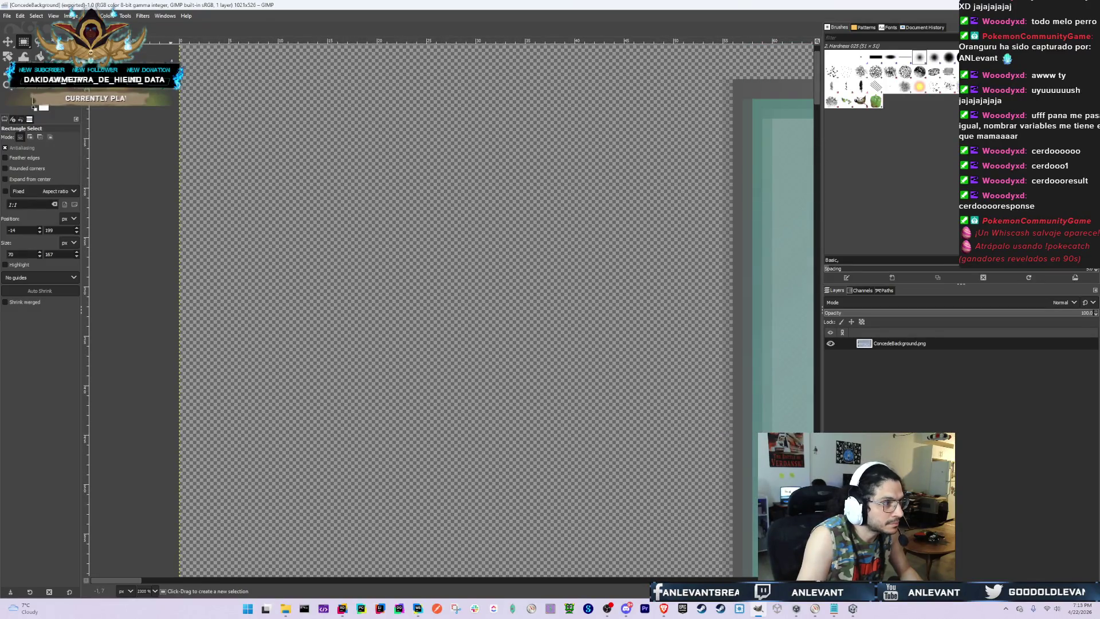
pyautogui.moveTo(188, 71); pyautogui.dragTo(722, 202)
# - Stretch the selection down the left transparent strip to the image's bottom
pyautogui.keyDown('ctrl'); pyautogui.scroll(6, 727, 189); pyautogui.keyUp('ctrl')
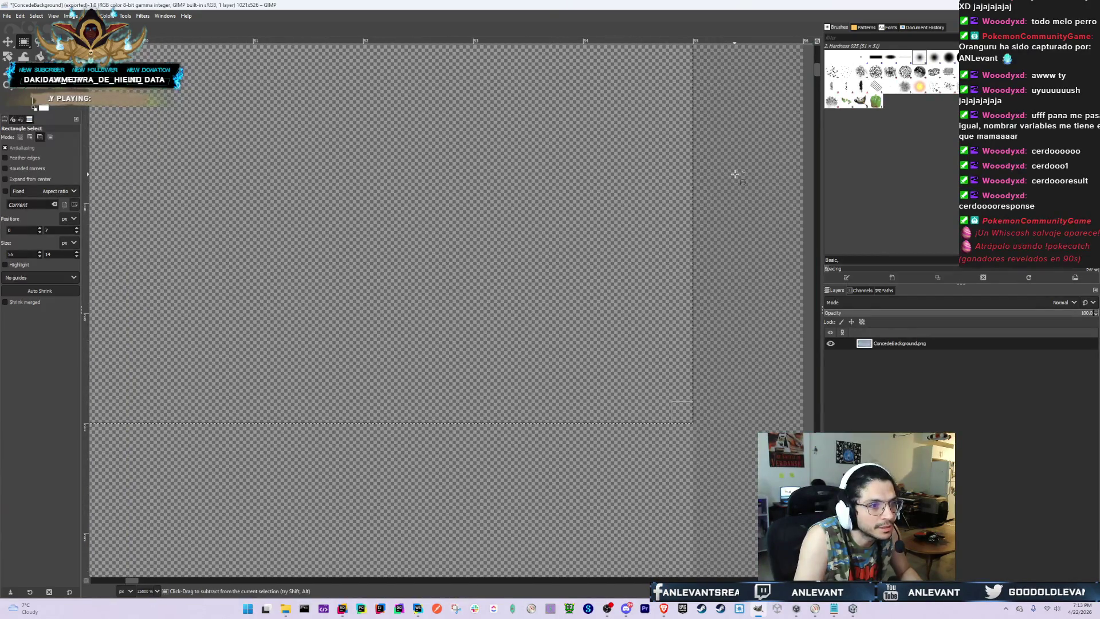
pyautogui.keyDown('ctrl'); pyautogui.scroll(-5, 716, 183); pyautogui.keyUp('ctrl')
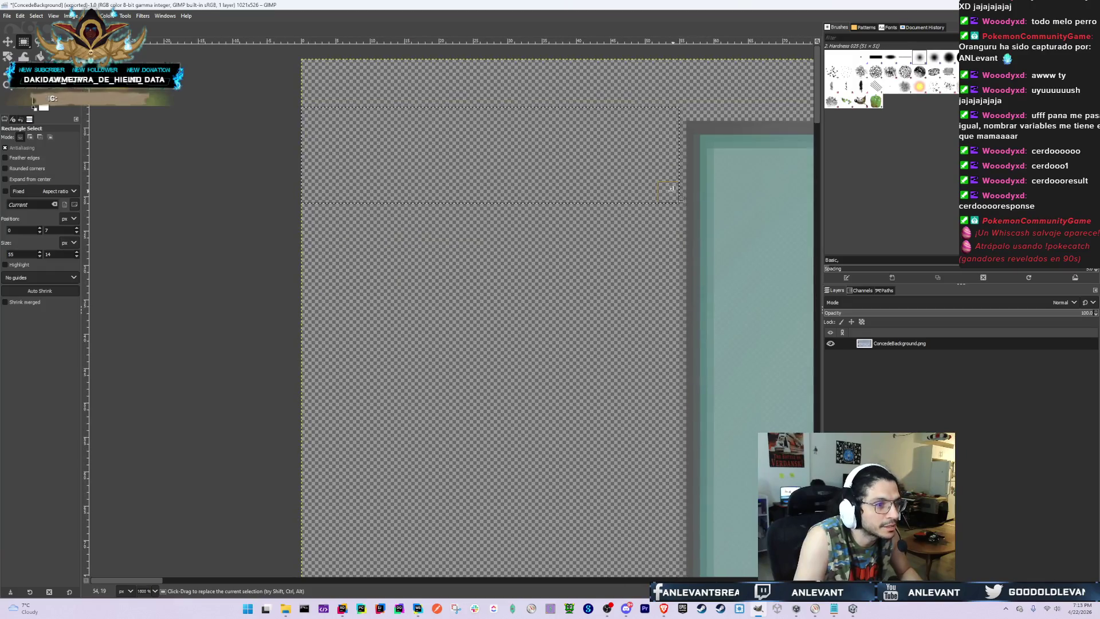
pyautogui.moveTo(671, 189); pyautogui.dragTo(680, 567)
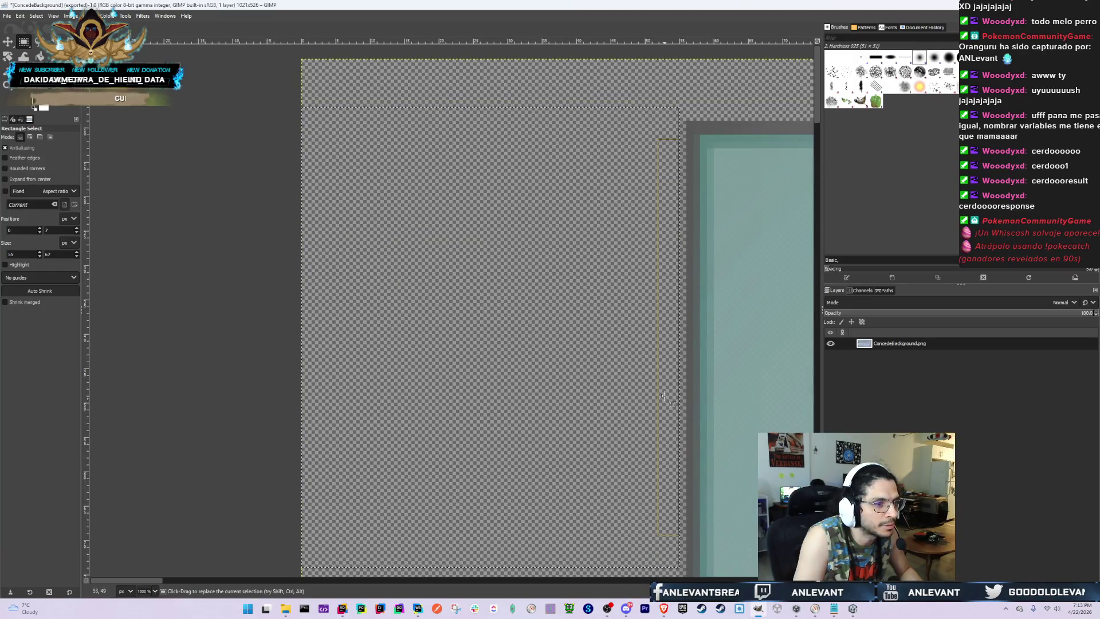
pyautogui.scroll(-5, 689, 321)
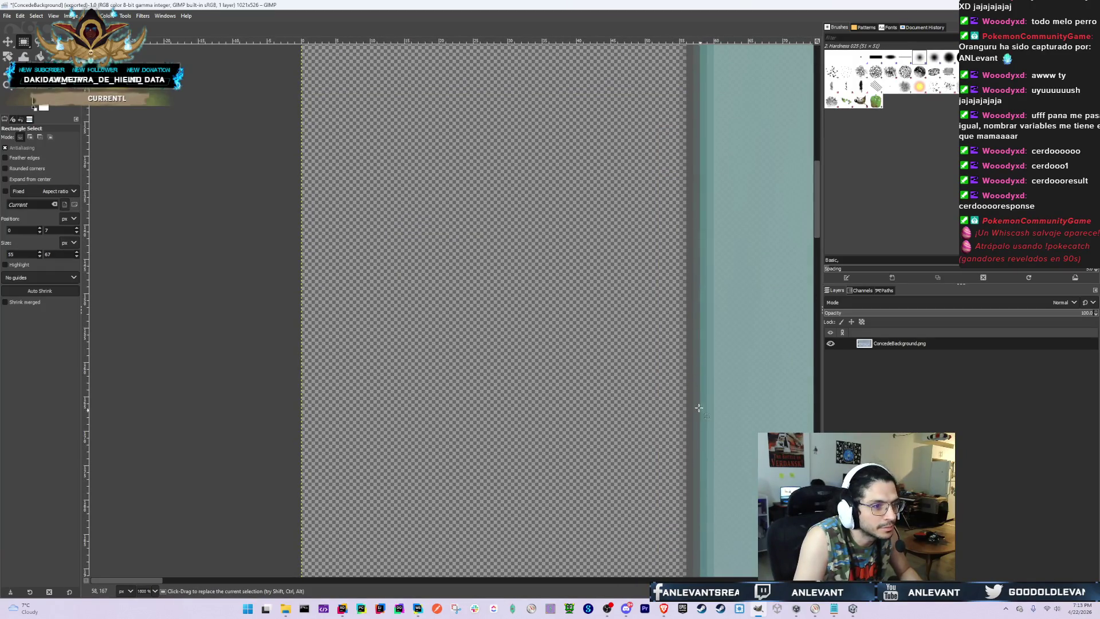
pyautogui.keyDown('ctrl'); pyautogui.scroll(4, 687, 281); pyautogui.keyUp('ctrl')
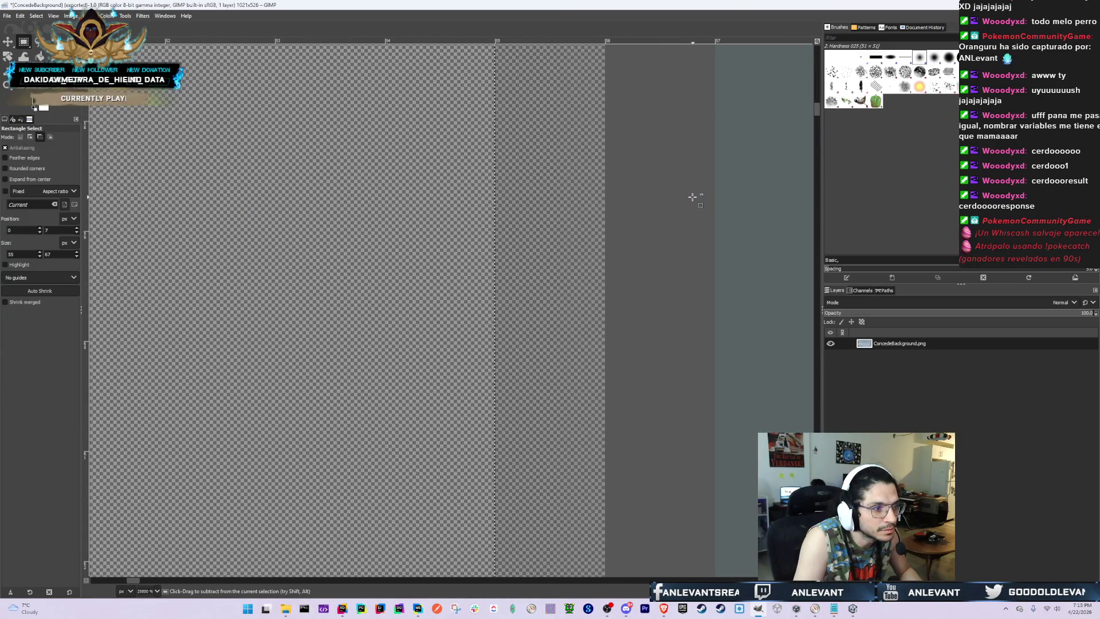
pyautogui.keyDown('ctrl'); pyautogui.scroll(-8, 689, 224); pyautogui.keyUp('ctrl')
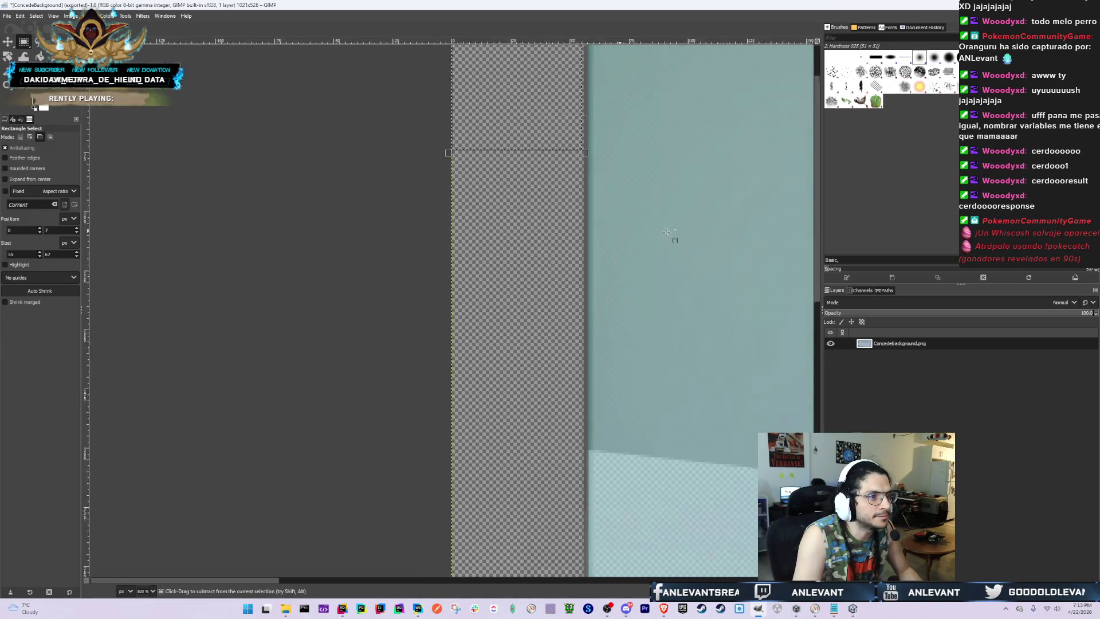
pyautogui.keyDown('ctrl'); pyautogui.scroll(-3, 597, 224); pyautogui.keyUp('ctrl')
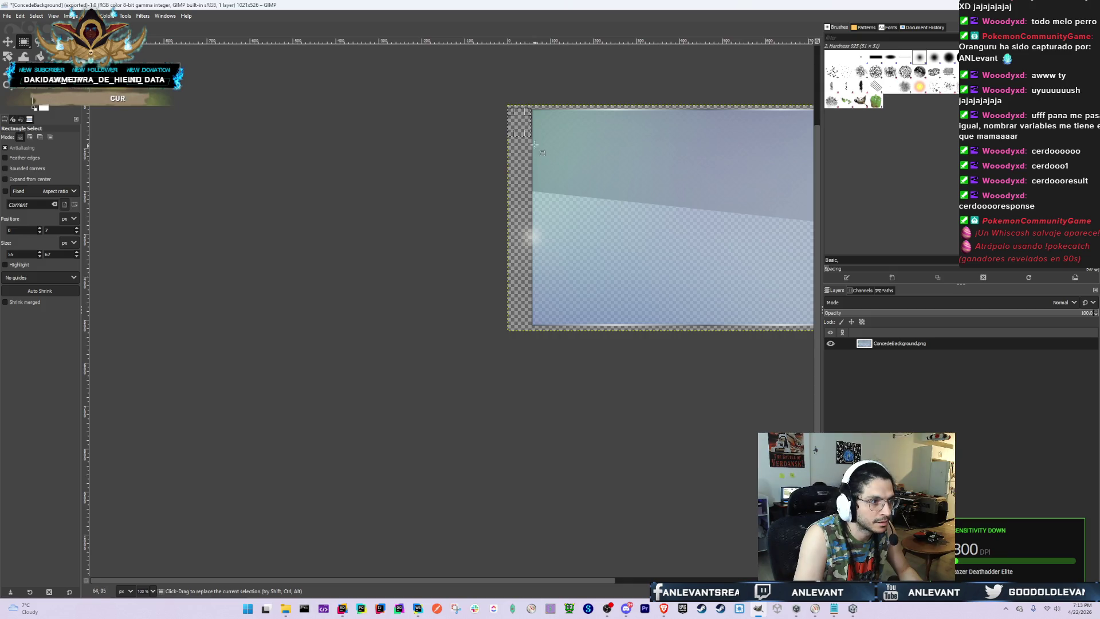
pyautogui.hotkey('ctrl', 'z')
pyautogui.moveTo(536, 149); pyautogui.dragTo(527, 148)
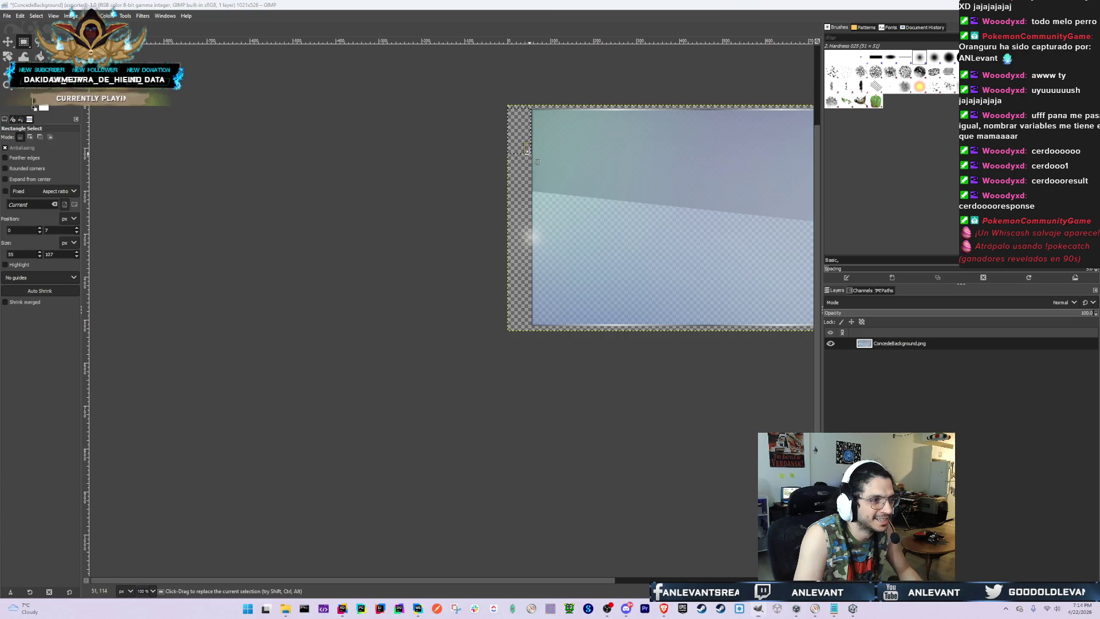
pyautogui.scroll(3, 529, 154)
pyautogui.keyDown('ctrl'); pyautogui.scroll(6, 534, 180); pyautogui.keyUp('ctrl')
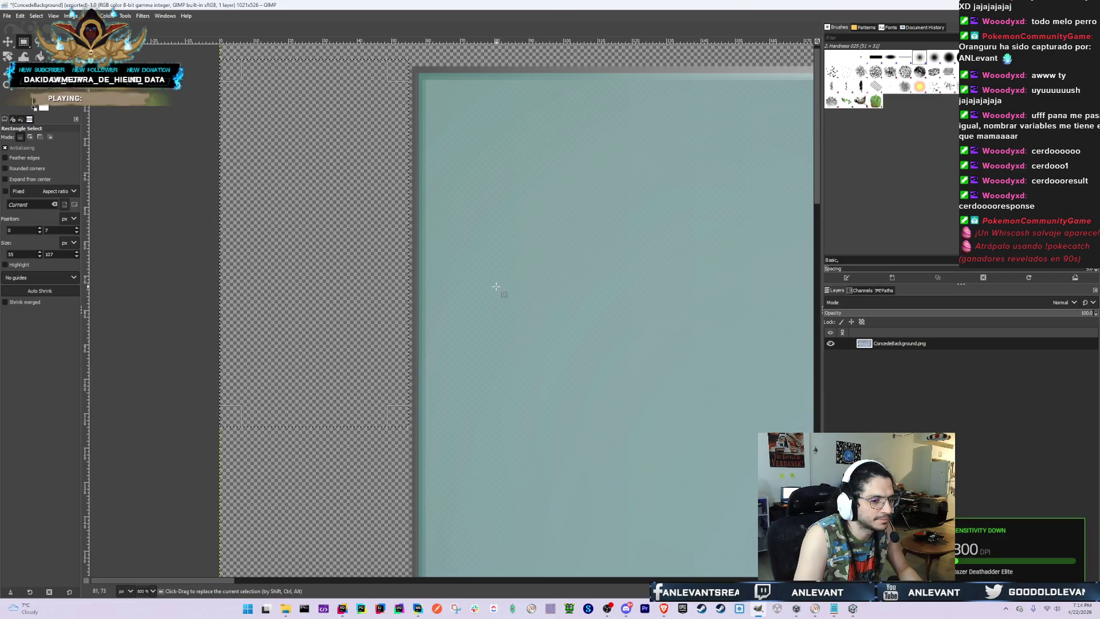
pyautogui.keyDown('ctrl'); pyautogui.scroll(-4, 476, 263); pyautogui.keyUp('ctrl')
pyautogui.scroll(-5, 529, 251)
pyautogui.moveTo(447, 110); pyautogui.dragTo(447, 453)
# - Fine-tune the selection by pulling its bottom back up and trimming the right edge one pixel
pyautogui.keyDown('ctrl'); pyautogui.scroll(10, 497, 441); pyautogui.keyUp('ctrl')
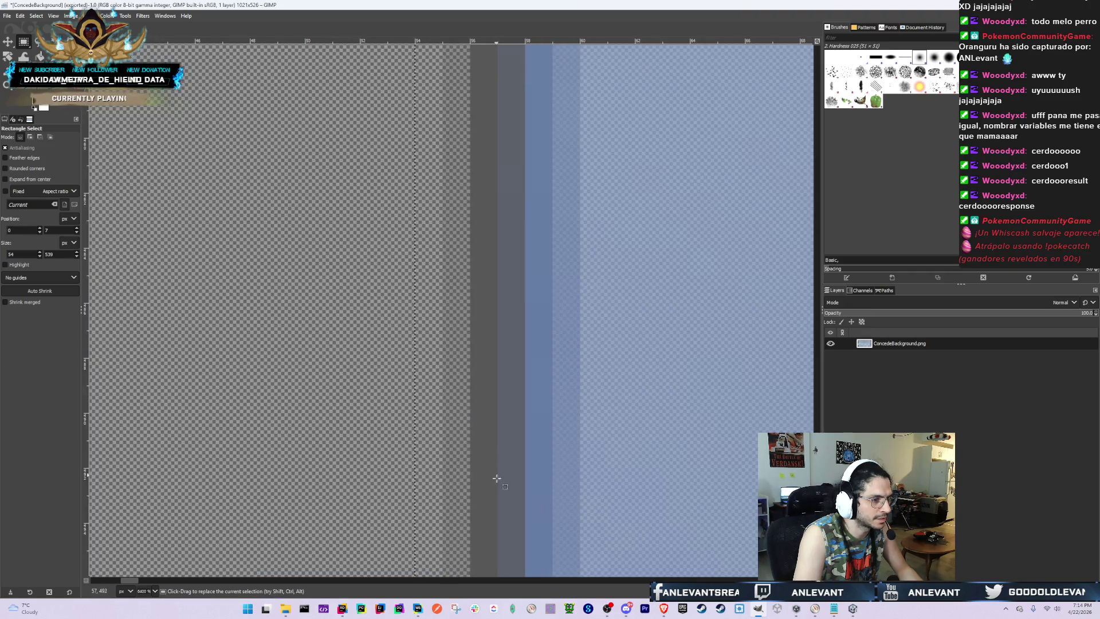
pyautogui.scroll(-5, 504, 401)
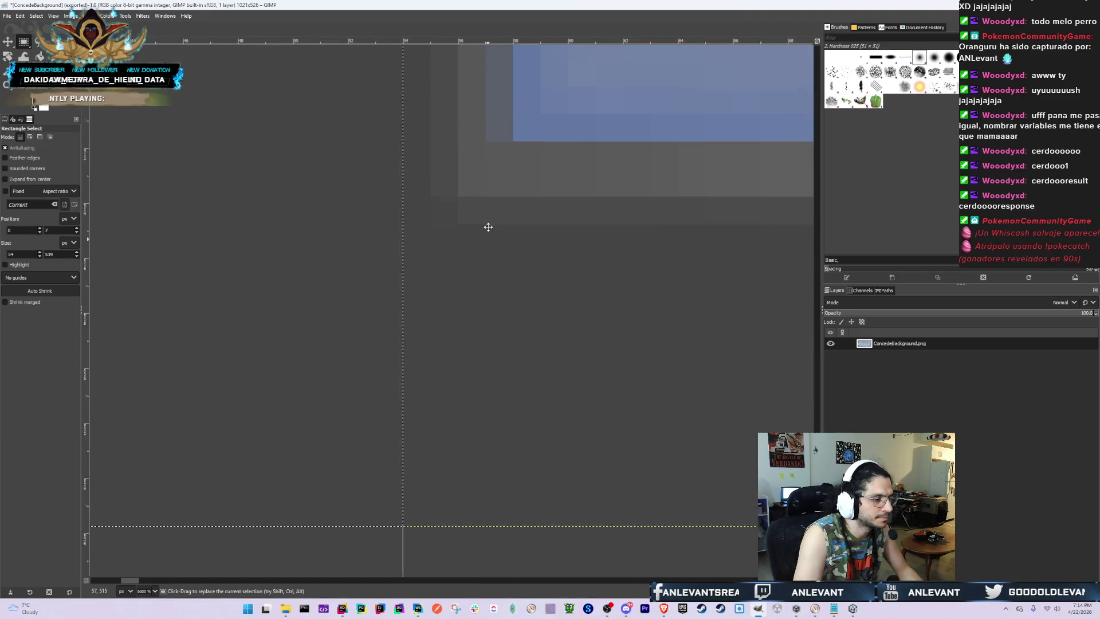
pyautogui.scroll(-3, 488, 227)
pyautogui.keyDown('ctrl'); pyautogui.scroll(-4, 469, 286); pyautogui.keyUp('ctrl')
pyautogui.moveTo(465, 439); pyautogui.dragTo(448, 373)
pyautogui.moveTo(475, 267); pyautogui.dragTo(480, 264)
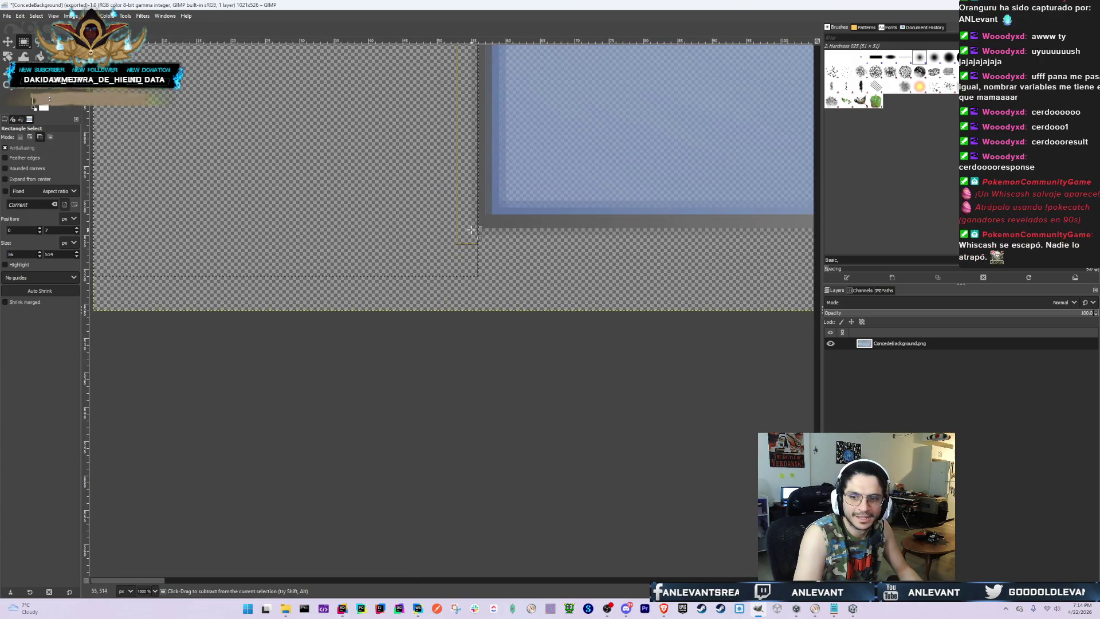
pyautogui.keyDown('ctrl'); pyautogui.scroll(4, 473, 232); pyautogui.keyUp('ctrl')
pyautogui.hscroll(2, 496, 245)
pyautogui.scroll(1, 485, 237)
pyautogui.moveTo(413, 425); pyautogui.dragTo(402, 425)
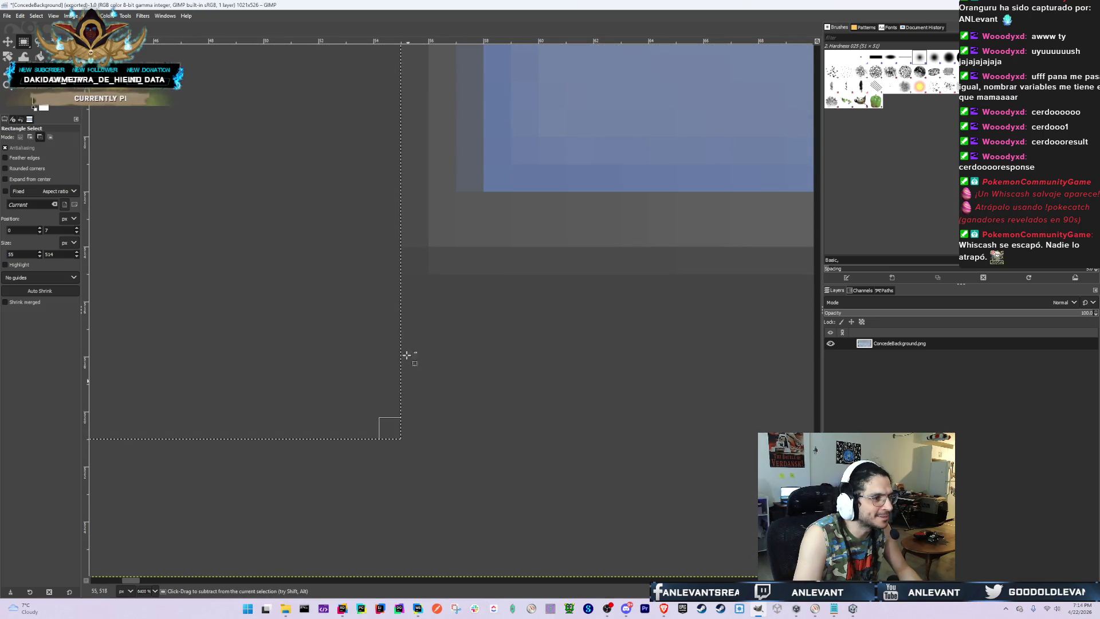
# - Check the edges zoomed in and commit the final 56×514 selection at 0,7
pyautogui.scroll(5, 425, 189)
pyautogui.hscroll(-1, 452, 229)
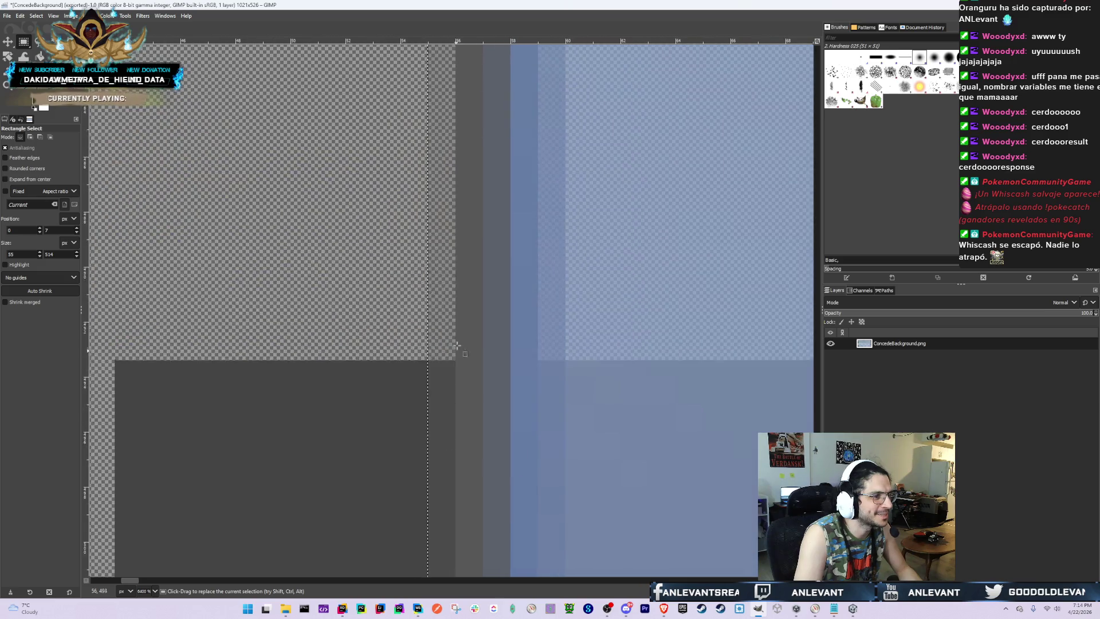
pyautogui.keyDown('ctrl'); pyautogui.scroll(-2, 480, 271); pyautogui.keyUp('ctrl')
pyautogui.keyDown('ctrl'); pyautogui.scroll(2, 485, 270); pyautogui.keyUp('ctrl')
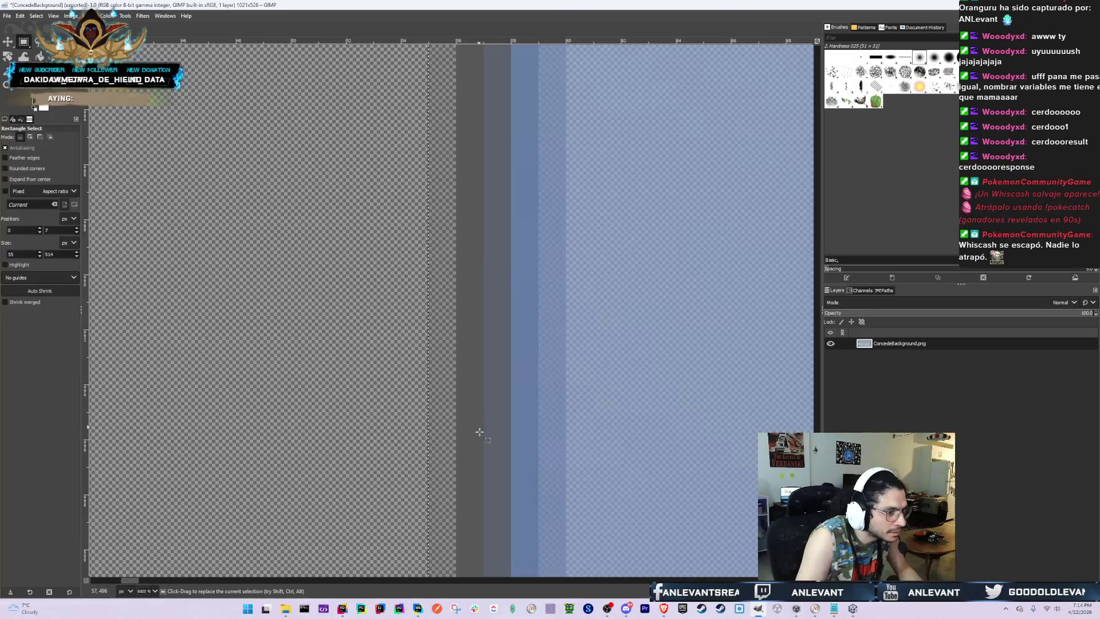
pyautogui.hscroll(-1, 479, 390)
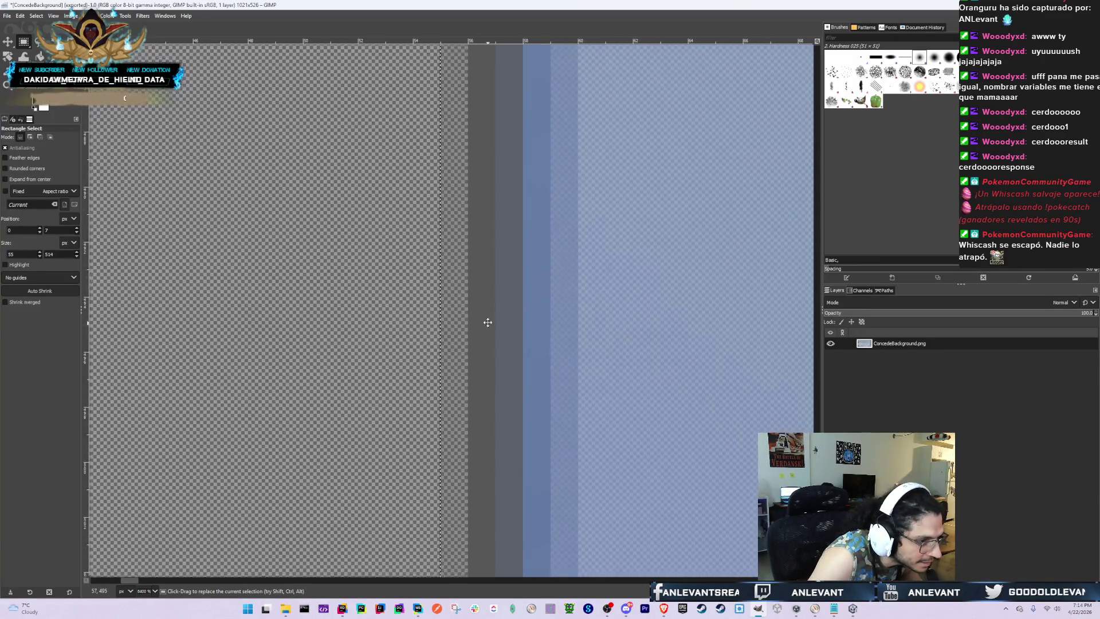
pyautogui.keyDown('ctrl'); pyautogui.scroll(-2, 481, 522); pyautogui.keyUp('ctrl')
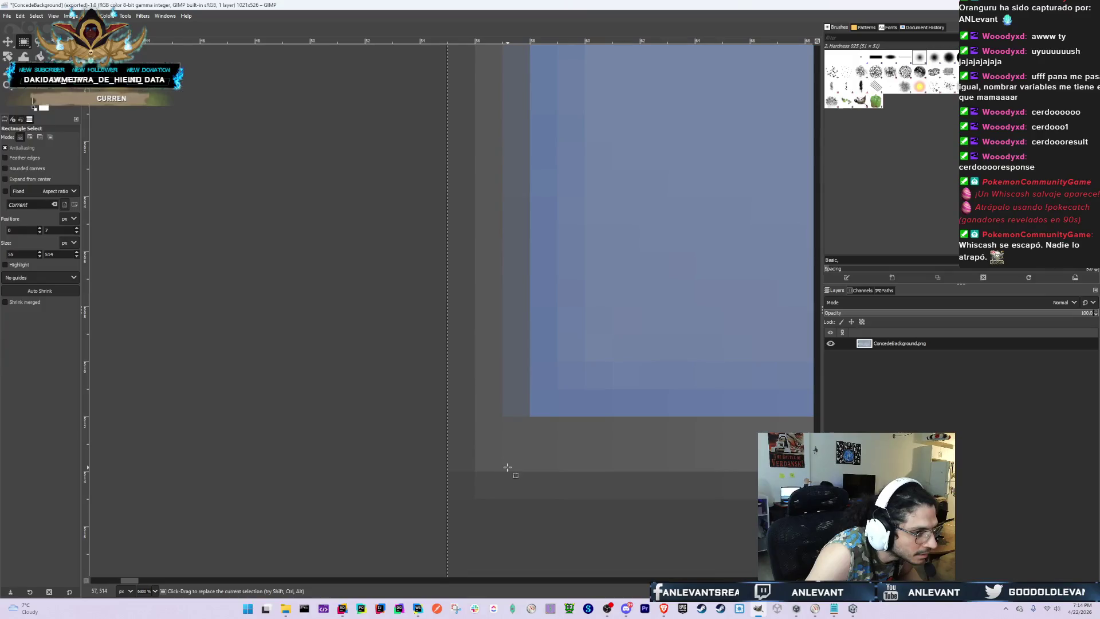
pyautogui.keyDown('ctrl'); pyautogui.scroll(2, 512, 252); pyautogui.keyUp('ctrl')
pyautogui.scroll(10, 508, 373)
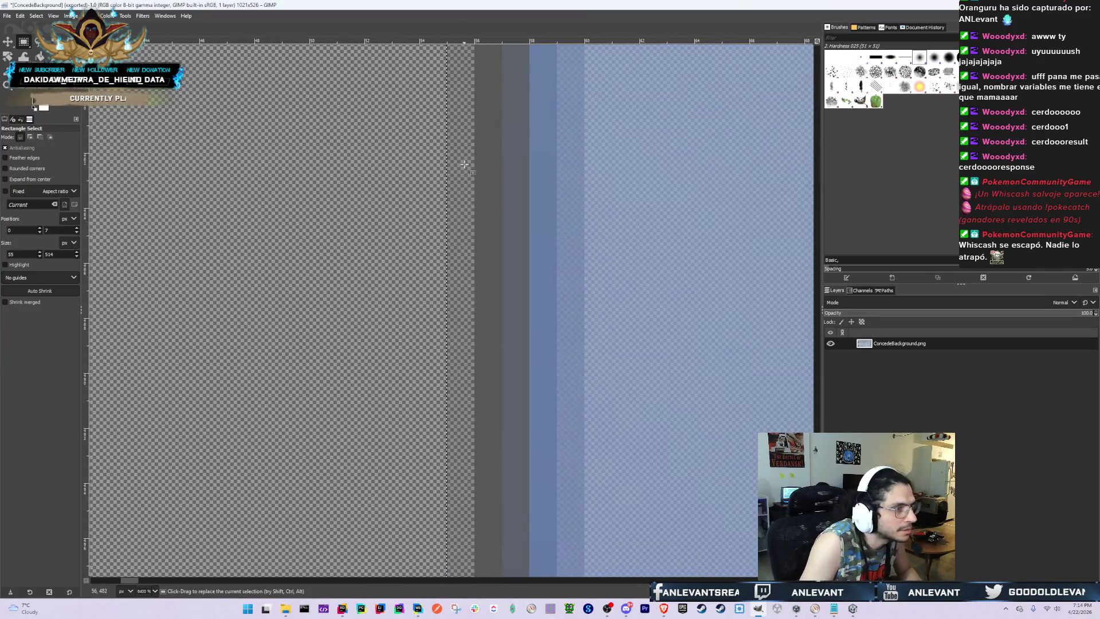
pyautogui.hscroll(-1, 483, 498)
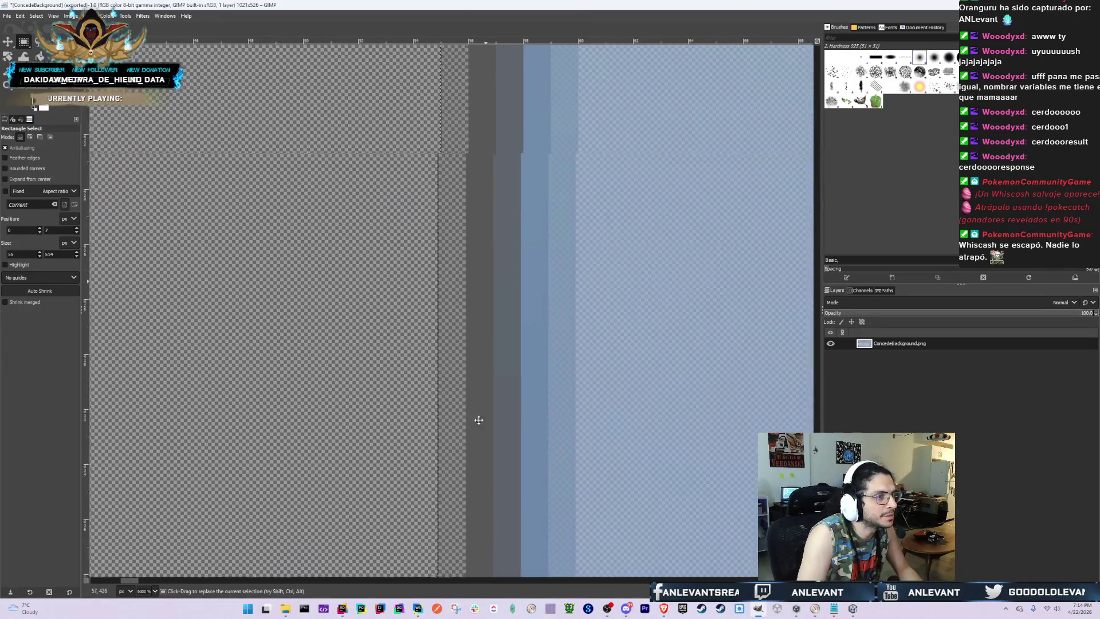
pyautogui.keyDown('ctrl'); pyautogui.scroll(-10, 512, 395); pyautogui.keyUp('ctrl')
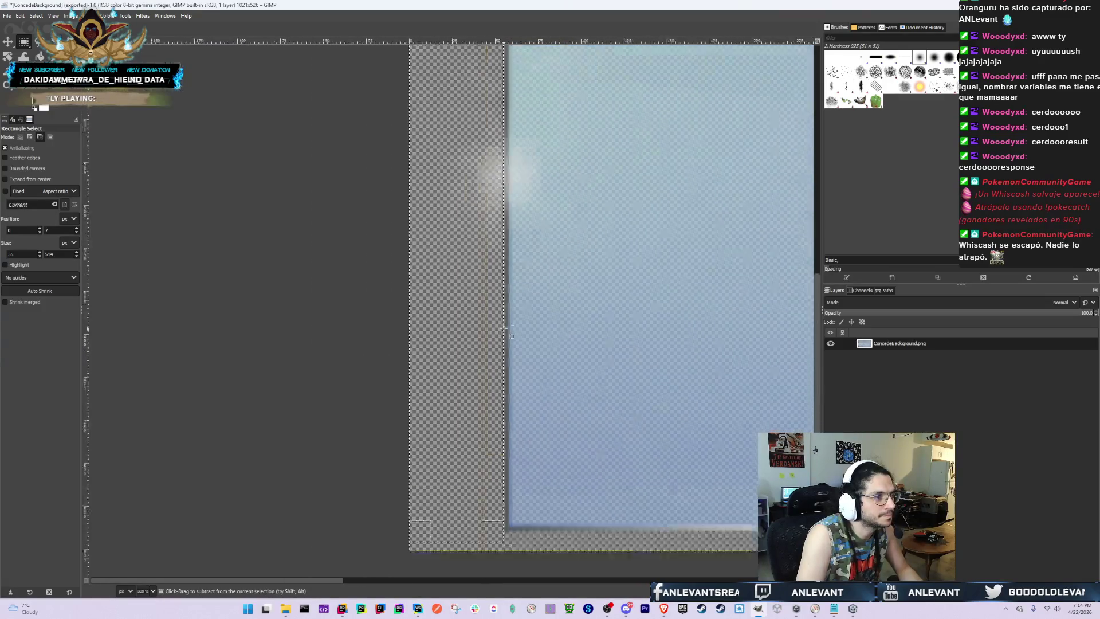
pyautogui.keyDown('ctrl'); pyautogui.scroll(8, 493, 325); pyautogui.keyUp('ctrl')
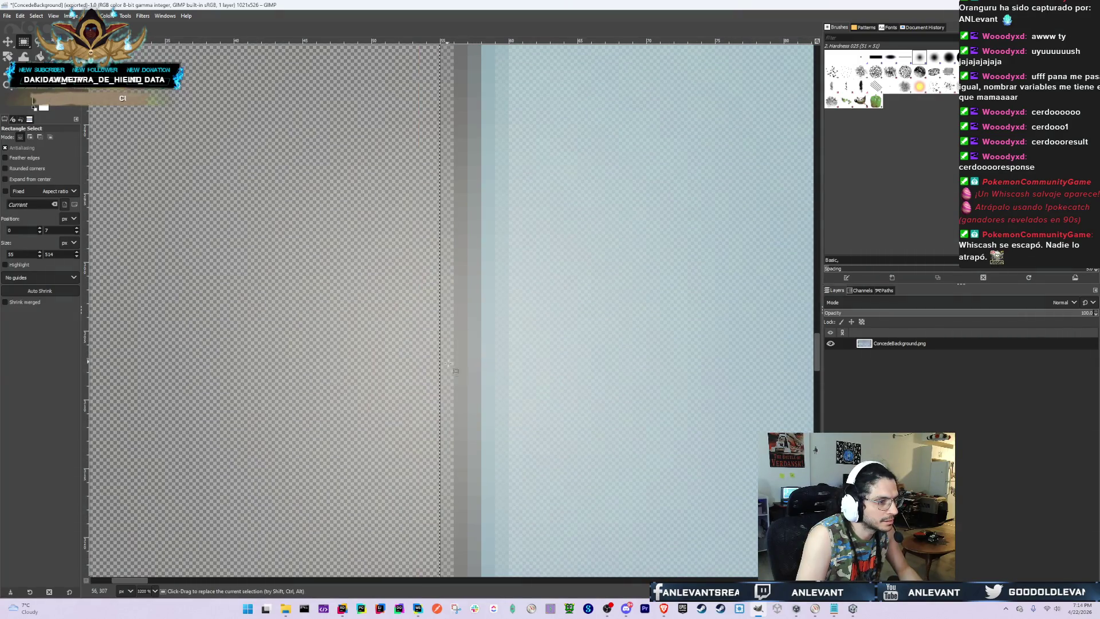
pyautogui.scroll(-2, 487, 344)
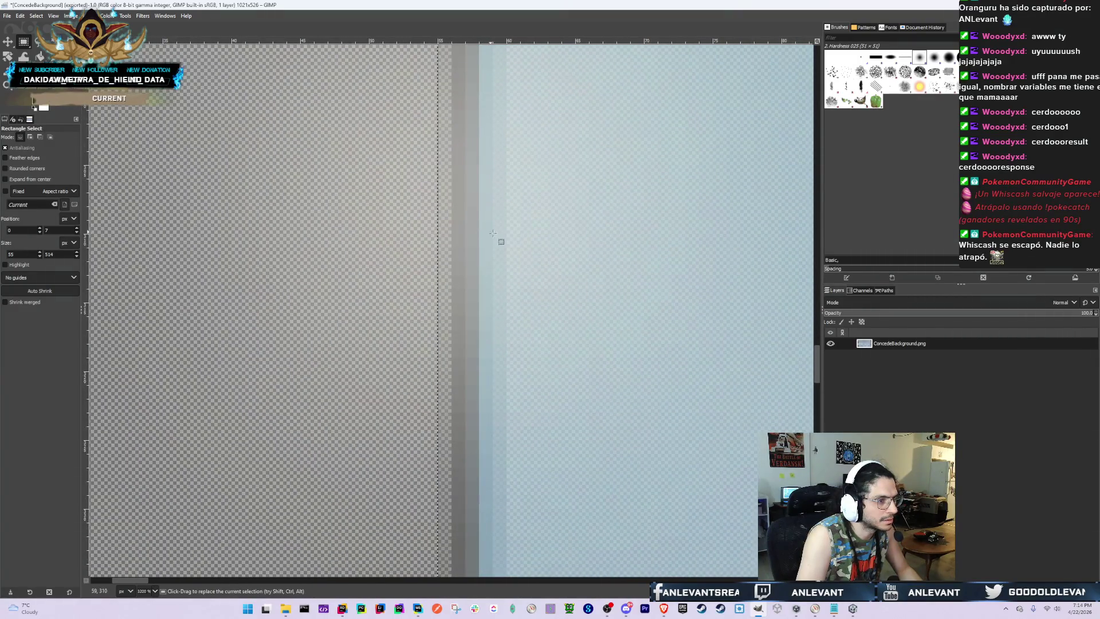
pyautogui.keyDown('ctrl'); pyautogui.scroll(-2, 524, 256); pyautogui.keyUp('ctrl')
pyautogui.scroll(-5, 611, 399)
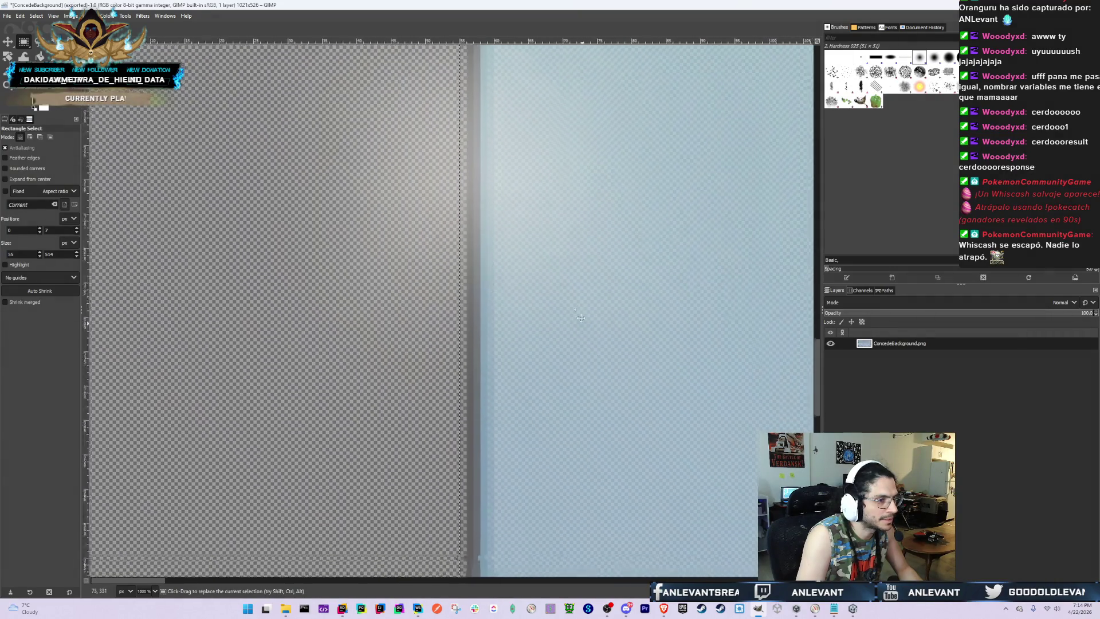
pyautogui.hscroll(4, 565, 295)
pyautogui.hscroll(-2, 572, 262)
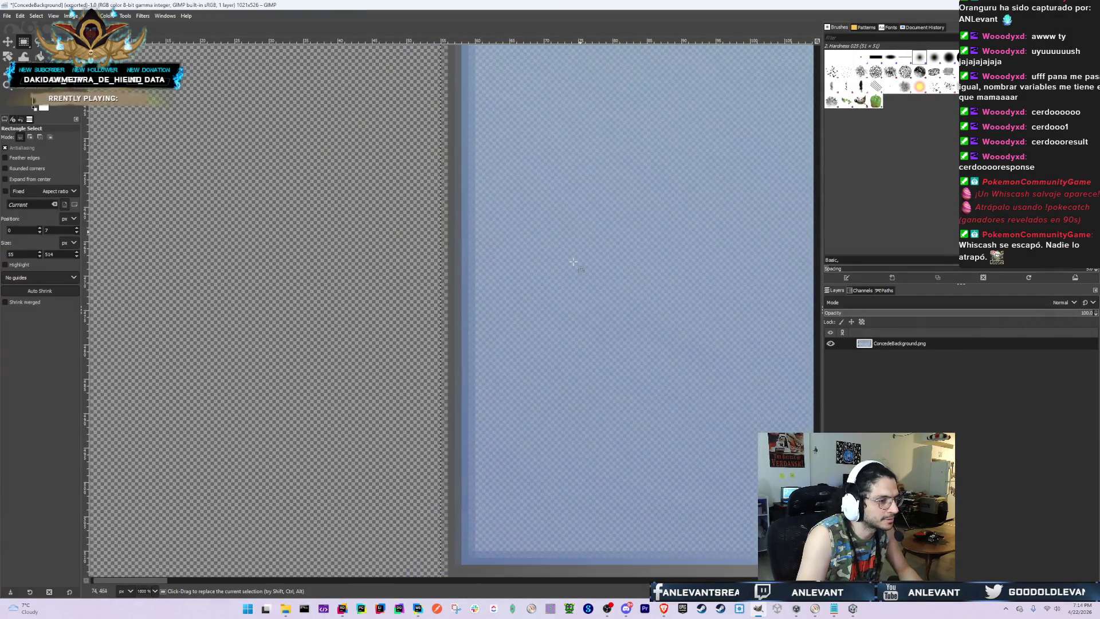
pyautogui.scroll(-8, 571, 257)
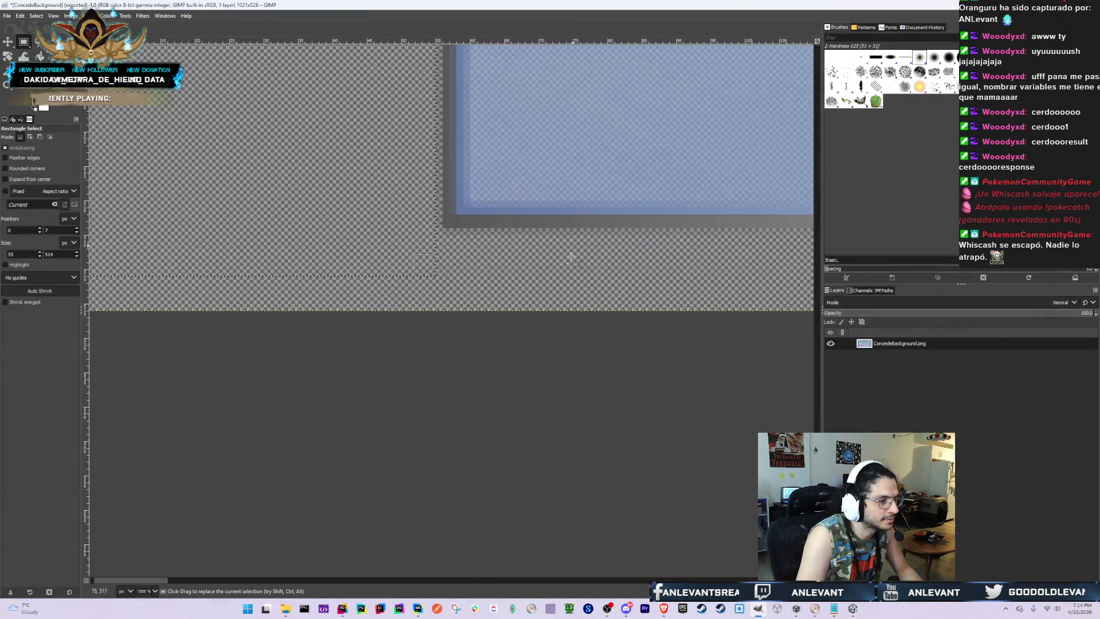
pyautogui.click(437, 269)
pyautogui.scroll(8, 560, 151)
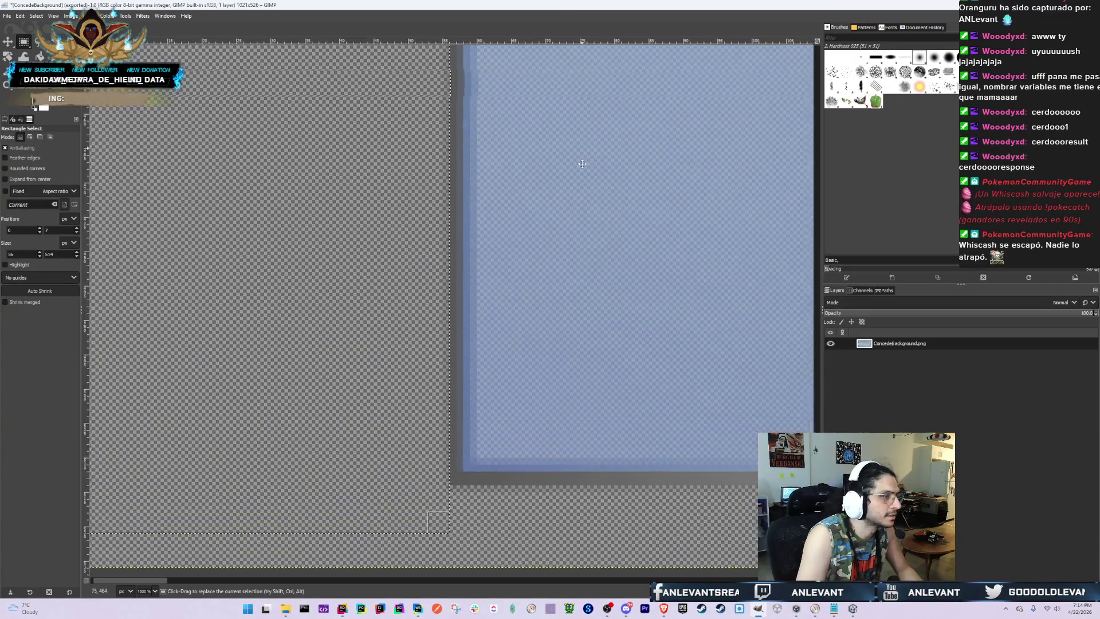
pyautogui.scroll(7, 560, 151)
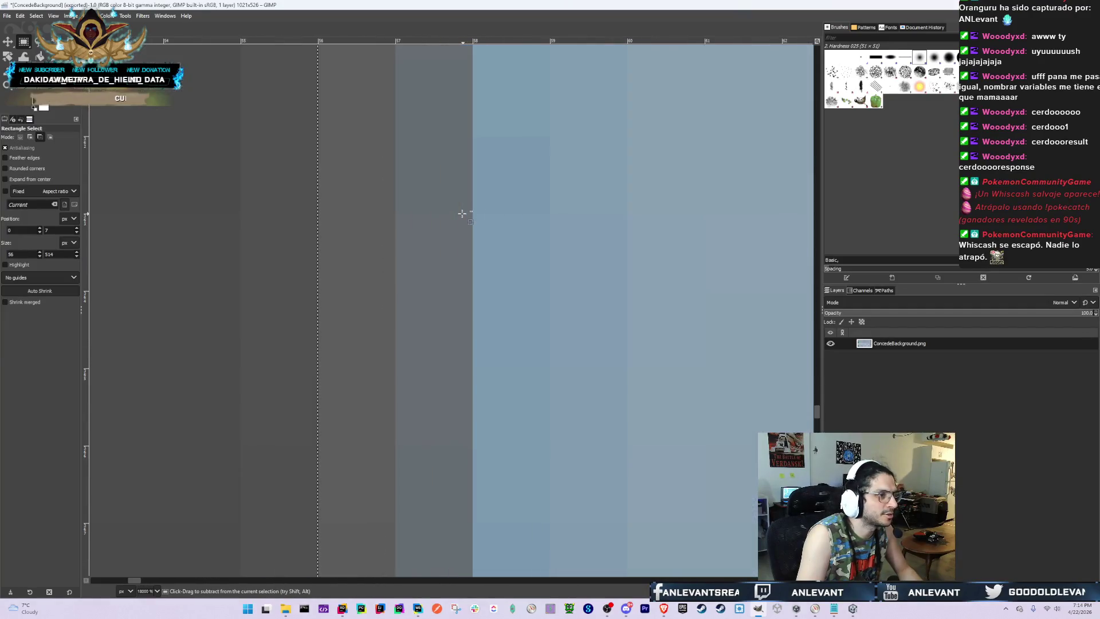
pyautogui.scroll(-1, 462, 213)
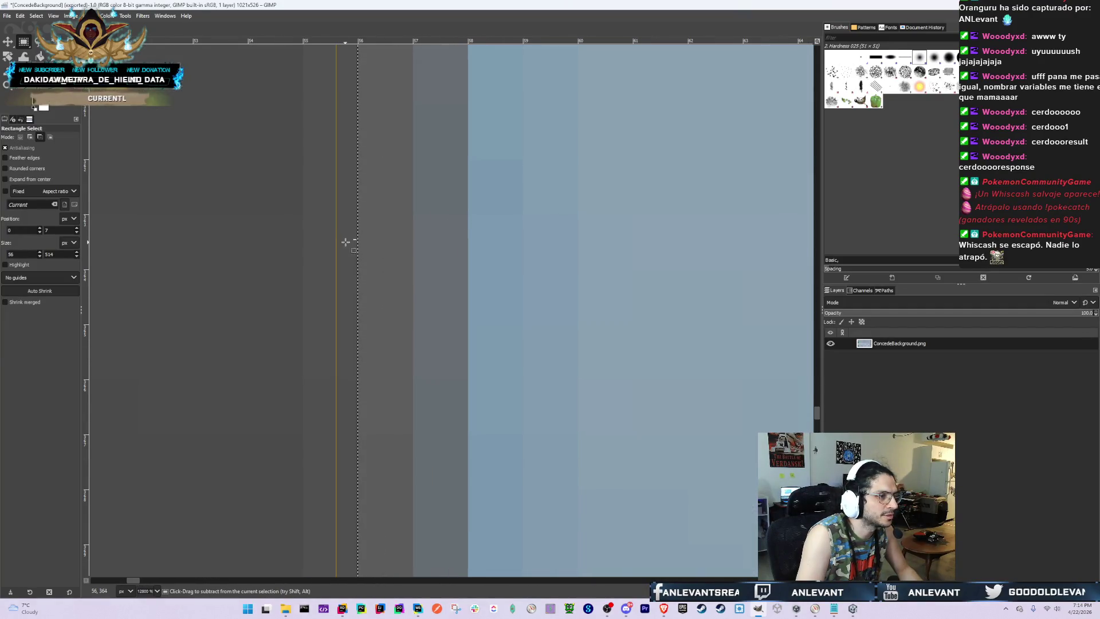
pyautogui.scroll(-3, 516, 229)
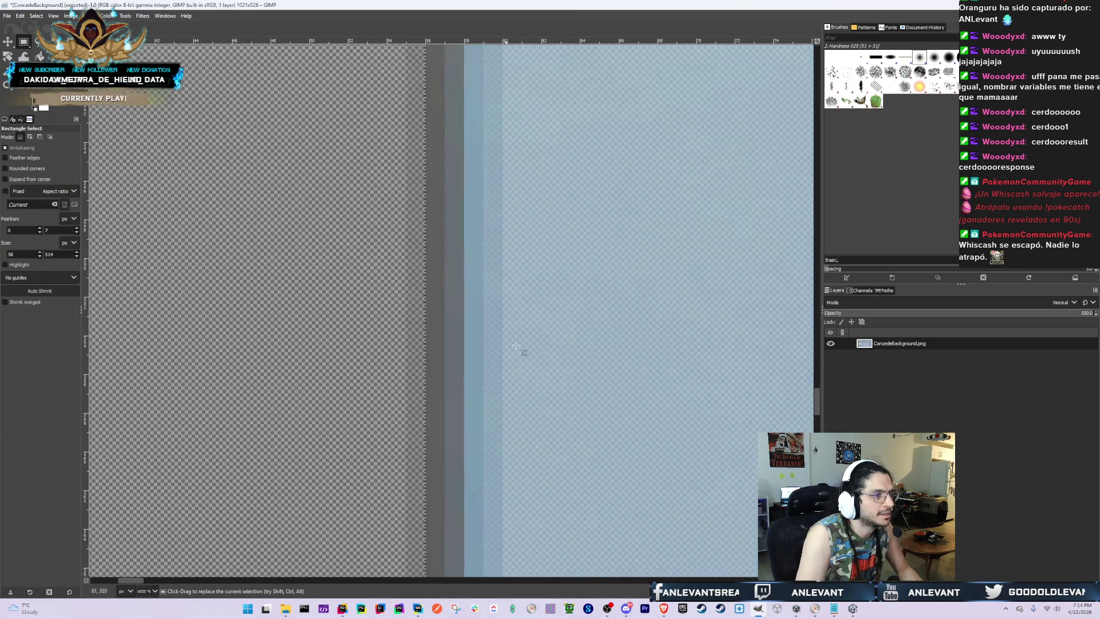
pyautogui.scroll(5, 523, 463)
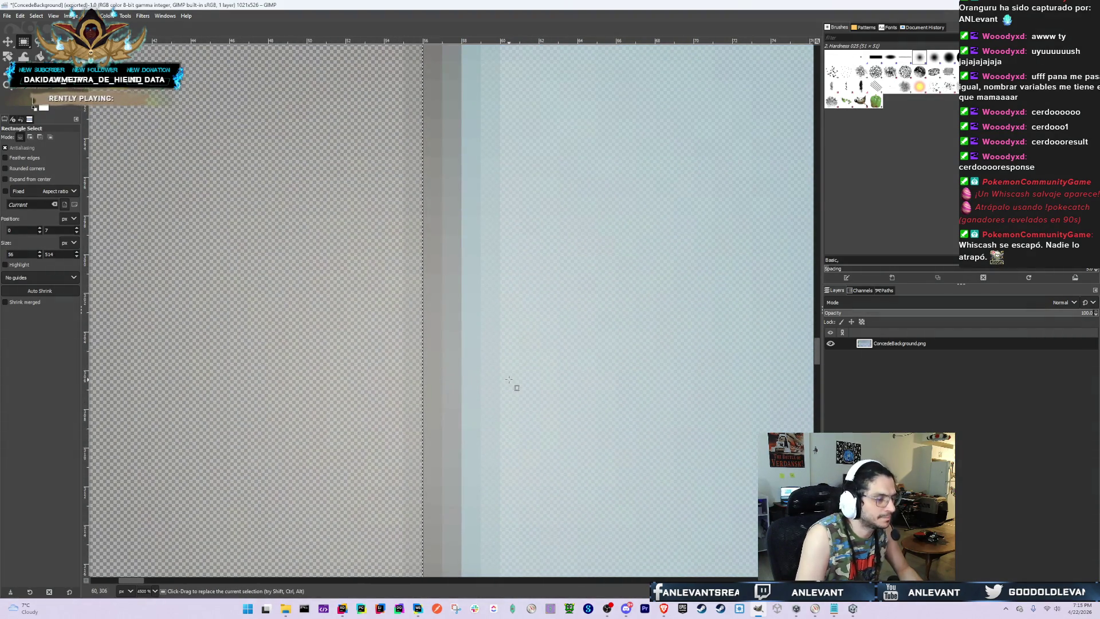
pyautogui.scroll(-3, 515, 378)
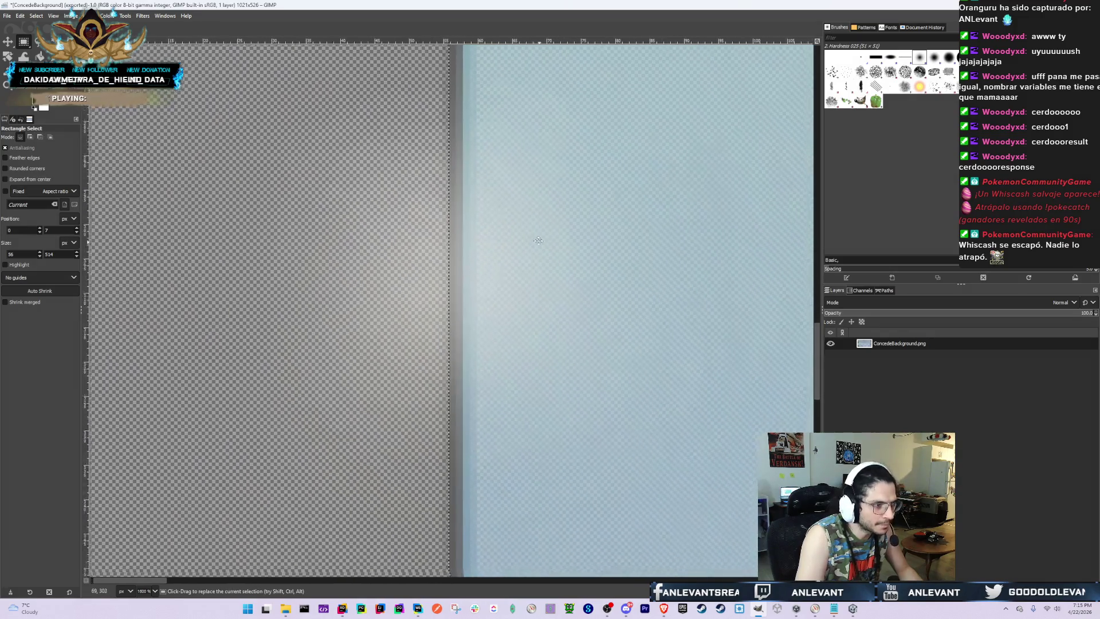
pyautogui.scroll(4, 449, 263)
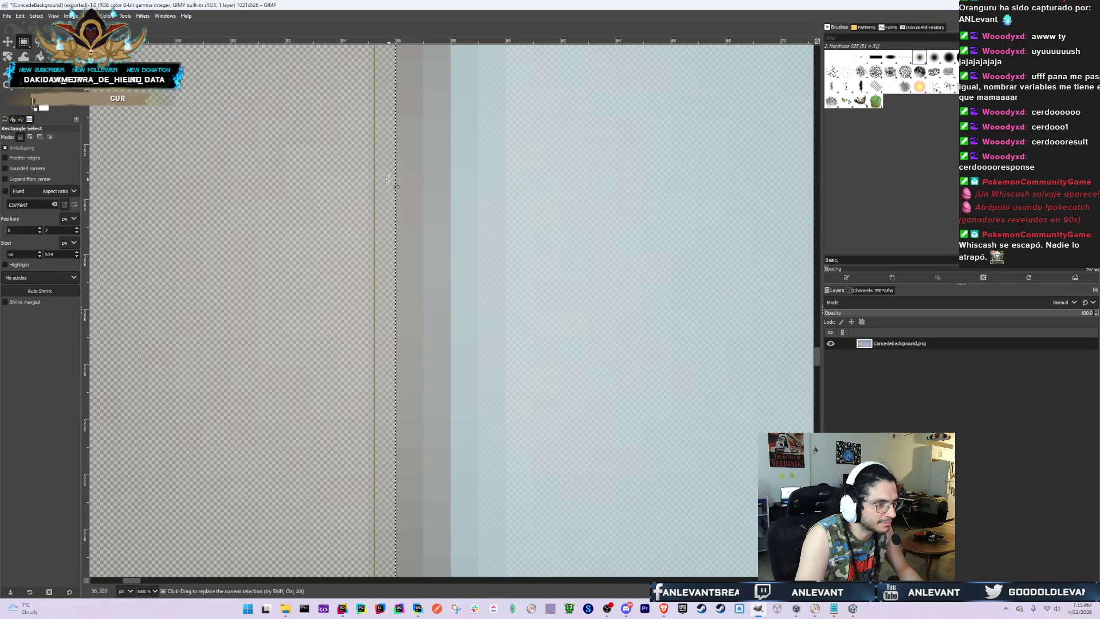
pyautogui.scroll(-5, 403, 127)
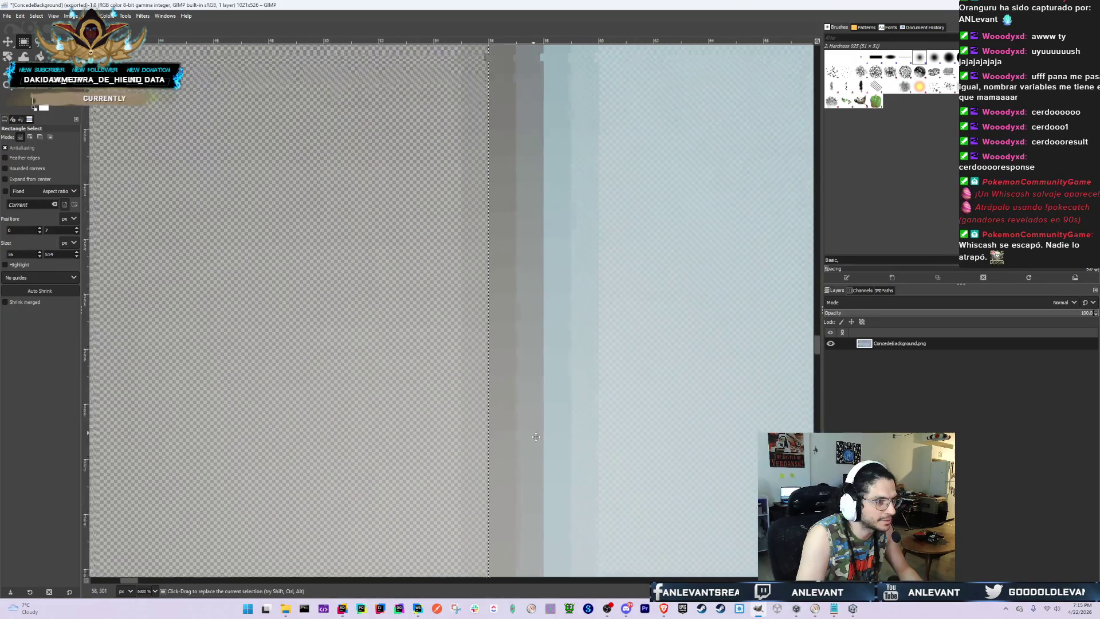
pyautogui.scroll(-4, 498, 225)
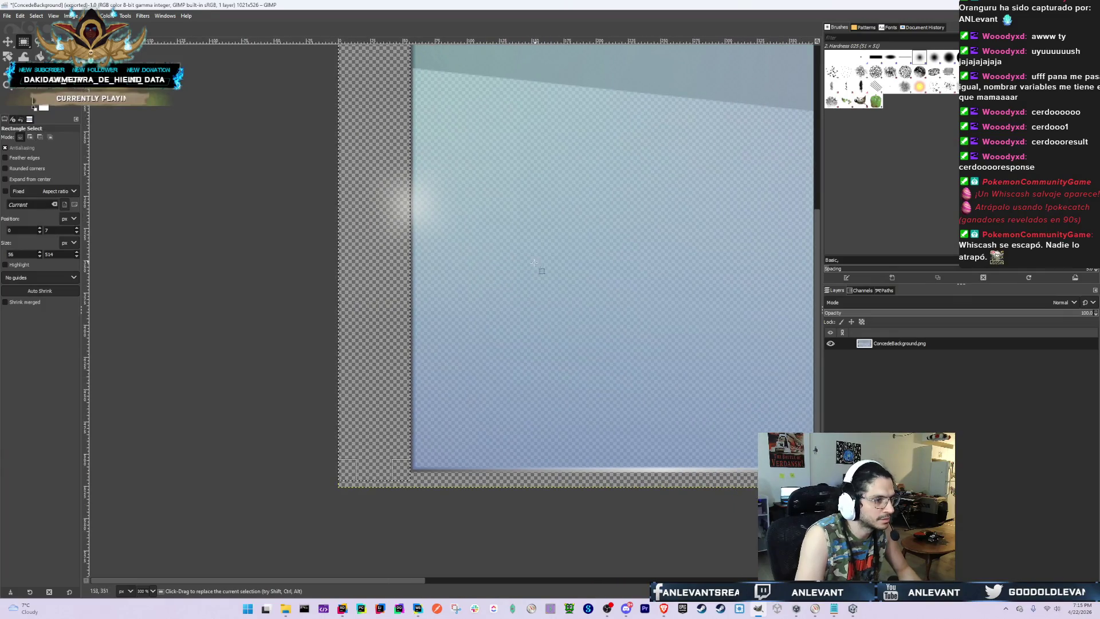
# - Export the image as ConcedeBackground.png to the GameBoard folder, replacing the existing file
pyautogui.hotkey('ctrl', 's')
pyautogui.press('Escape')
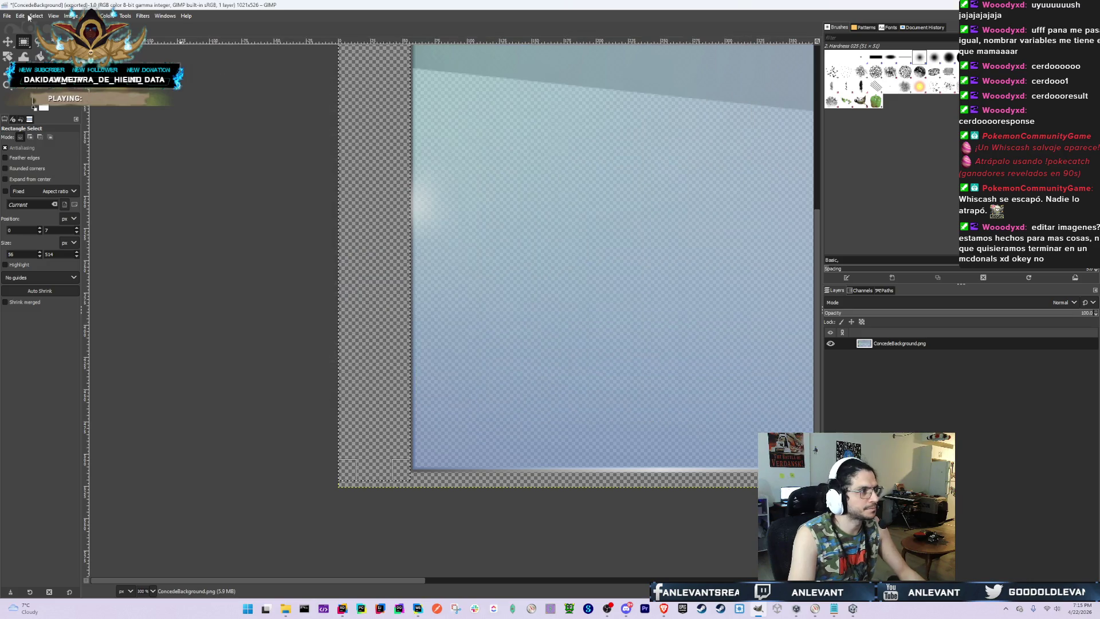
pyautogui.click(5, 17)
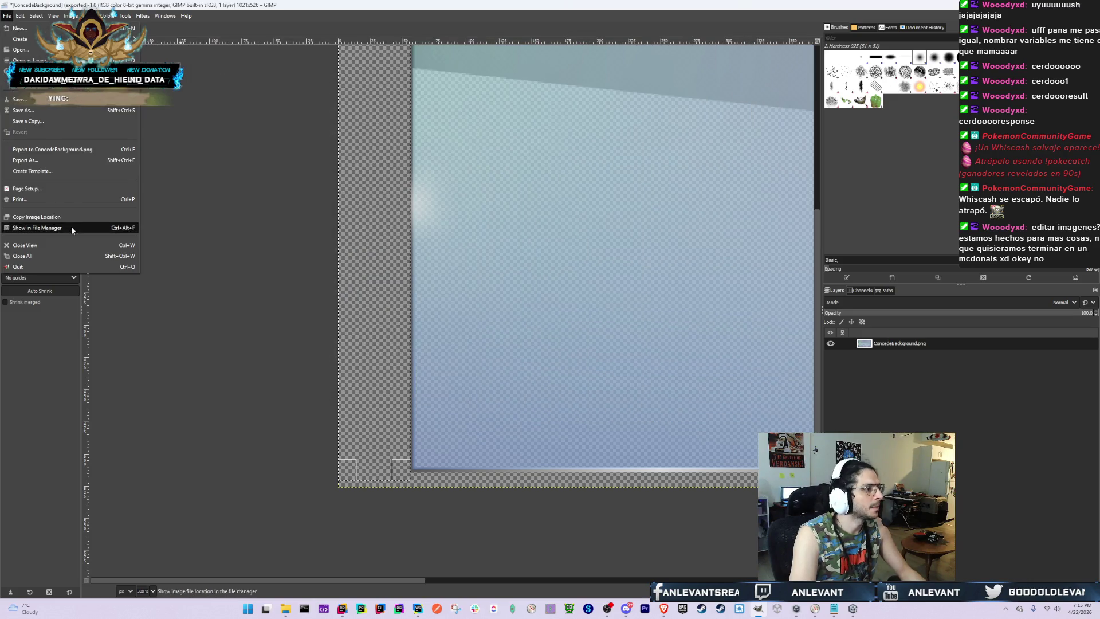
pyautogui.click(66, 159)
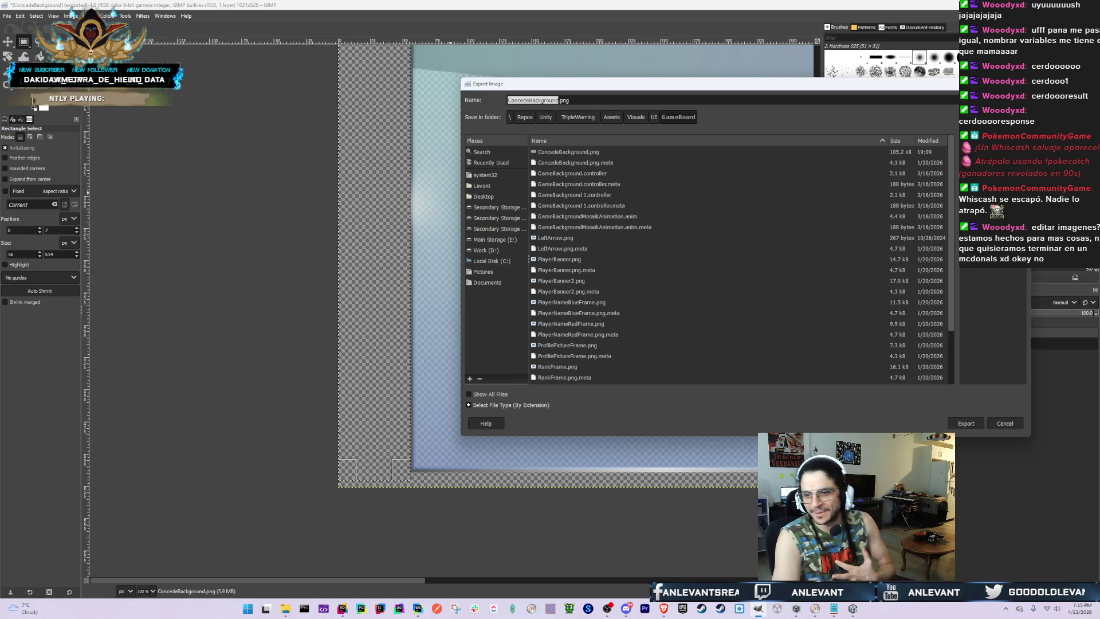
pyautogui.press('Return')
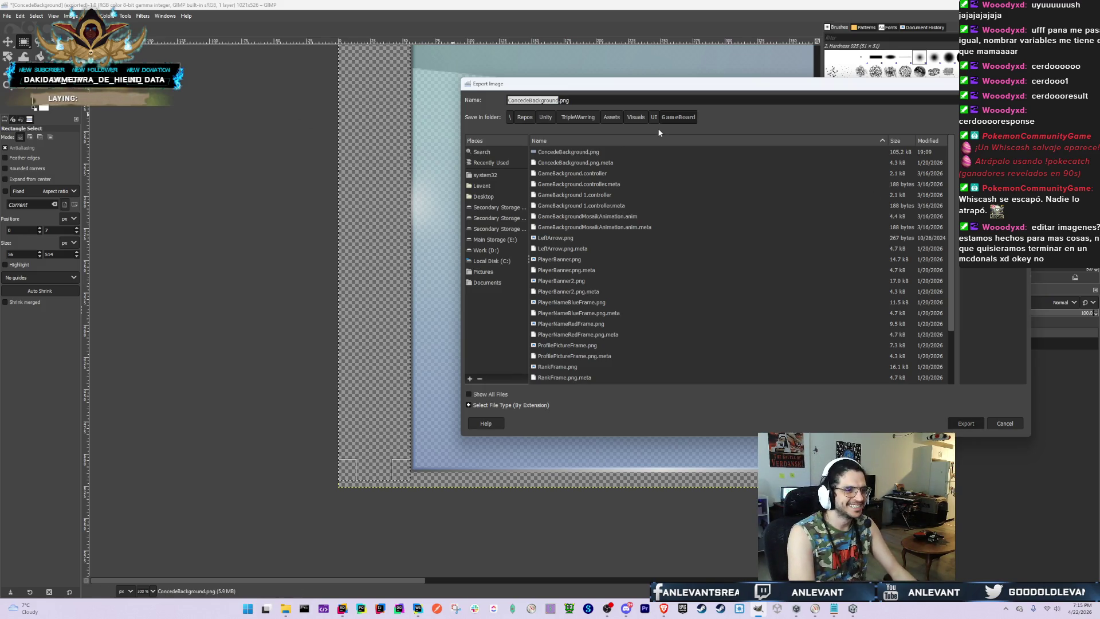
pyautogui.click(783, 300)
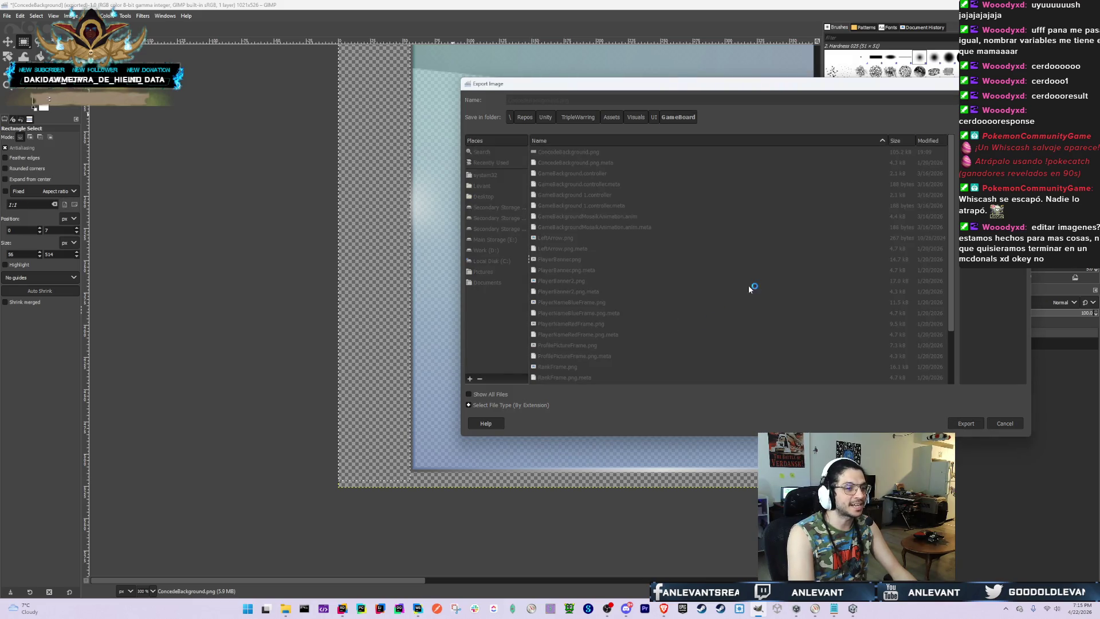
pyautogui.click(558, 413)
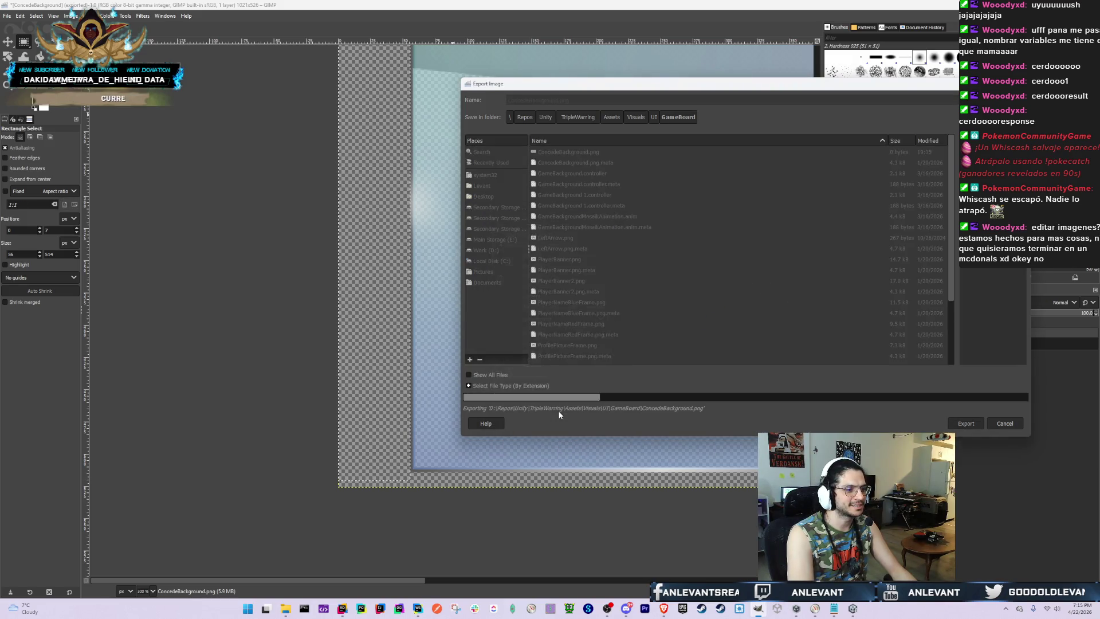
# - Look over the exported image and begin quitting GIMP
pyautogui.hscroll(5, 561, 246)
pyautogui.scroll(2, 464, 237)
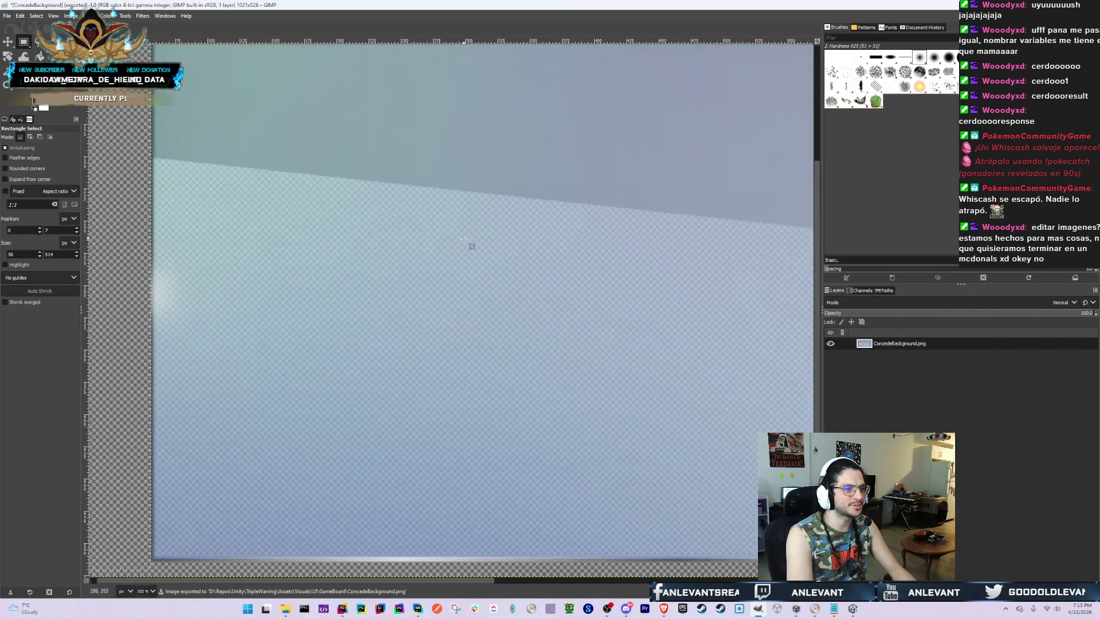
pyautogui.scroll(-7, 515, 240)
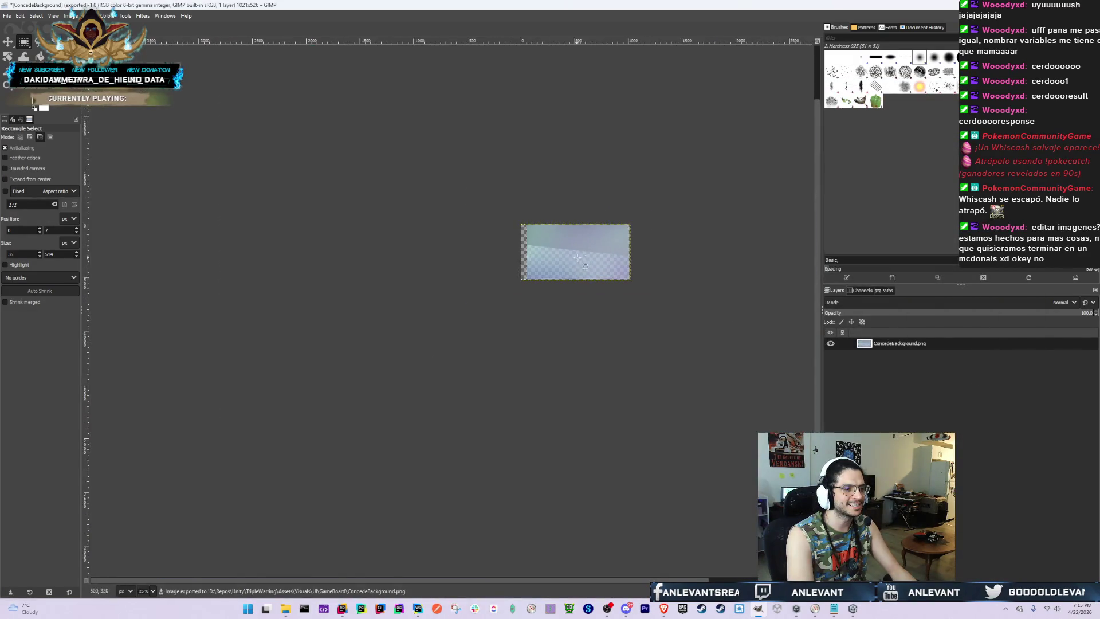
pyautogui.scroll(4, 594, 262)
pyautogui.hscroll(1, 513, 230)
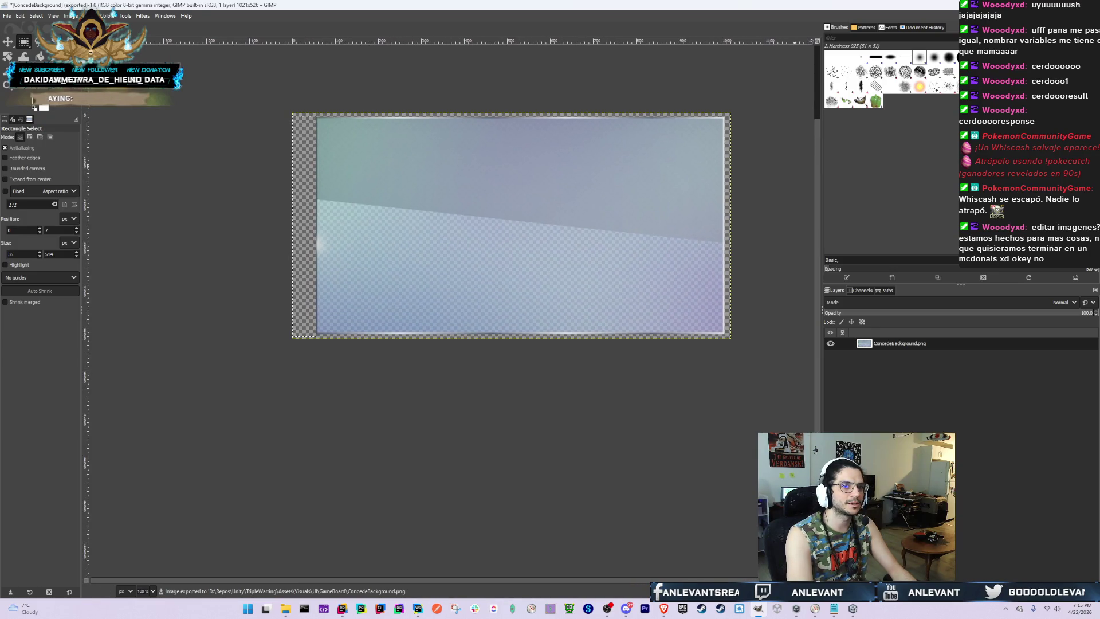
pyautogui.hotkey('ctrl', 'q')
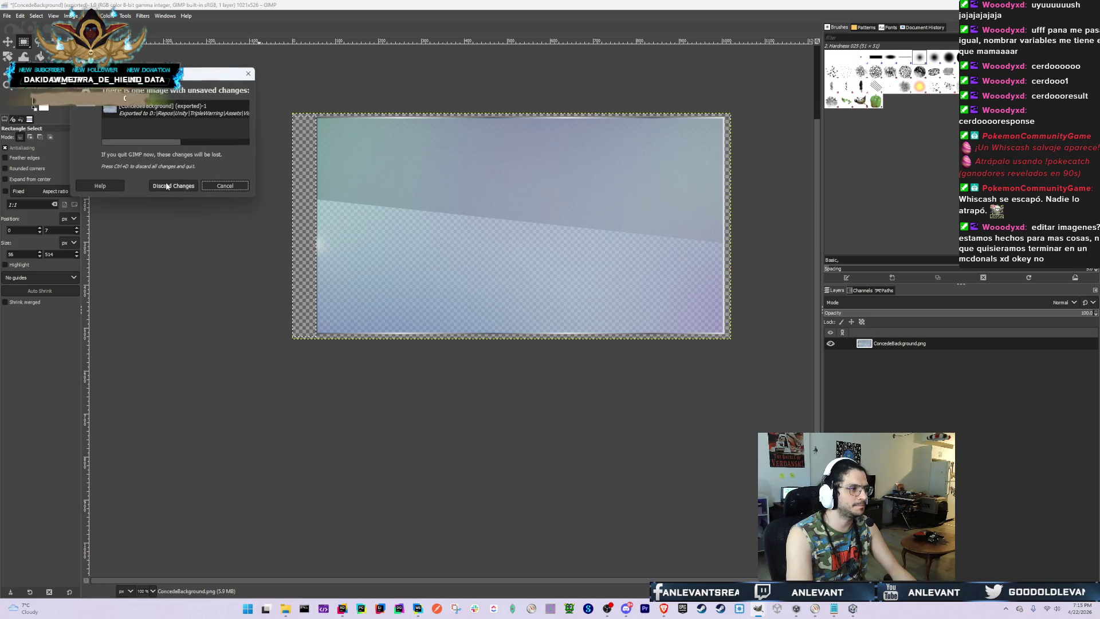
# - Dismiss GIMP's quit prompt, zoom Unity's Scene view around the quit dialog, then show the Game view
pyautogui.click(225, 186)
pyautogui.hotkey('alt', 'Tab')
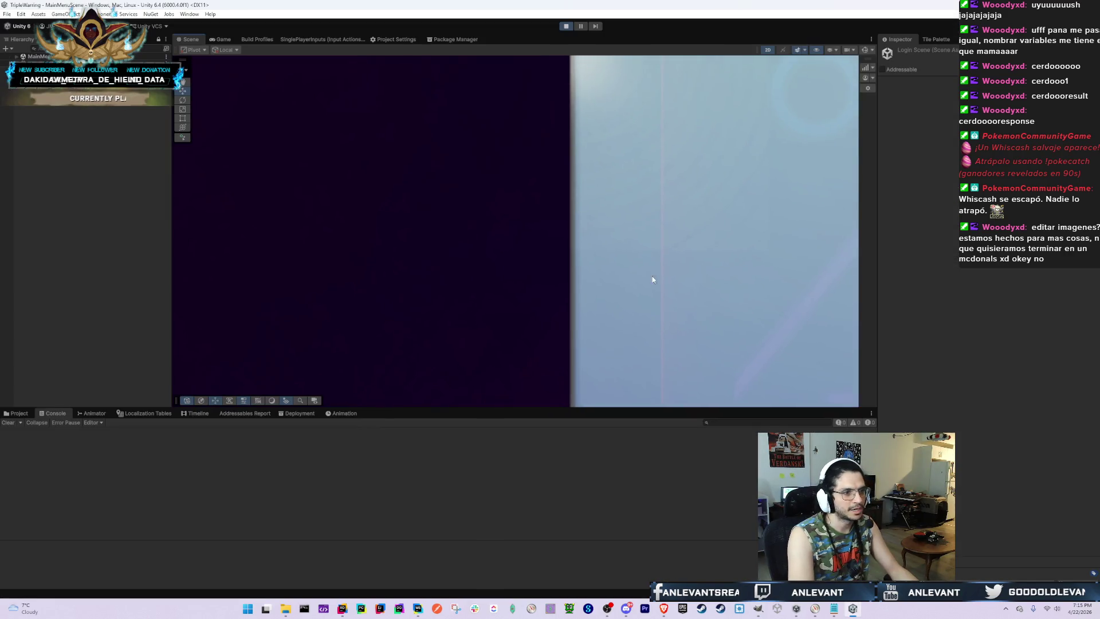
pyautogui.scroll(-10, 631, 231)
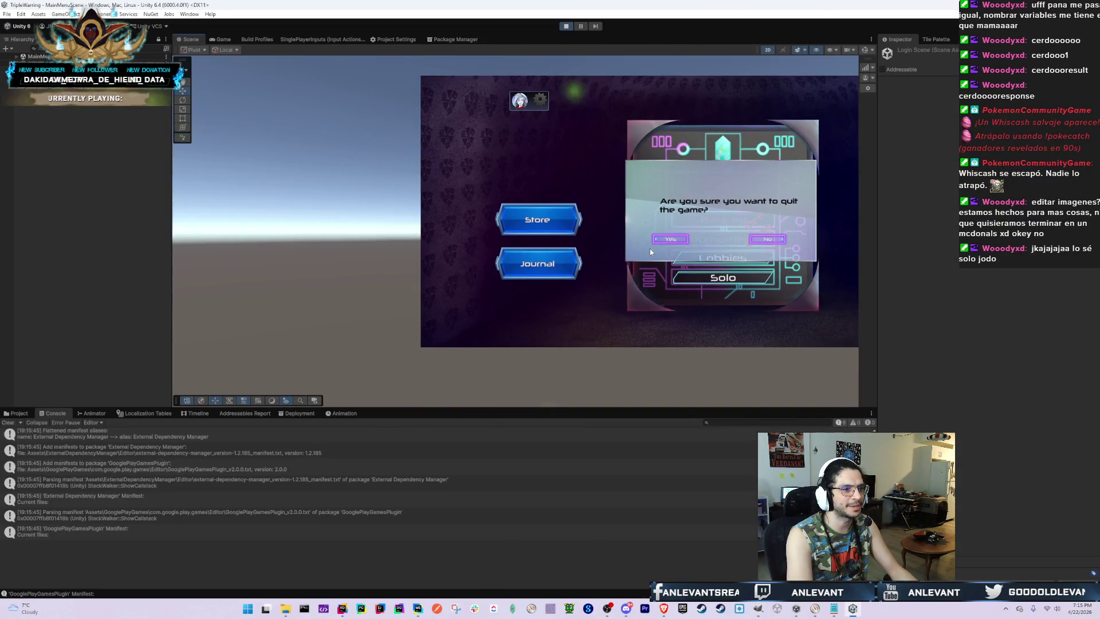
pyautogui.scroll(-3, 650, 252)
pyautogui.scroll(6, 523, 278)
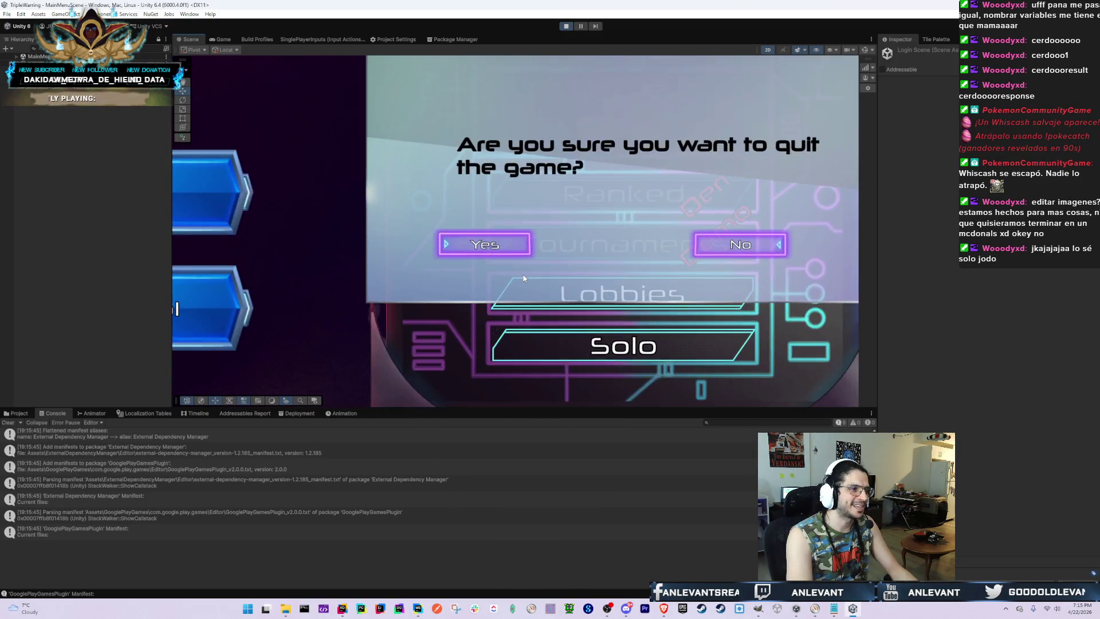
pyautogui.scroll(2, 523, 278)
pyautogui.scroll(-5, 524, 275)
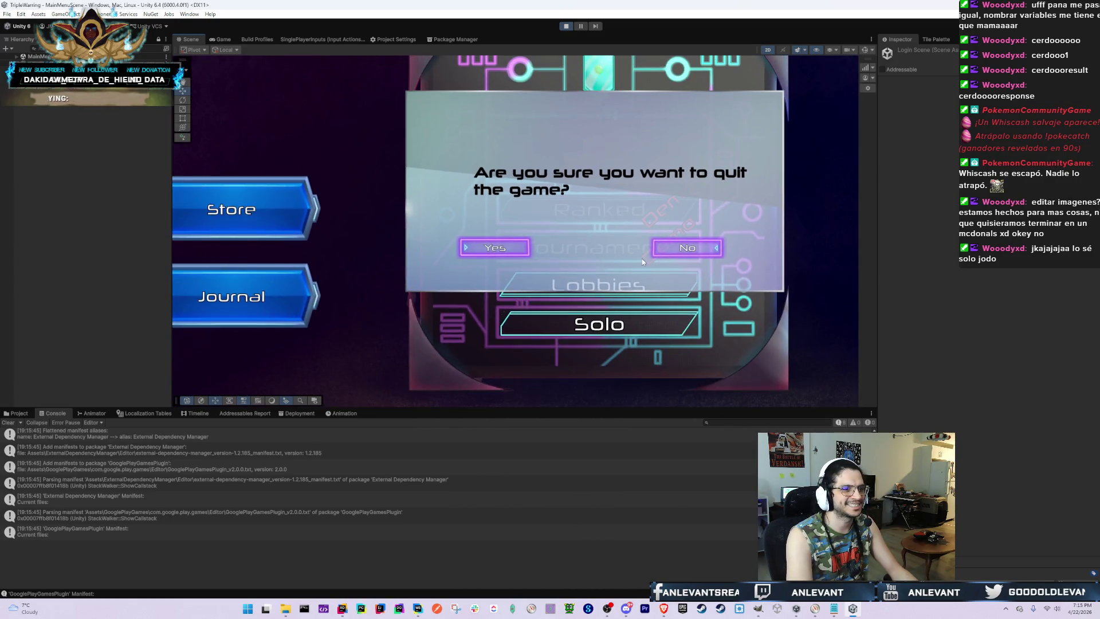
pyautogui.hscroll(3, 641, 259)
pyautogui.hscroll(-4, 647, 345)
pyautogui.scroll(6, 466, 342)
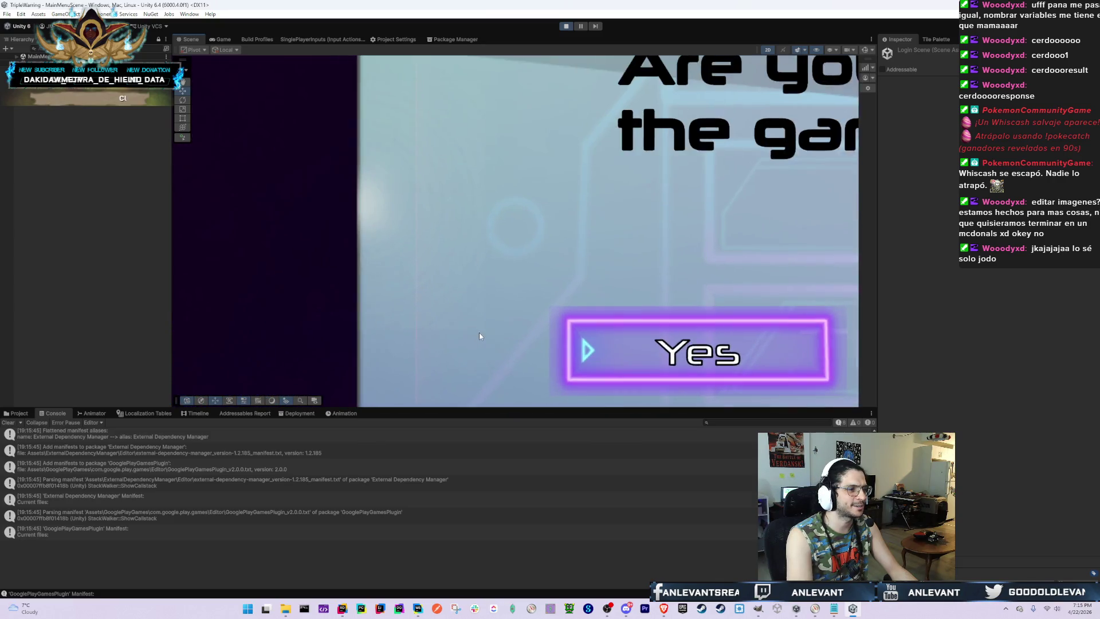
pyautogui.scroll(-5, 547, 321)
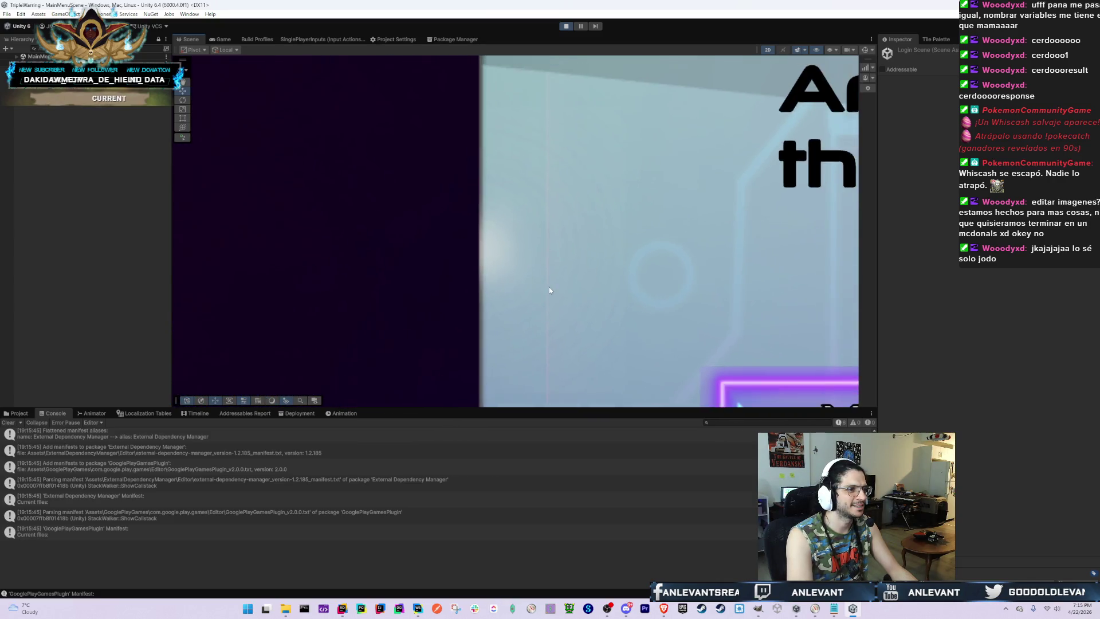
pyautogui.scroll(-4, 563, 307)
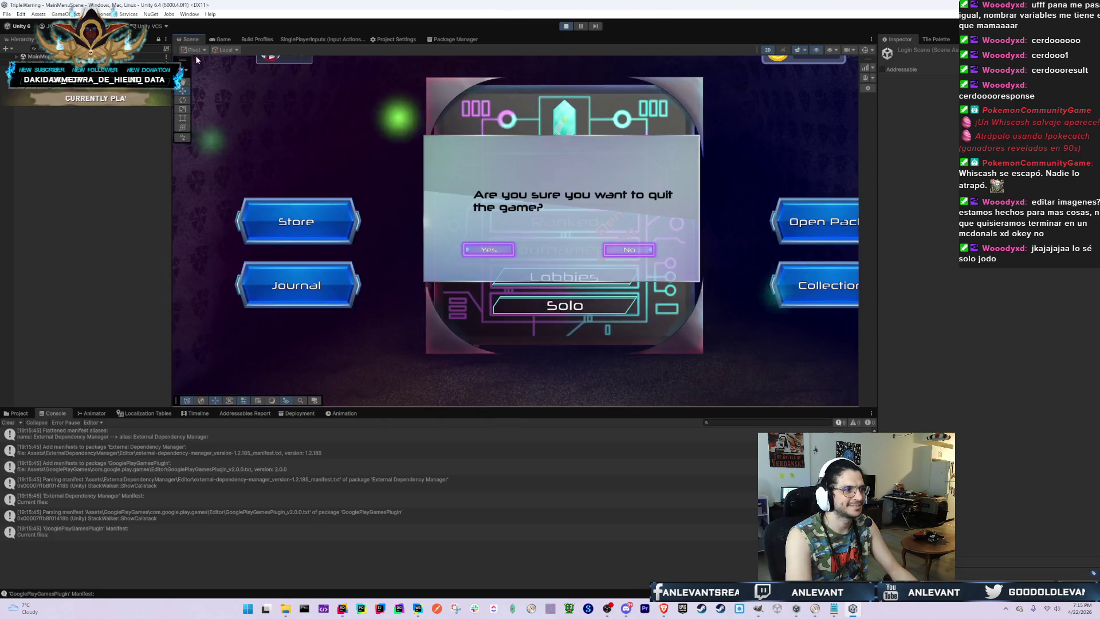
pyautogui.click(223, 39)
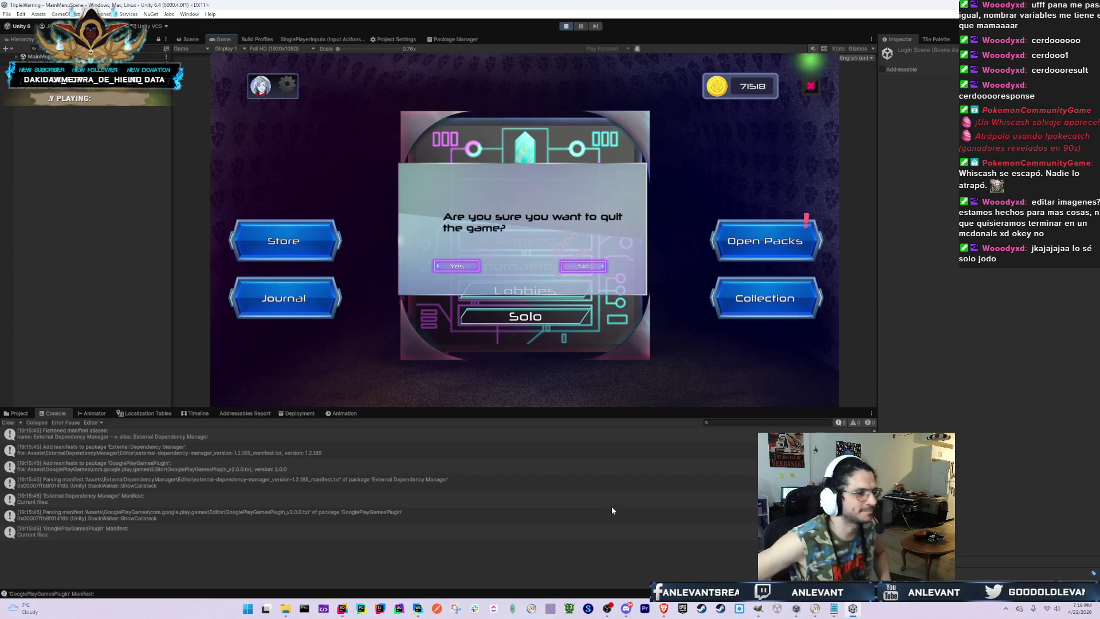
# - Clear the Console, answer No to quitting, and relaunch play from LoginScene
pyautogui.click(8, 422)
pyautogui.click(582, 267)
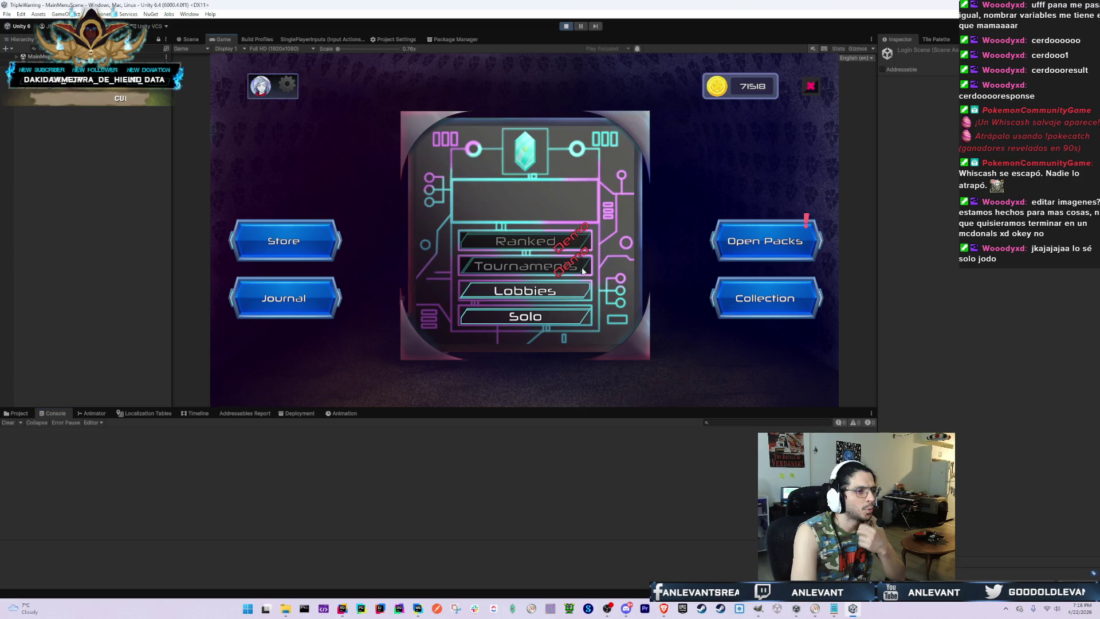
pyautogui.hotkey('alt', 'Tab')
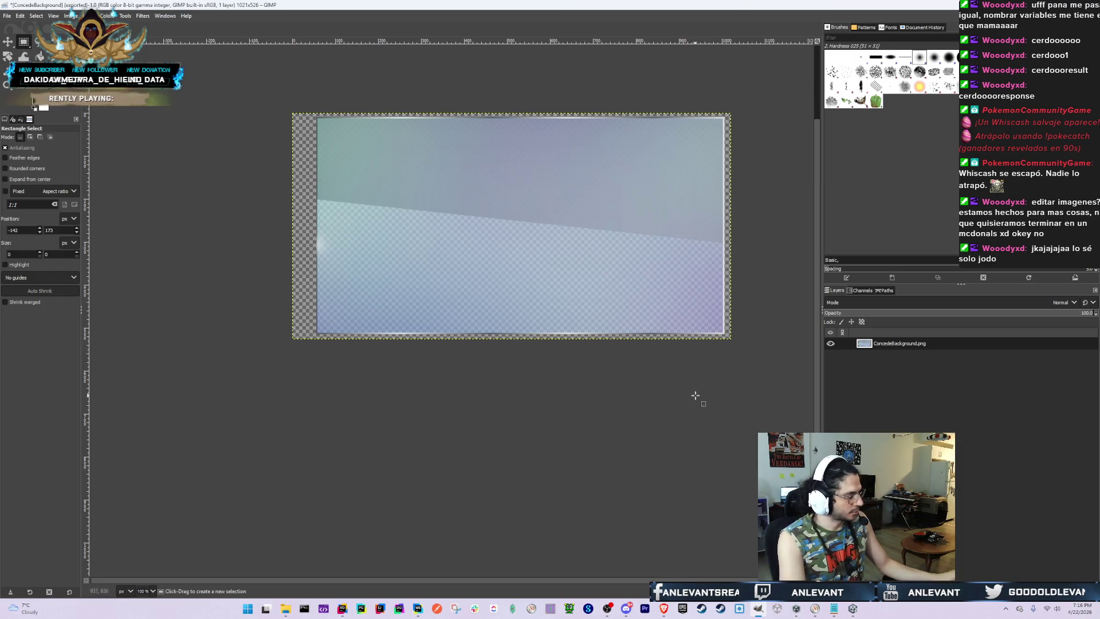
pyautogui.hotkey('alt', 'Tab')
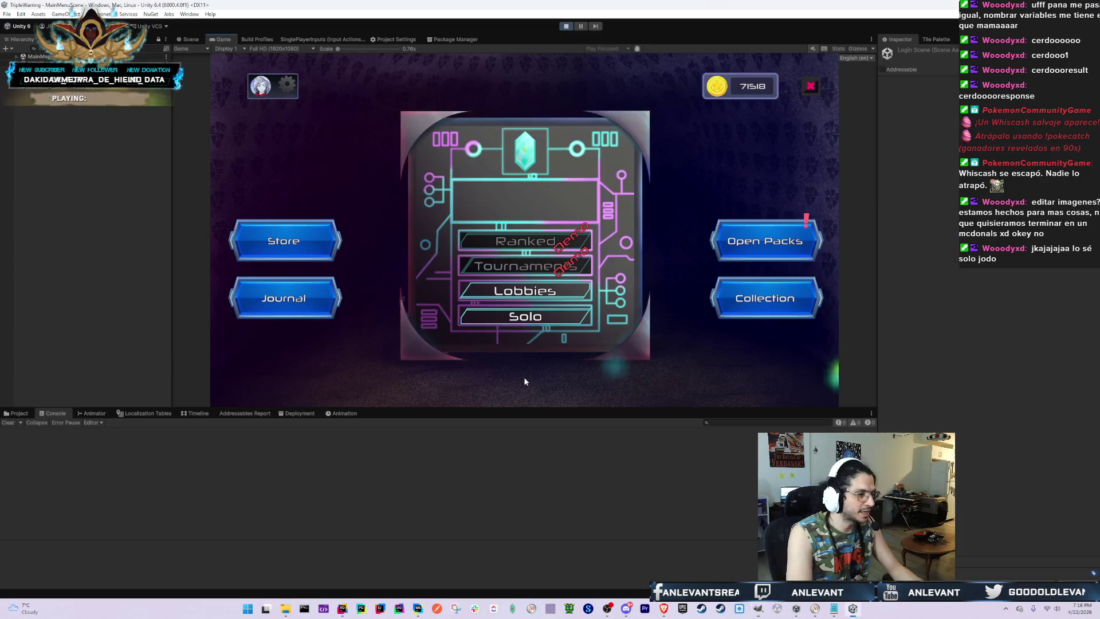
pyautogui.hotkey('ctrl', 'p')
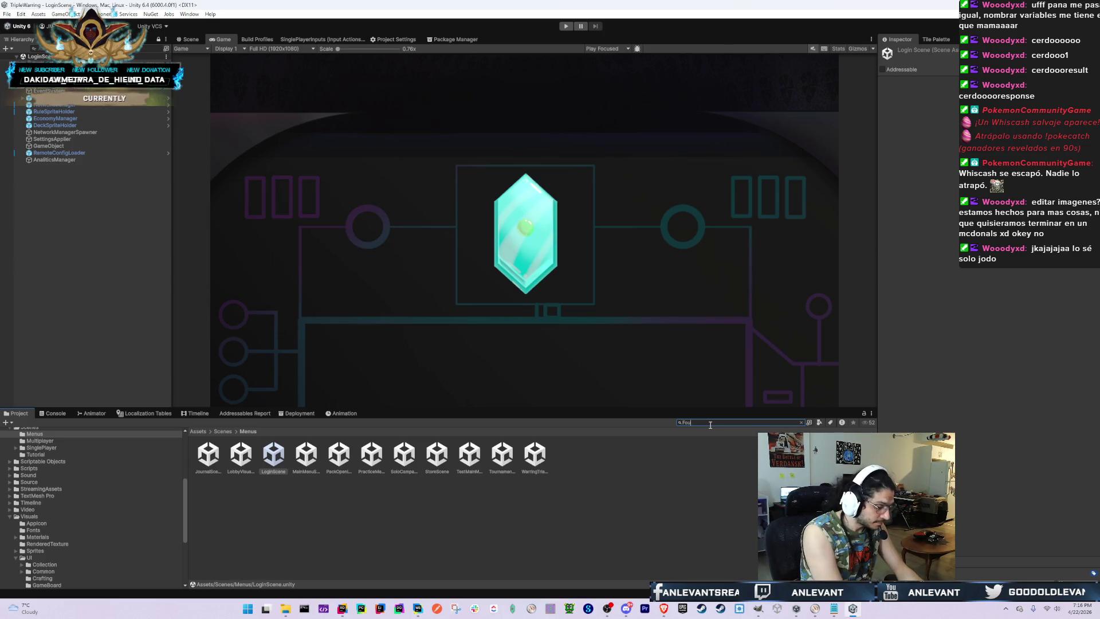
# - Search the Project for 'rE', open the ExploringRoomFourExit prefab, and view it in the Scene view
pyautogui.write('rExit')
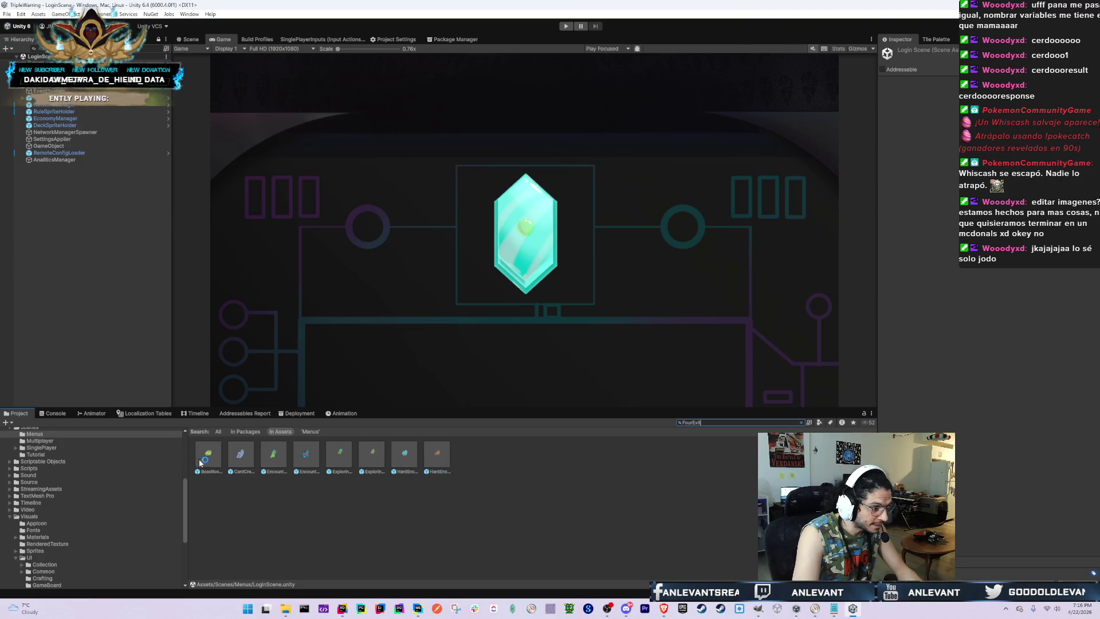
pyautogui.doubleClick(342, 457)
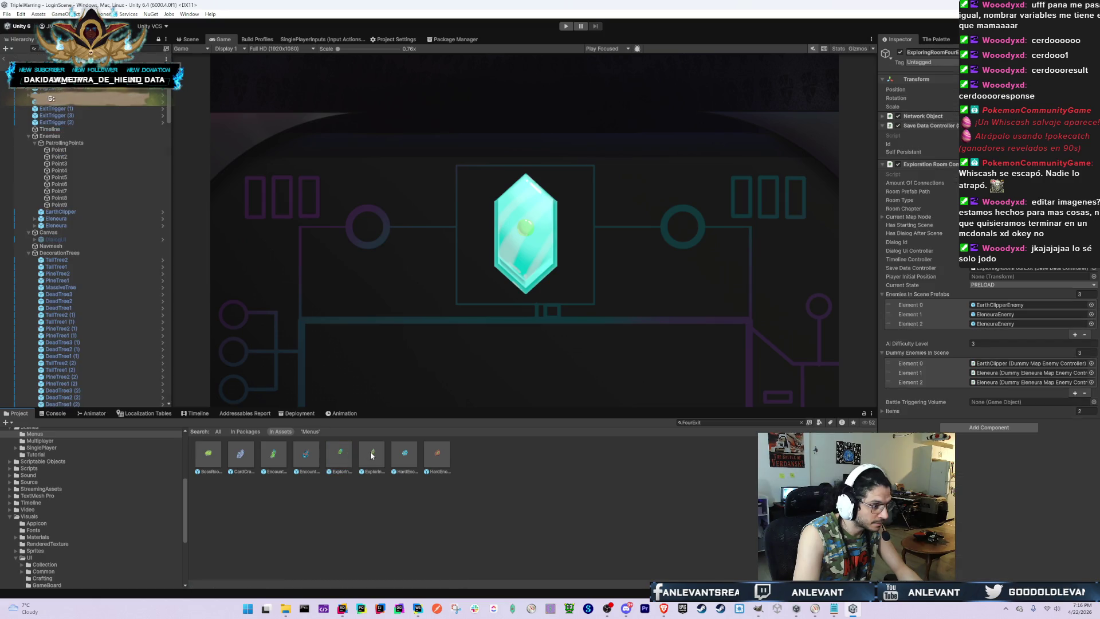
pyautogui.click(191, 39)
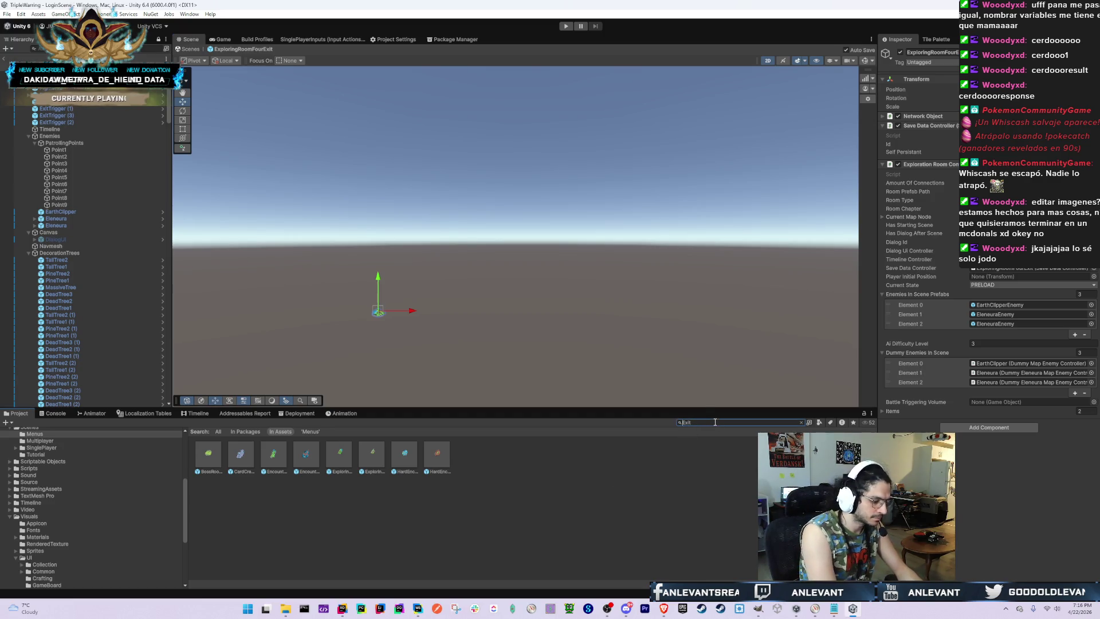
# - Open the ExploringRoomOneExit4 room prefab and select its PreviousArrow object in the hierarchy
pyautogui.write('One')
pyautogui.doubleClick(475, 458)
pyautogui.moveTo(378, 277)
pyautogui.mouseDown()
pyautogui.moveTo(441, 164)
pyautogui.moveTo(432, 209)
pyautogui.moveTo(409, 183)
pyautogui.mouseUp()
pyautogui.scroll(8, 409, 183)
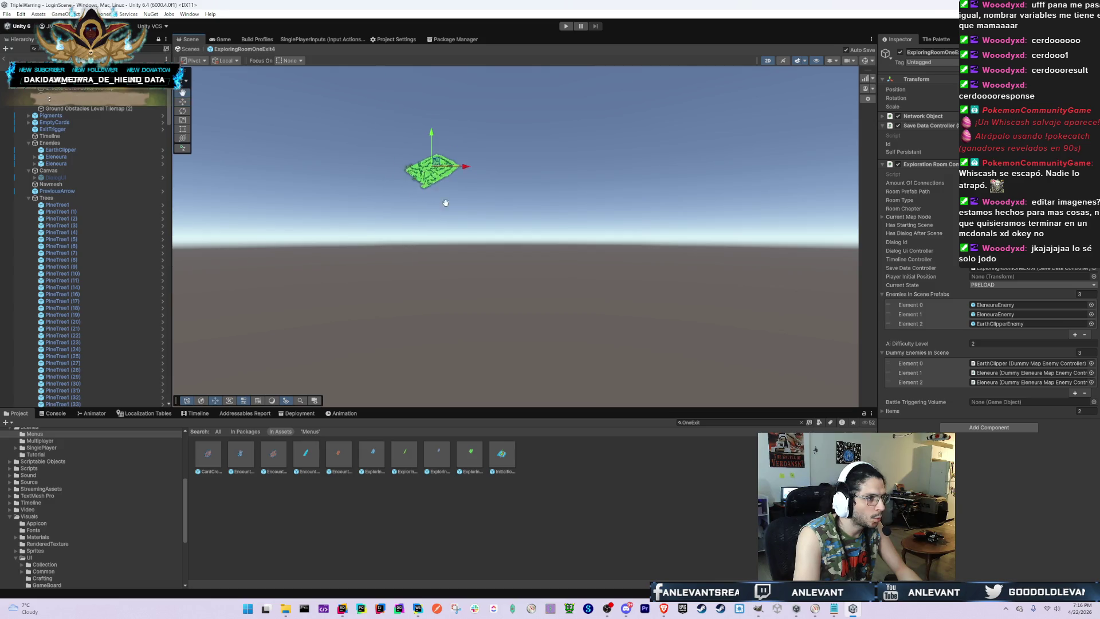
pyautogui.scroll(3, 414, 179)
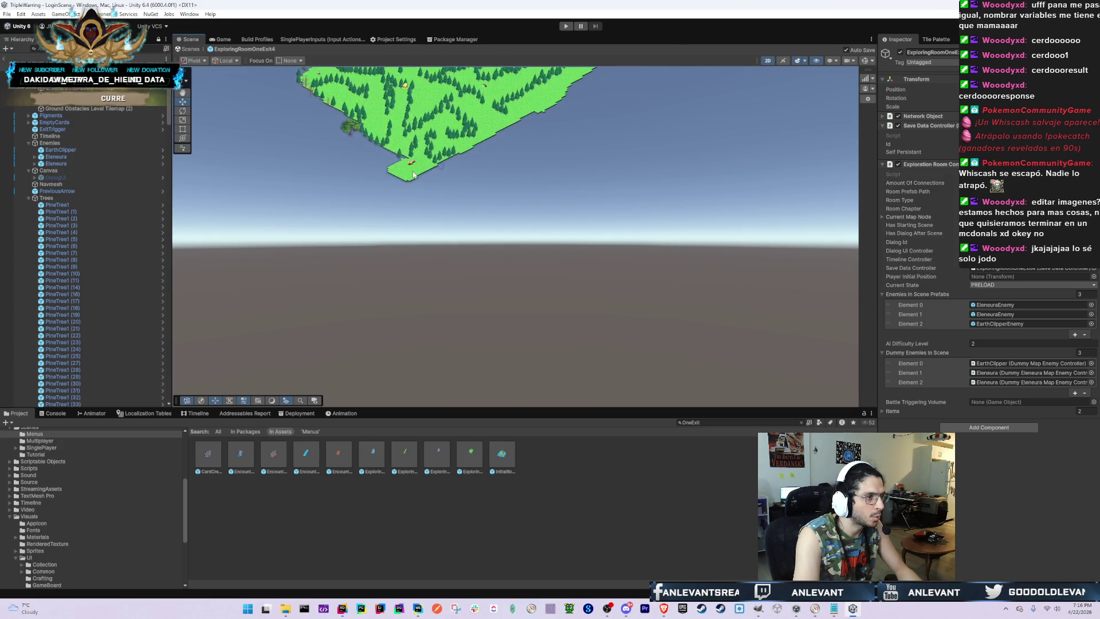
pyautogui.click(61, 197)
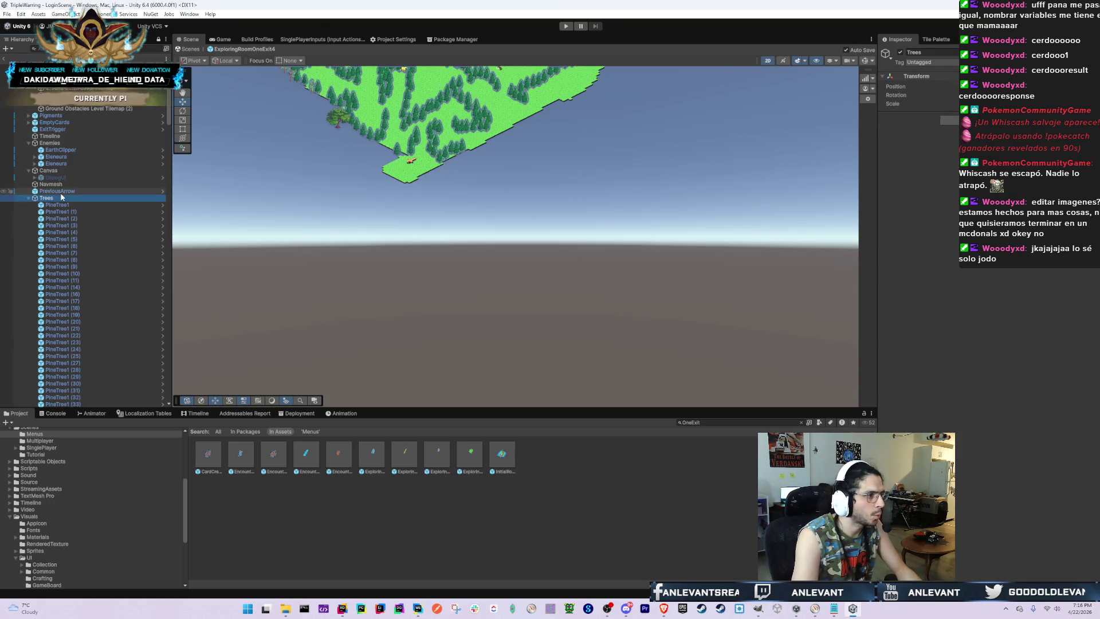
pyautogui.press('Left')
pyautogui.press('Up')
pyautogui.press('Up')
pyautogui.press('Up')
pyautogui.press('Left')
pyautogui.press('Up')
pyautogui.press('Left')
pyautogui.press('Left')
pyautogui.press('Down')
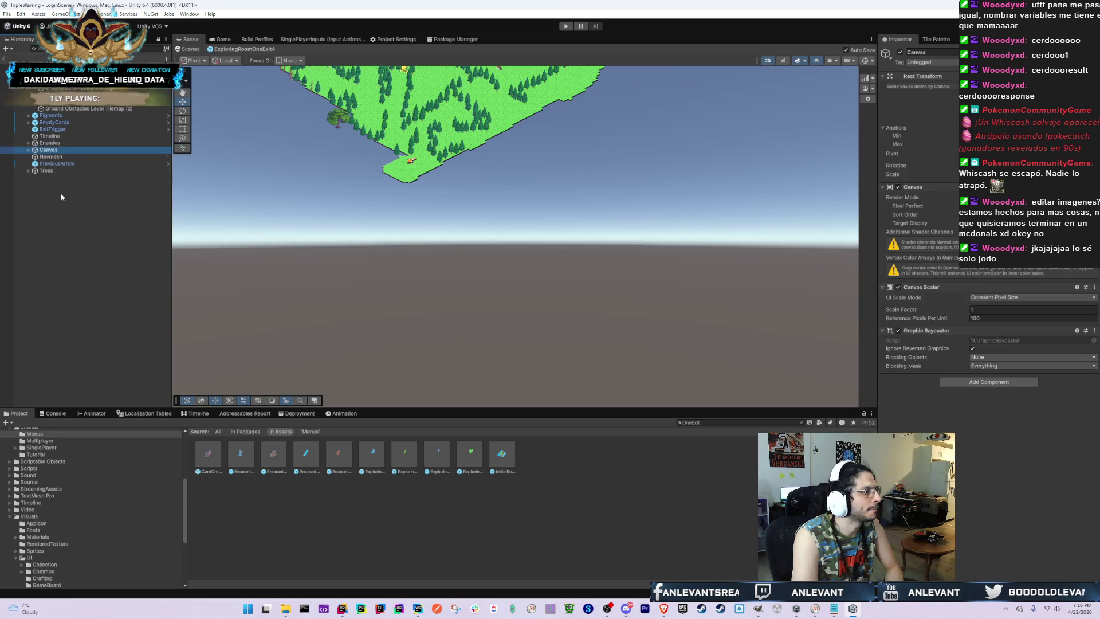
pyautogui.press('Down')
pyautogui.press('Down')
# - Set PreviousArrow's X and Y Orientation to -1, then show the TreasureRooms prefabs
pyautogui.scroll(5, 748, 337)
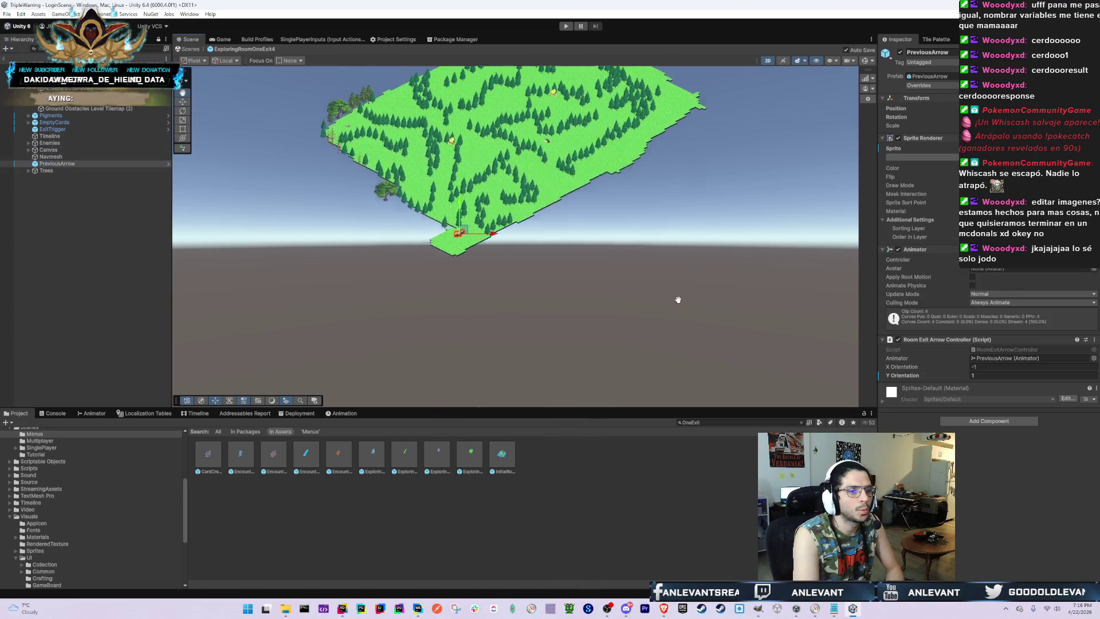
pyautogui.click(989, 376)
pyautogui.write('1')
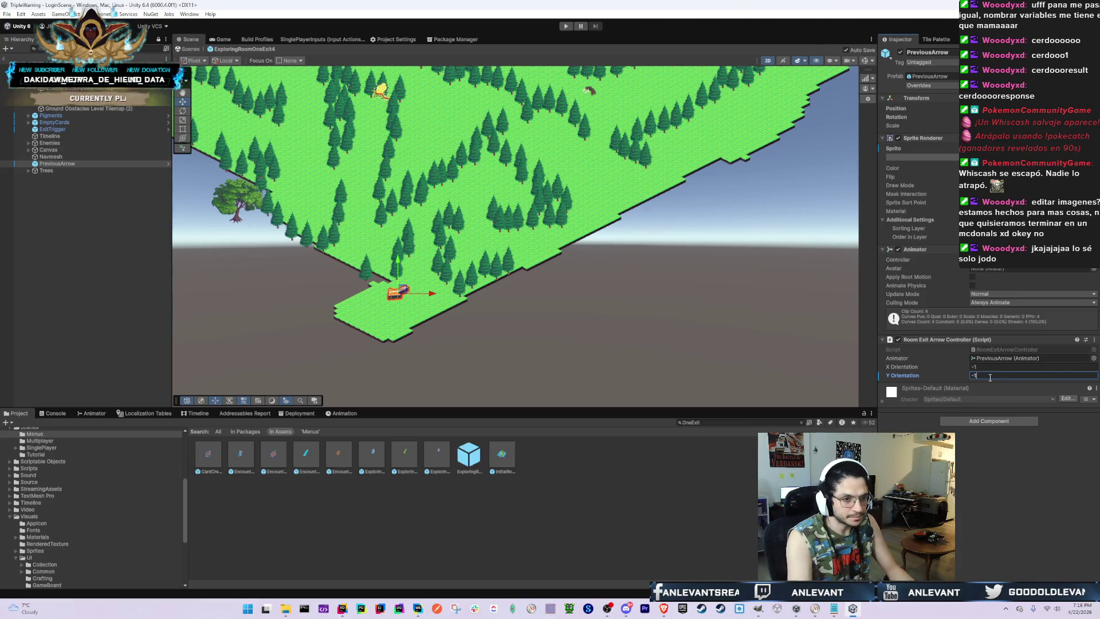
pyautogui.scroll(5, 416, 305)
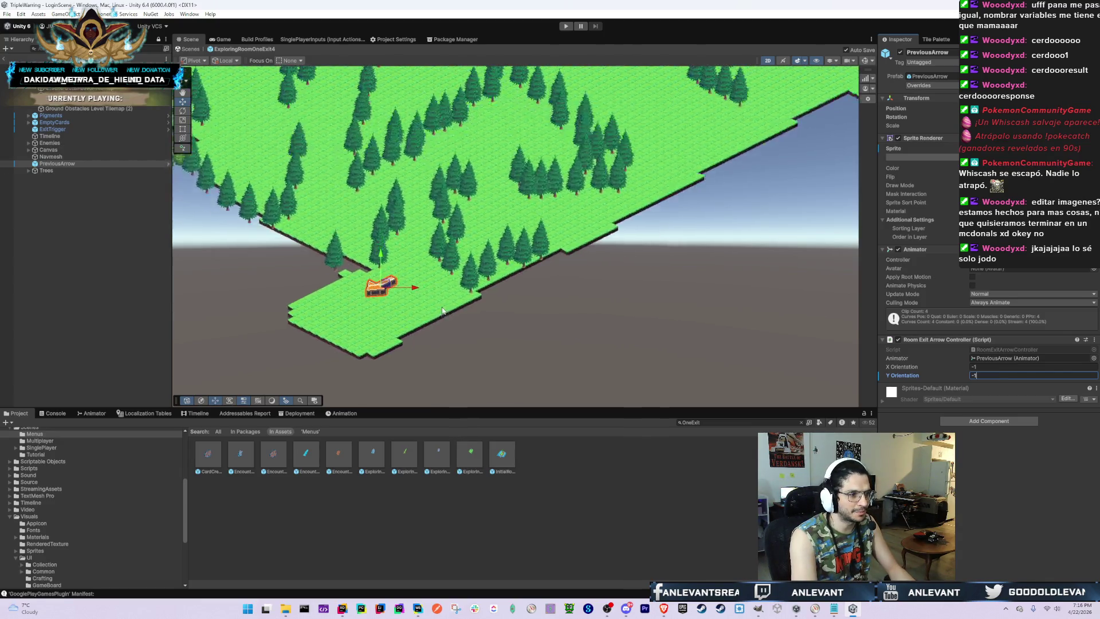
pyautogui.scroll(5, 367, 264)
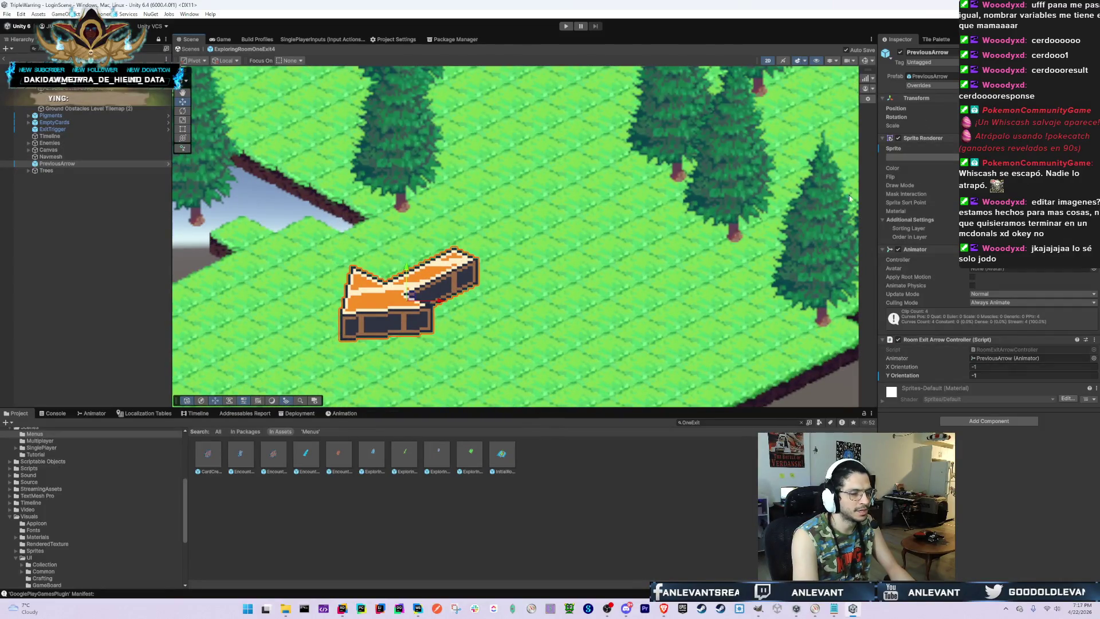
pyautogui.click(983, 370)
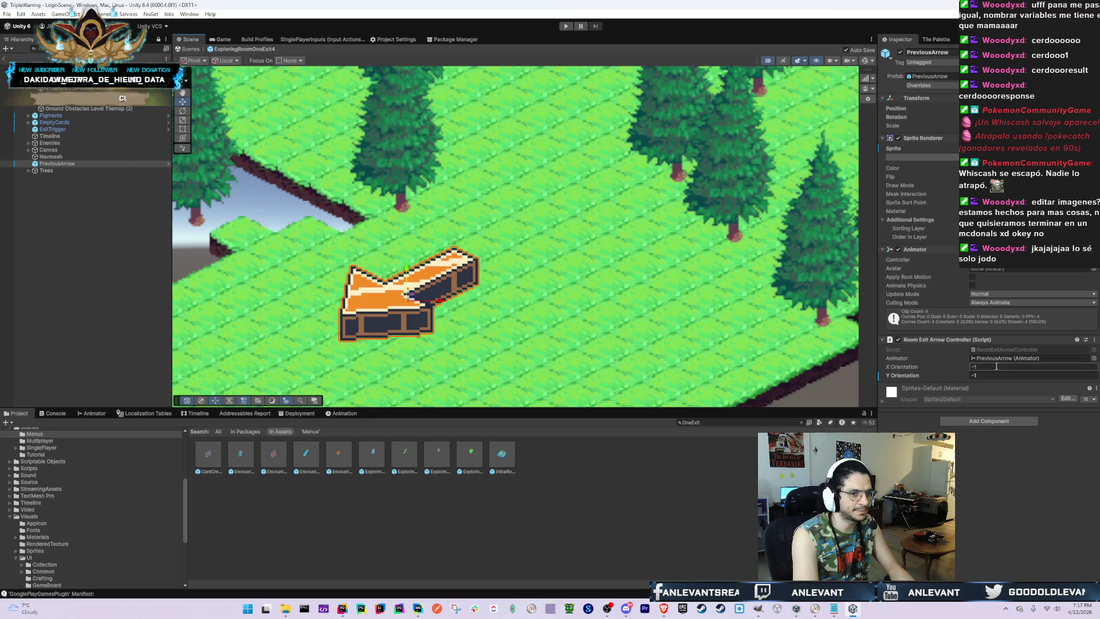
pyautogui.press('Return')
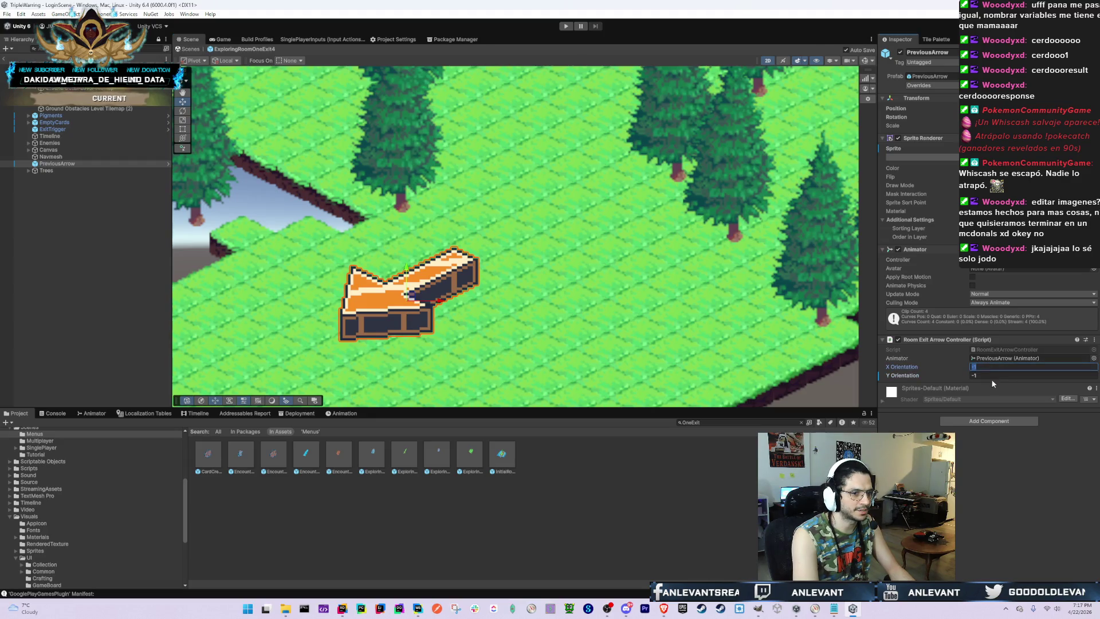
pyautogui.click(988, 375)
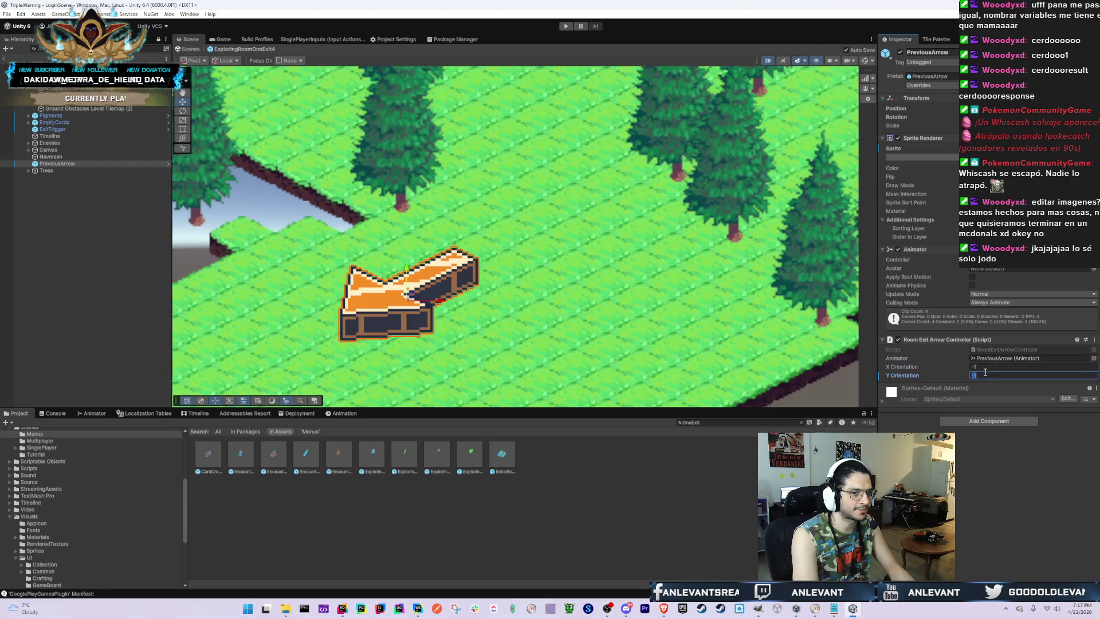
pyautogui.scroll(-2, 633, 327)
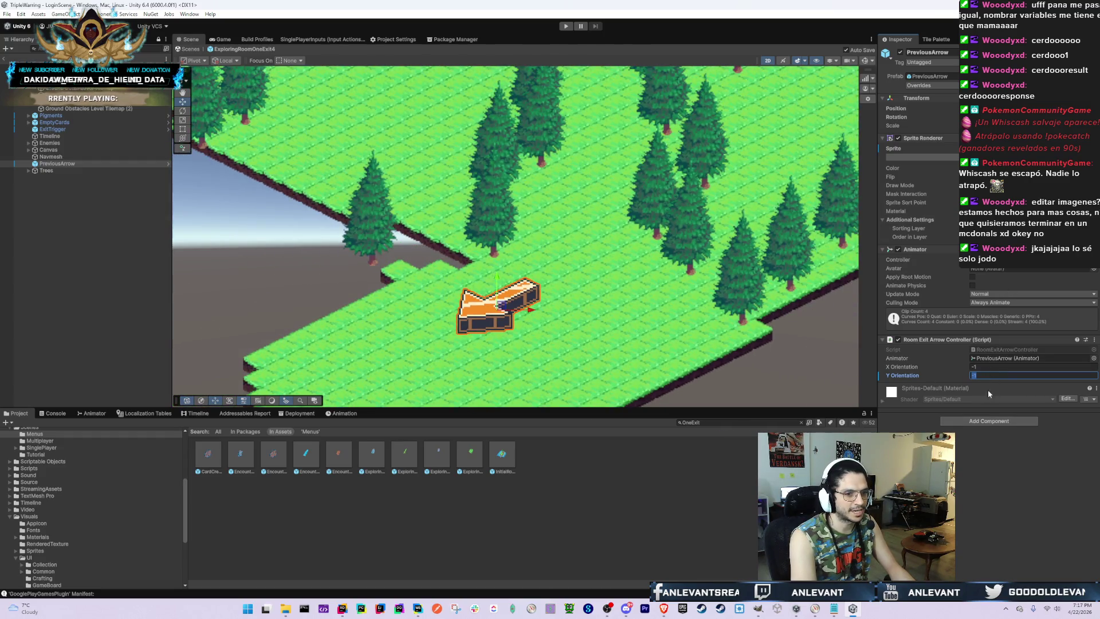
pyautogui.press('Return')
pyautogui.scroll(-2, 768, 355)
pyautogui.scroll(-2, 523, 348)
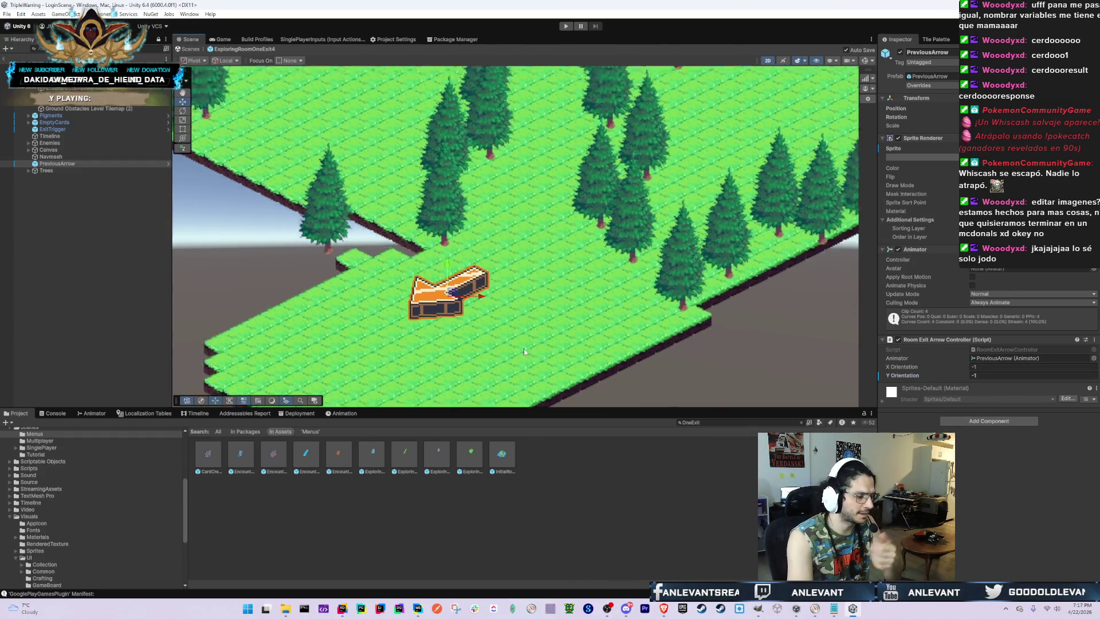
pyautogui.click(35, 56)
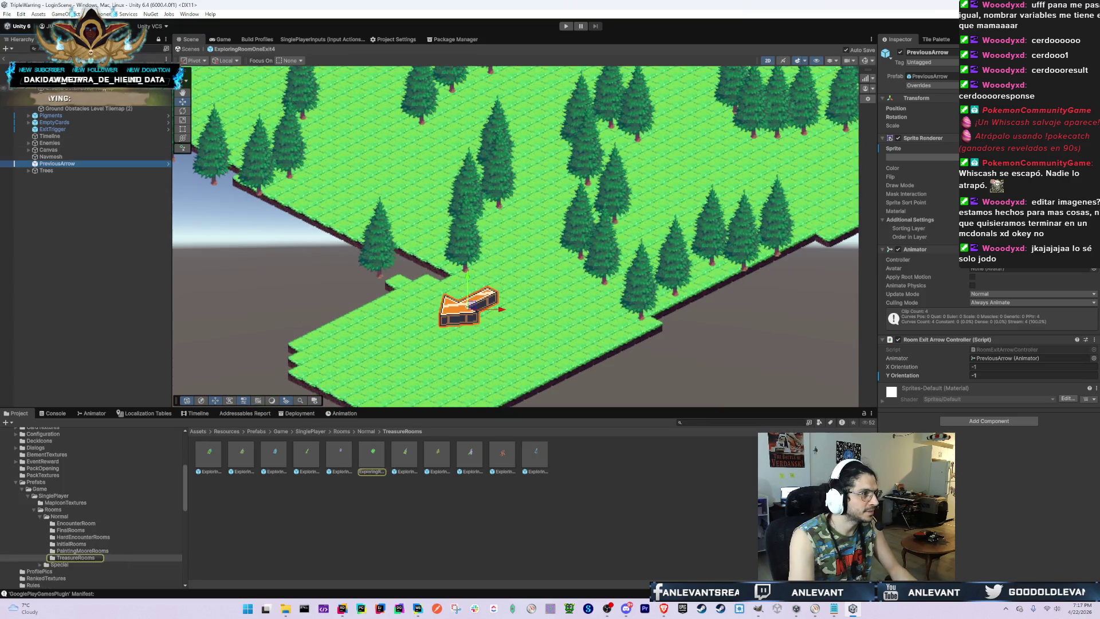
# - Exit prefab mode to the LoginScene, enter Play mode, and bring File Explorer forward
pyautogui.click(5, 56)
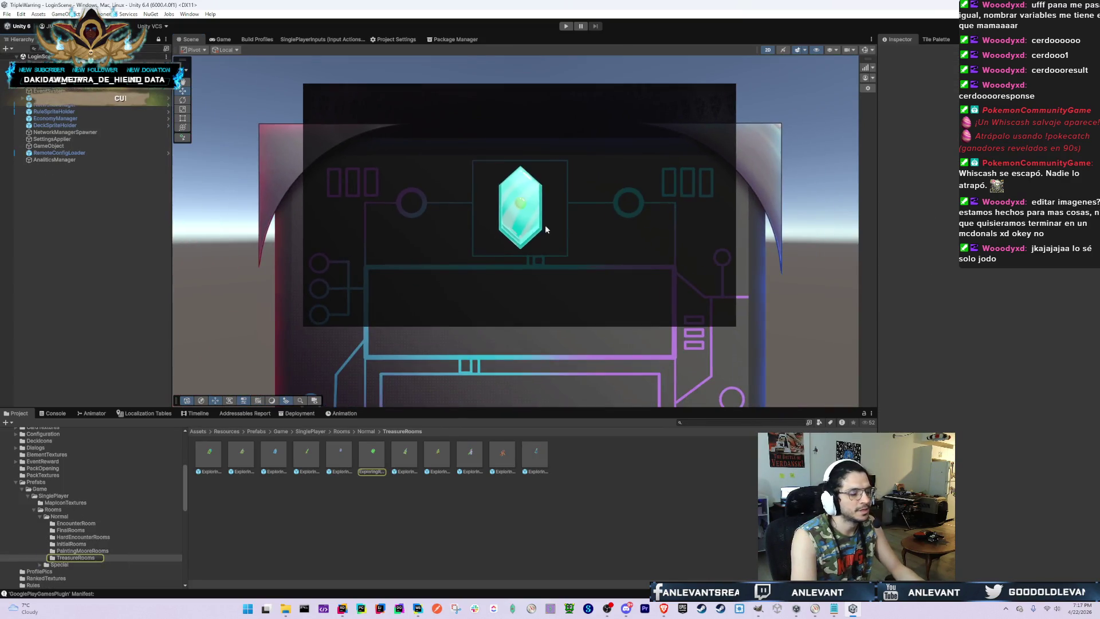
pyautogui.hotkey('alt', 'Tab')
pyautogui.press('Tab')
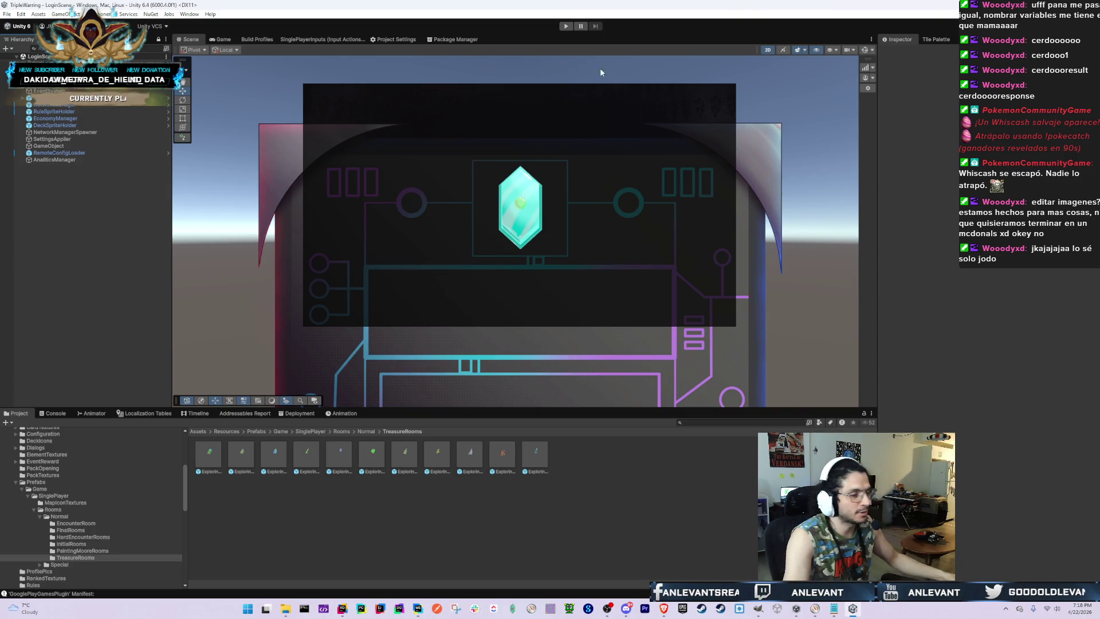
pyautogui.click(565, 27)
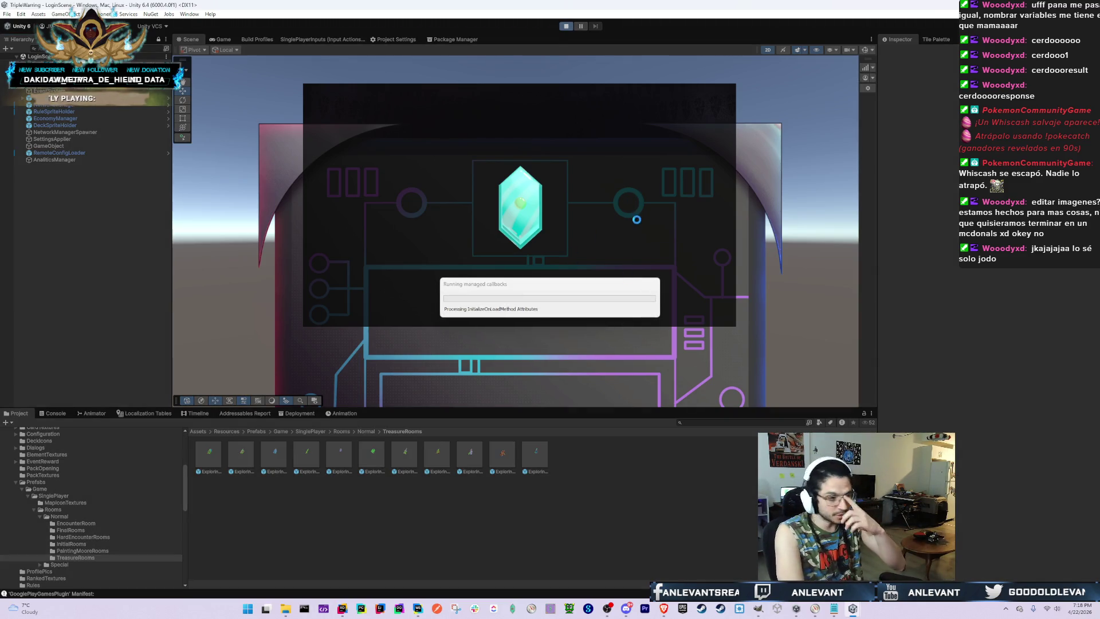
pyautogui.click(286, 611)
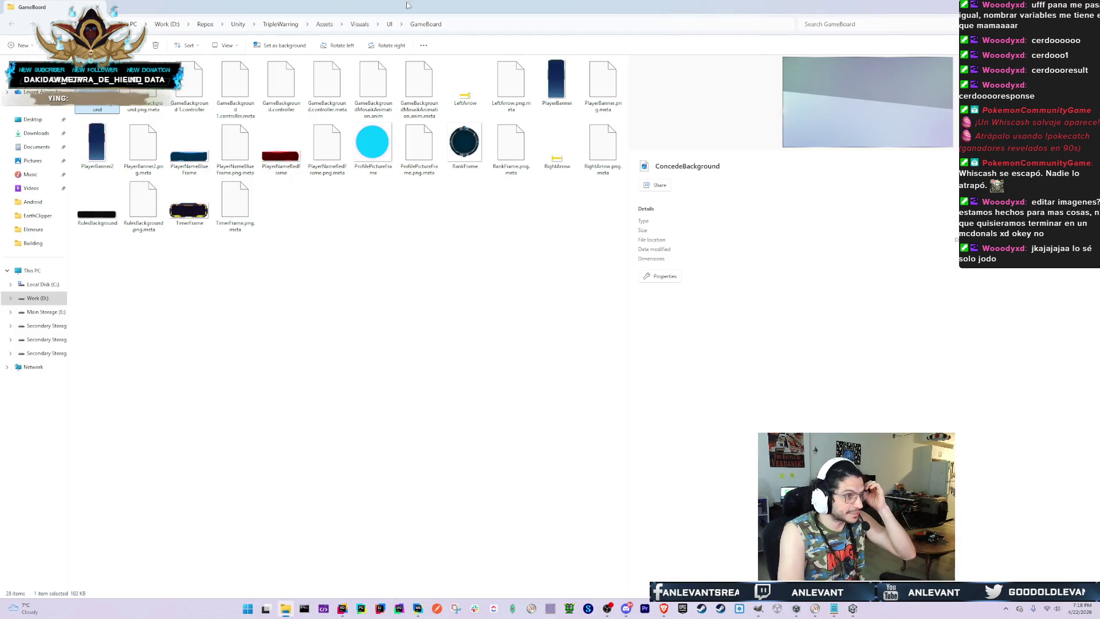
# - Jump to the %appdata% Roaming folder and go up to AppData
pyautogui.click(487, 24)
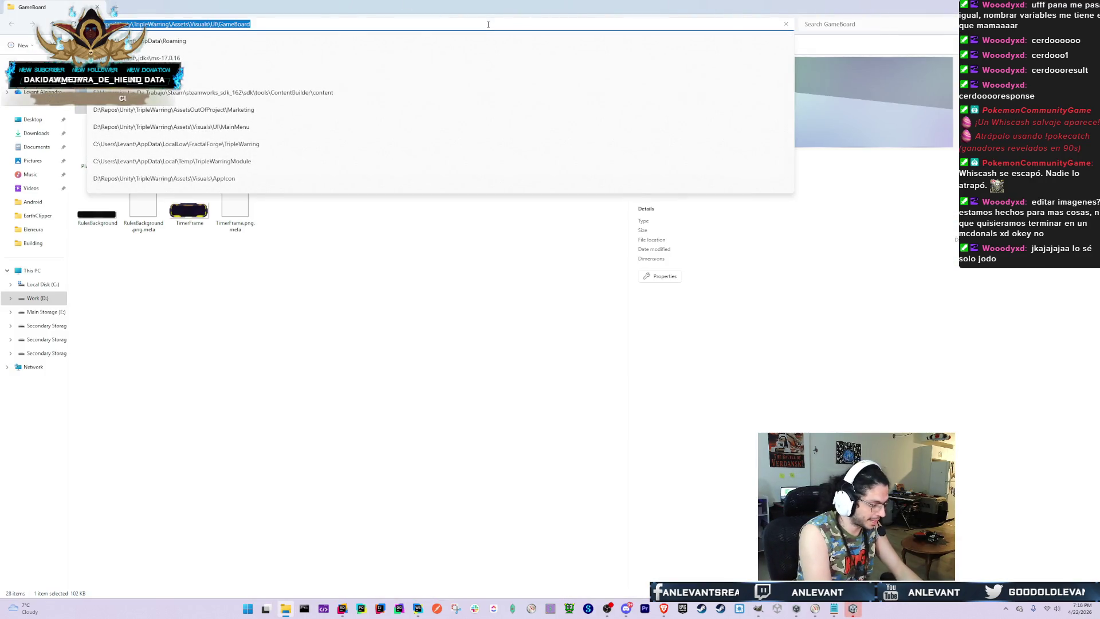
pyautogui.press('BackSpace')
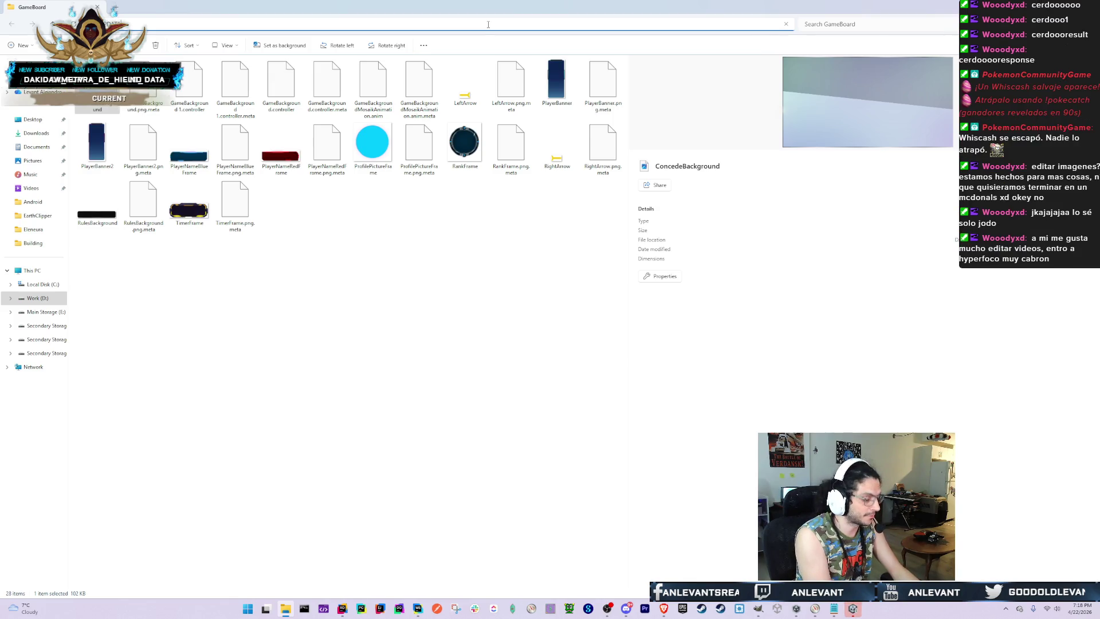
pyautogui.press('Return')
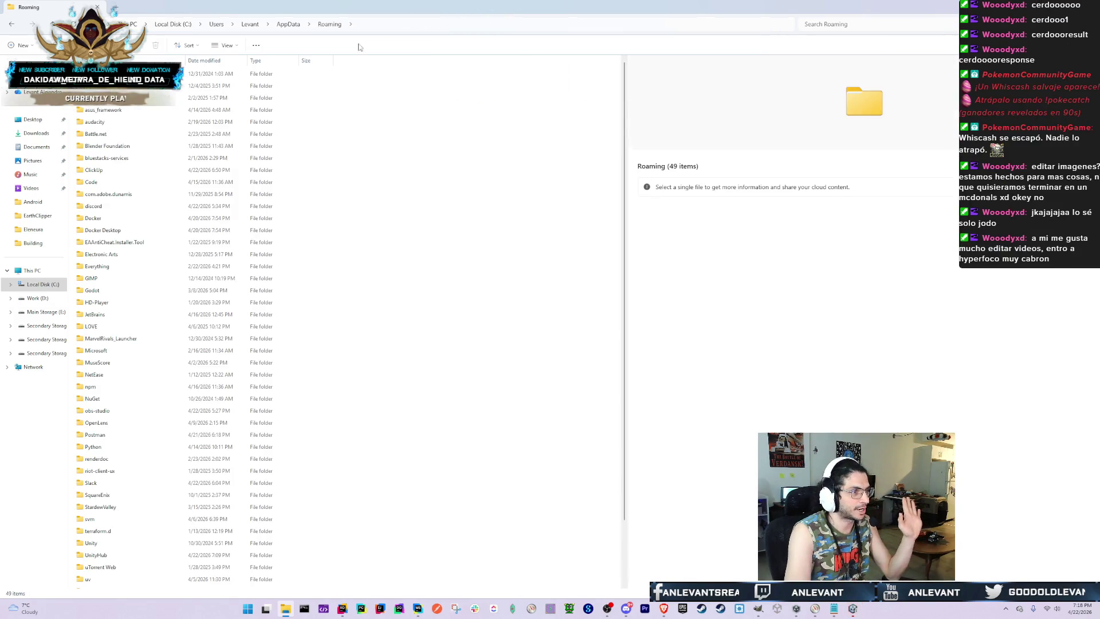
pyautogui.click(290, 25)
pyautogui.press('Escape')
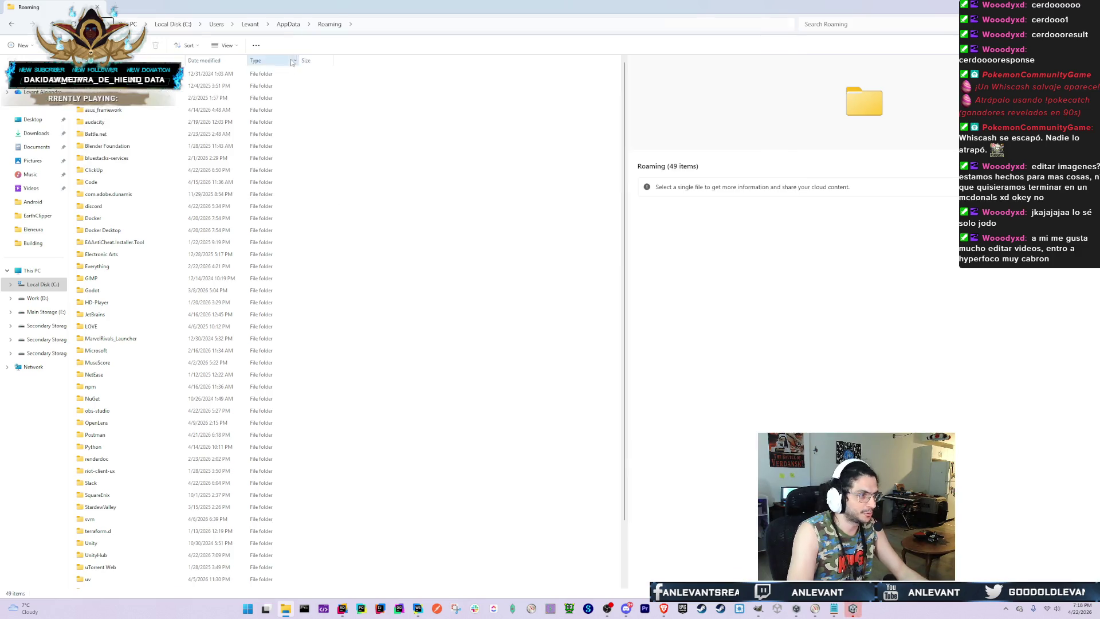
pyautogui.click(288, 24)
# - Open LocalLow > FractalForge > TripleWarring > saves, then switch back to Unity
pyautogui.doubleClick(106, 85)
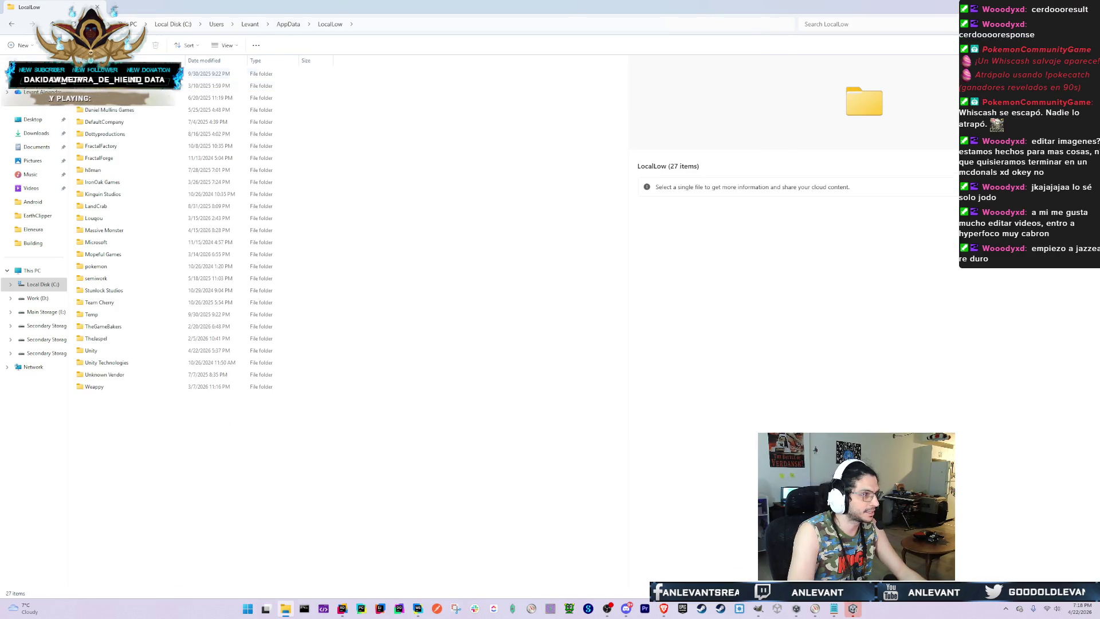
pyautogui.doubleClick(106, 158)
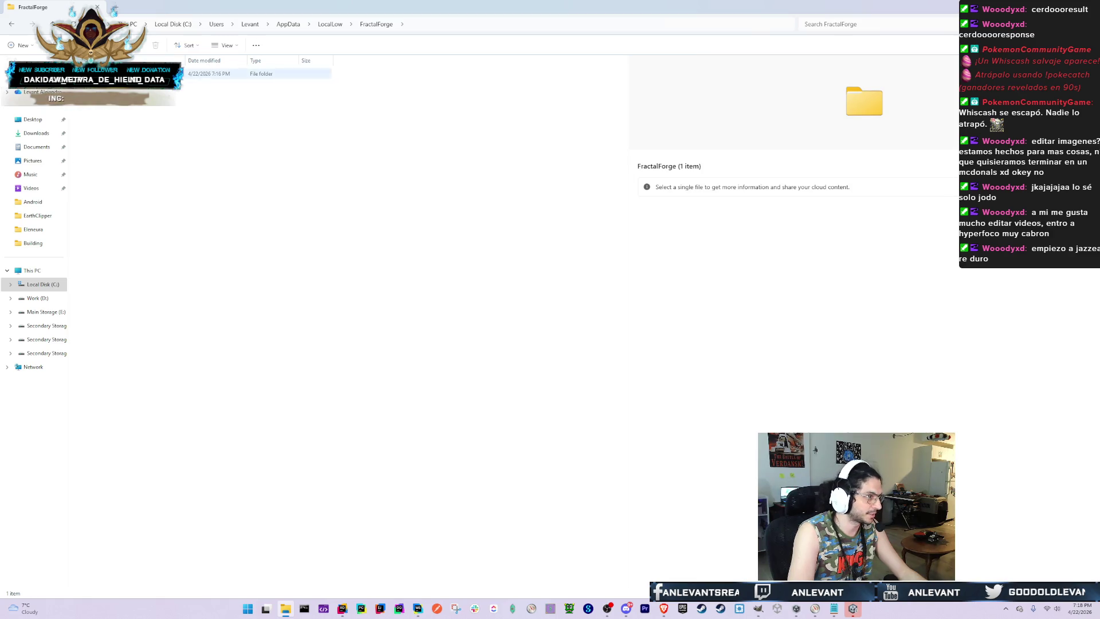
pyautogui.doubleClick(106, 73)
pyautogui.doubleClick(105, 73)
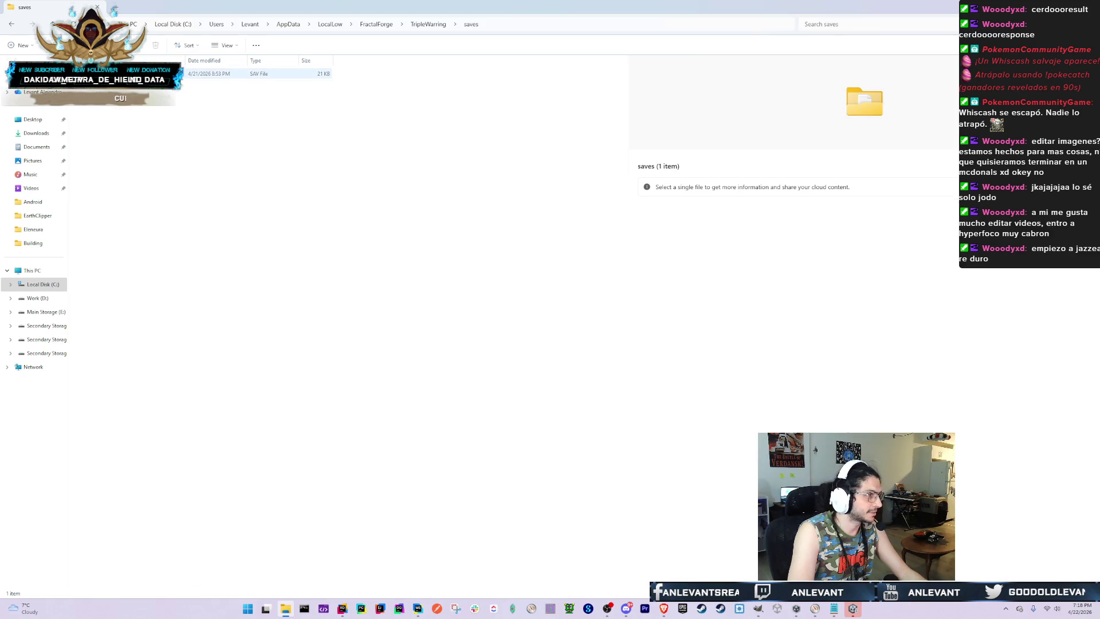
pyautogui.hotkey('alt', 'Tab')
pyautogui.click(367, 217)
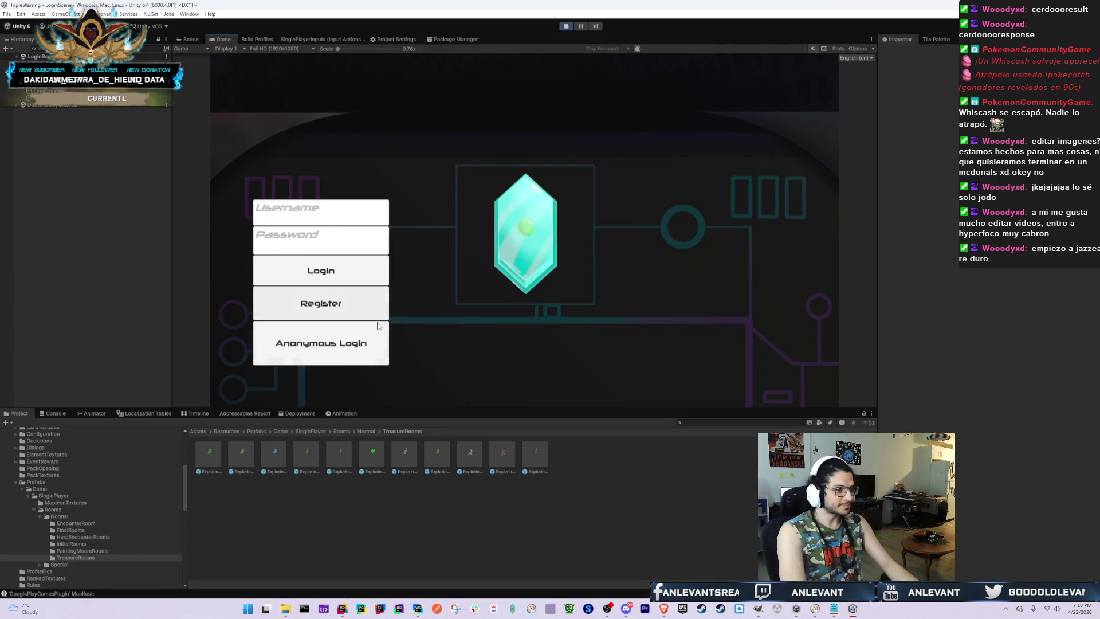
# - Log in anonymously, pick a chapter from the dropdown, and launch it with Test Chapter
pyautogui.click(361, 351)
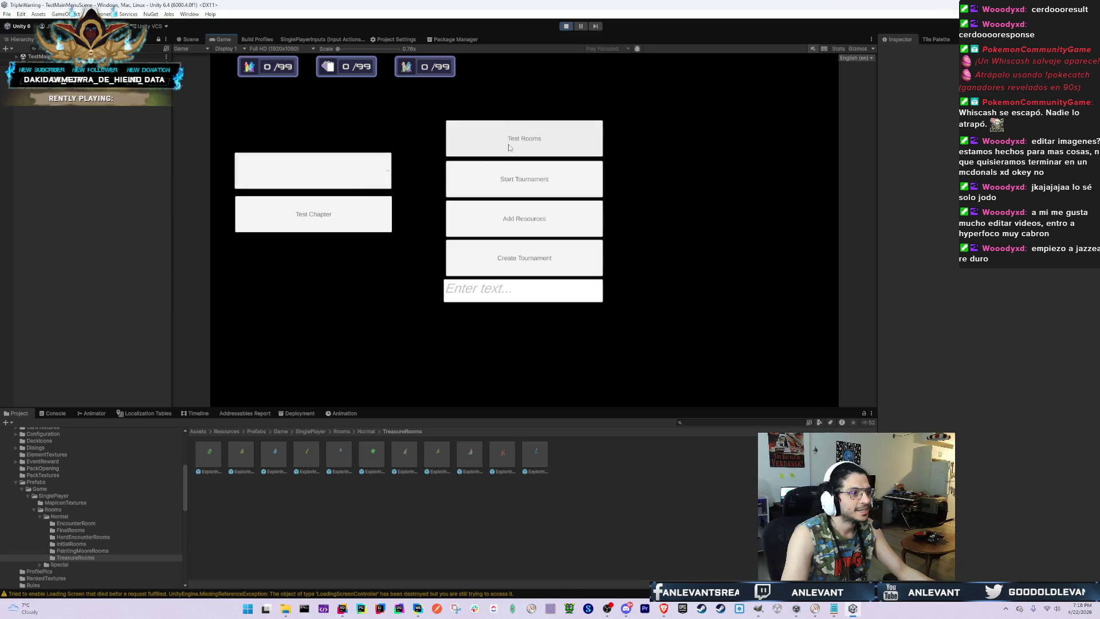
pyautogui.click(379, 162)
pyautogui.click(264, 210)
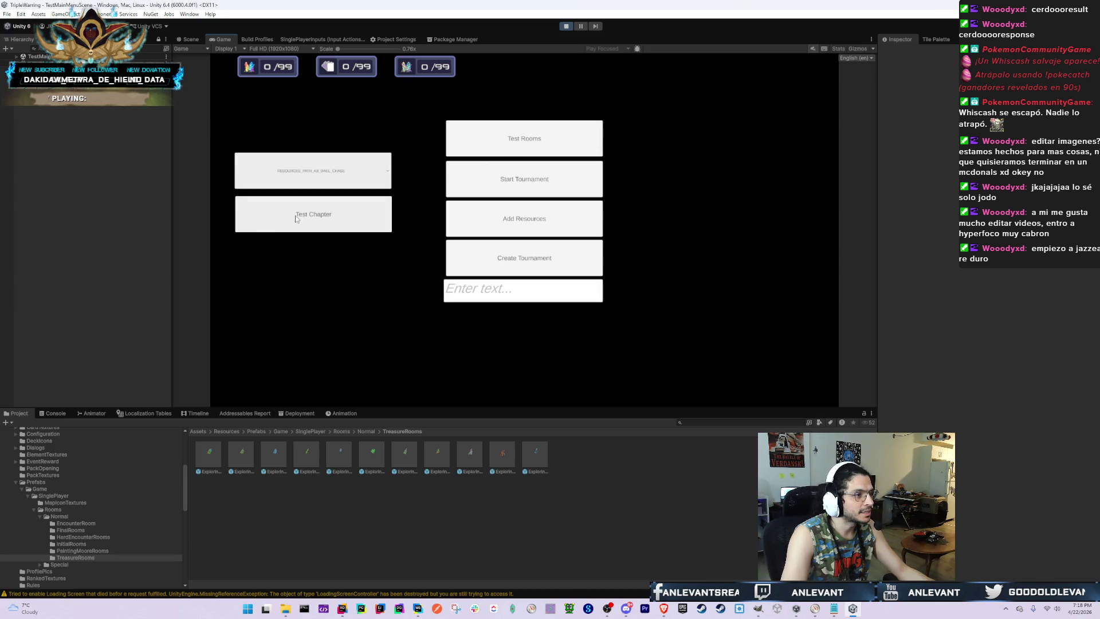
pyautogui.click(302, 218)
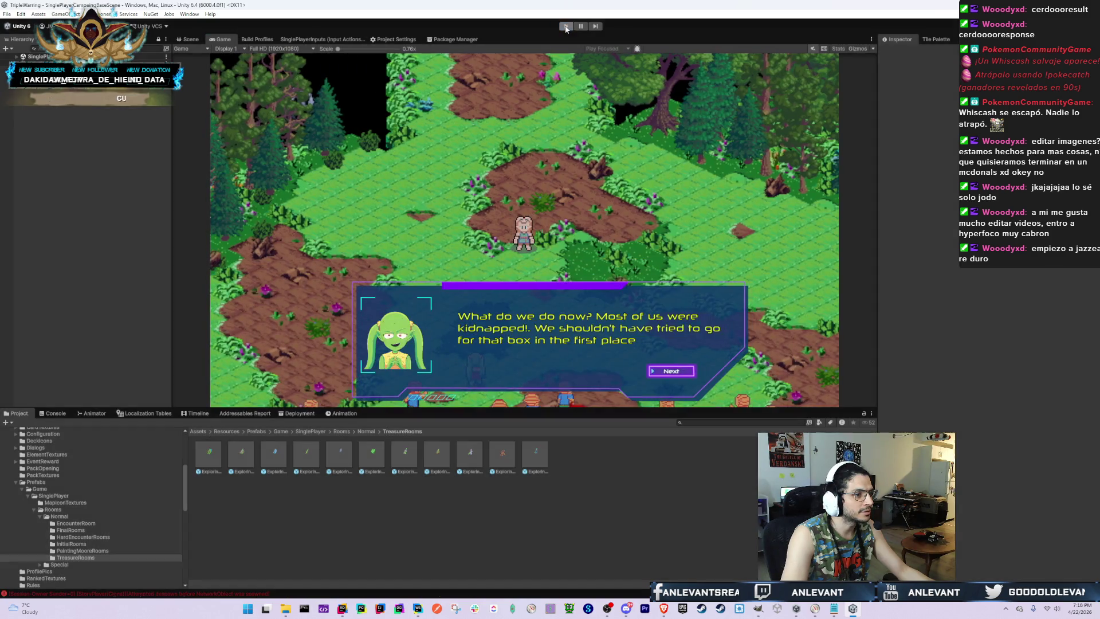
# - Stop play, restart it from the LoginScene, and switch to the saves folder
pyautogui.click(565, 27)
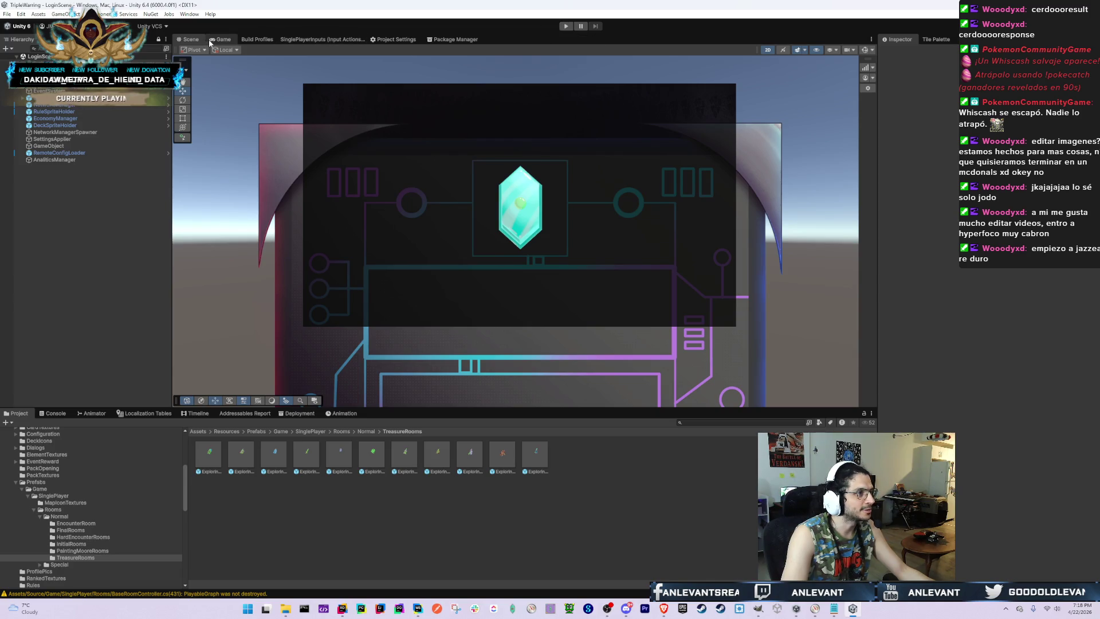
pyautogui.click(566, 27)
pyautogui.hotkey('alt', 'Tab')
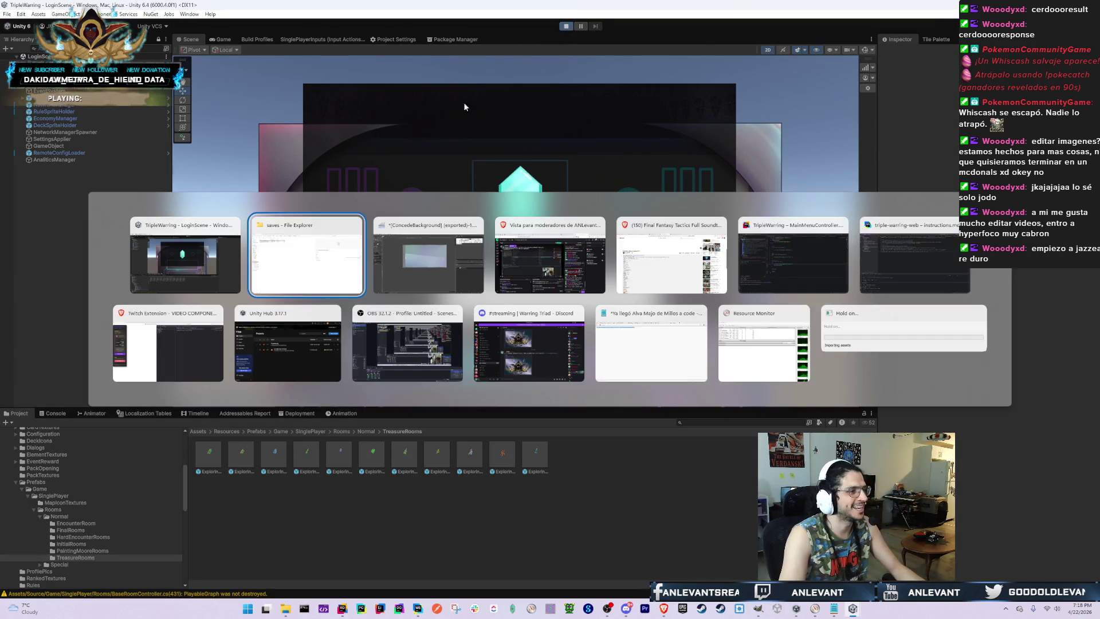
# - Delete the new 3 KB save so only the 21 KB save remains, then return to Unity
pyautogui.click(212, 86)
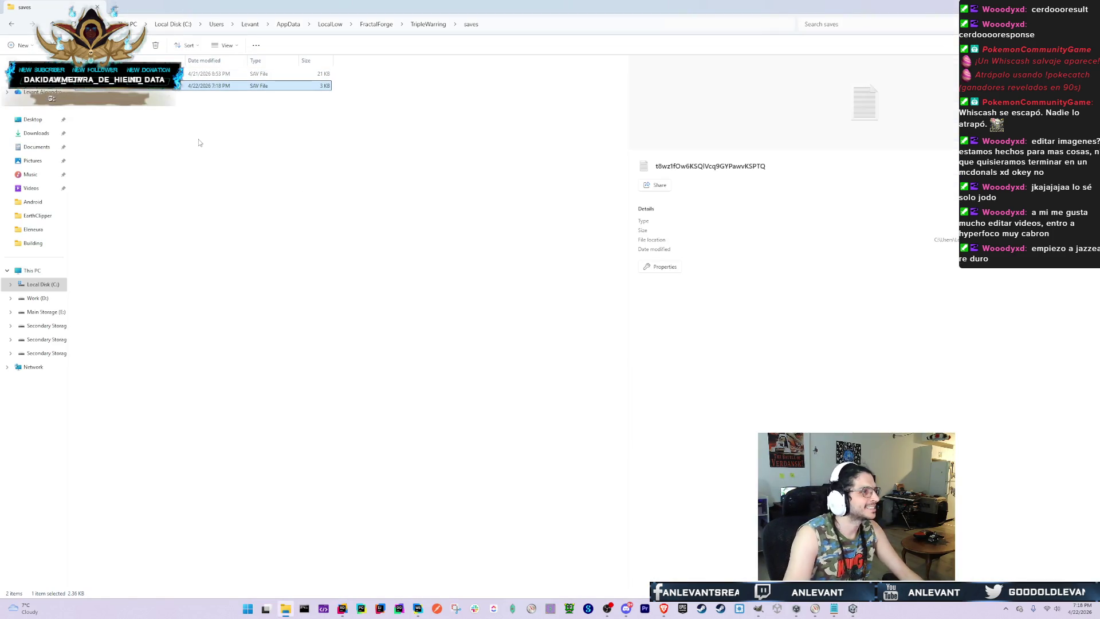
pyautogui.hotkey('alt', 'Tab')
pyautogui.hotkey('alt', 'Tab')
pyautogui.click(212, 73)
pyautogui.rightClick(291, 79)
pyautogui.click(528, 228)
pyautogui.hotkey('alt', 'Tab')
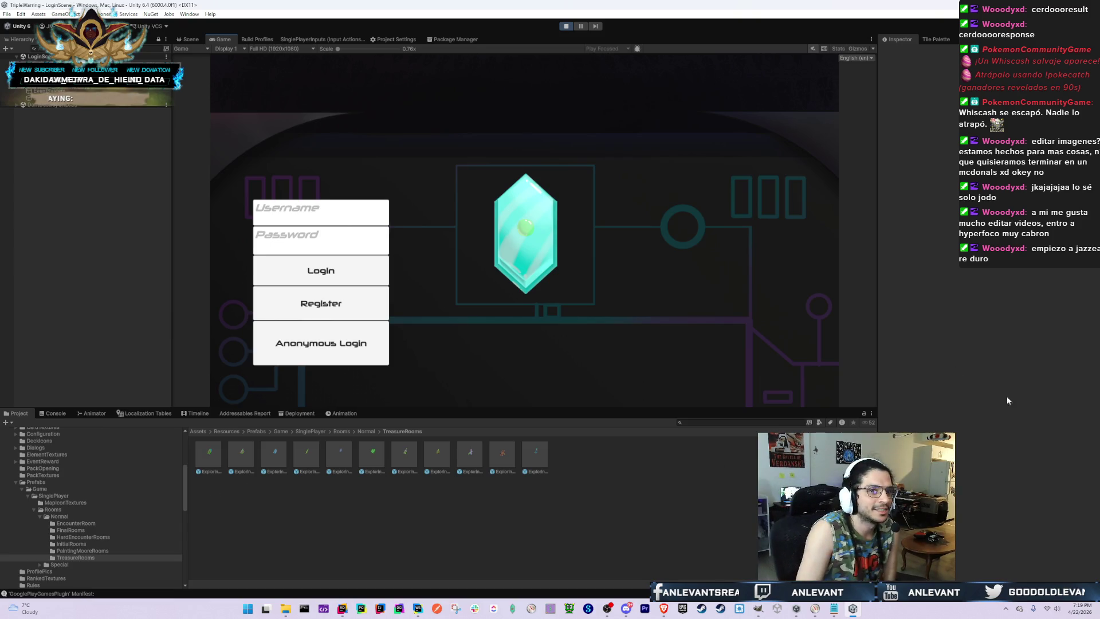
# - Browse the Project folders from Prefabs and Dialogs down to Scenes, ending on the Menus scene files
pyautogui.press('Left')
pyautogui.press('Left')
pyautogui.press('Left')
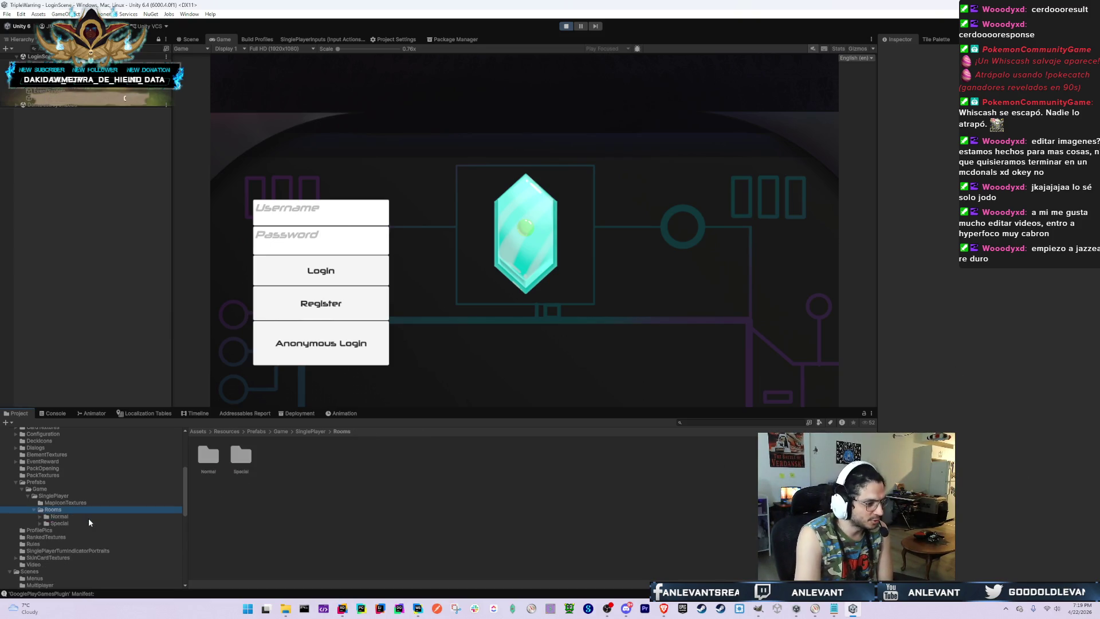
pyautogui.press('Left')
pyautogui.press('Left')
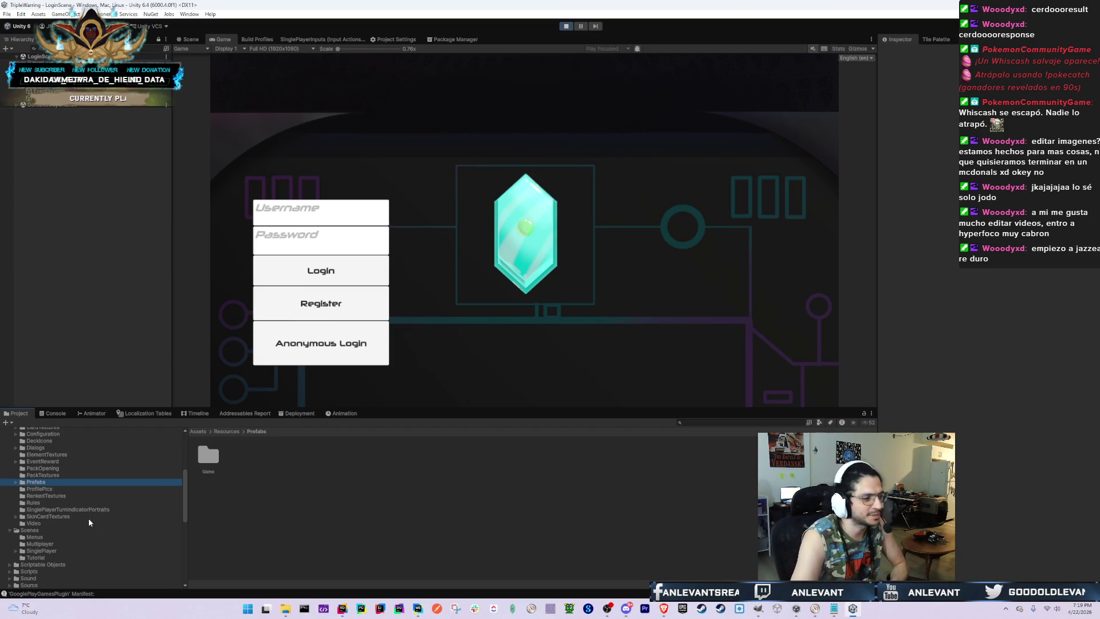
pyautogui.scroll(3, 88, 518)
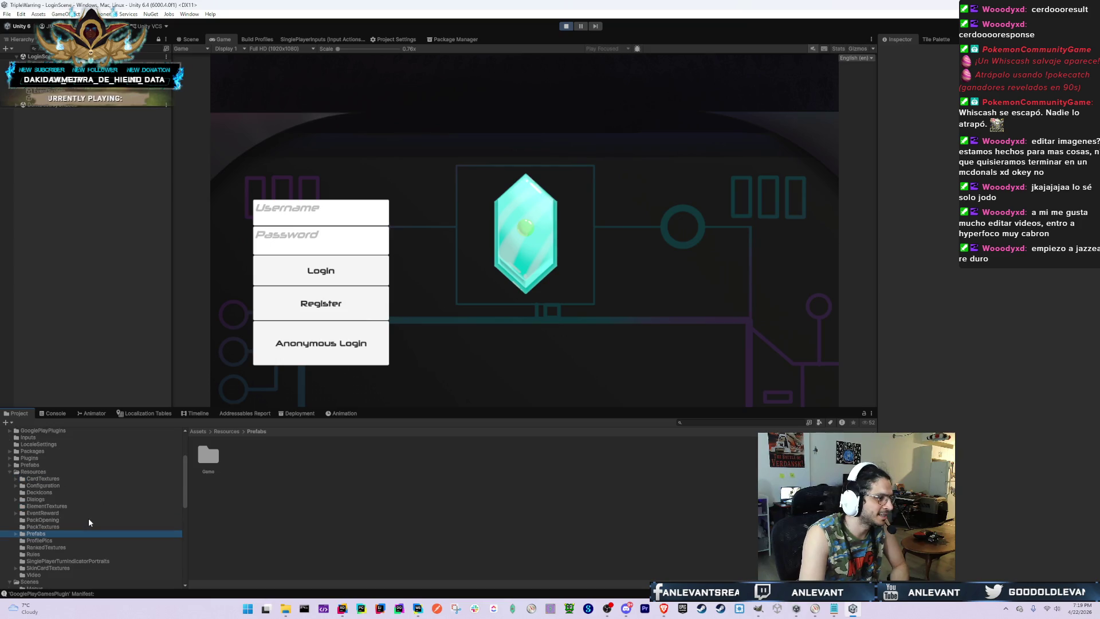
pyautogui.click(107, 499)
pyautogui.press('Left')
pyautogui.press('Left')
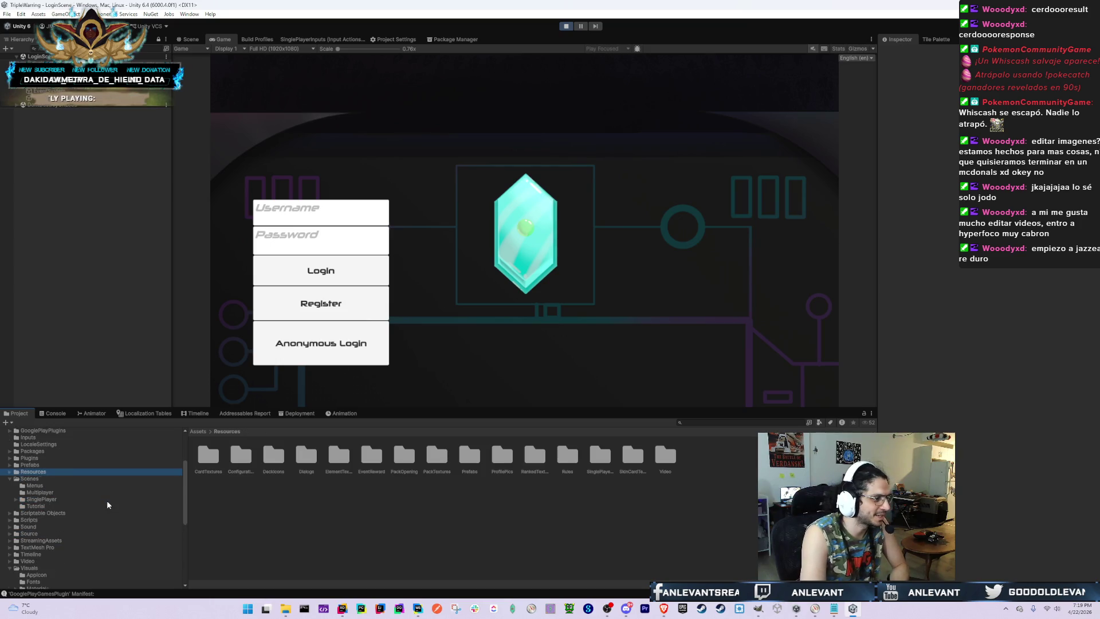
pyautogui.press('Down')
pyautogui.press('Down')
pyautogui.press('Down')
pyautogui.press('Down')
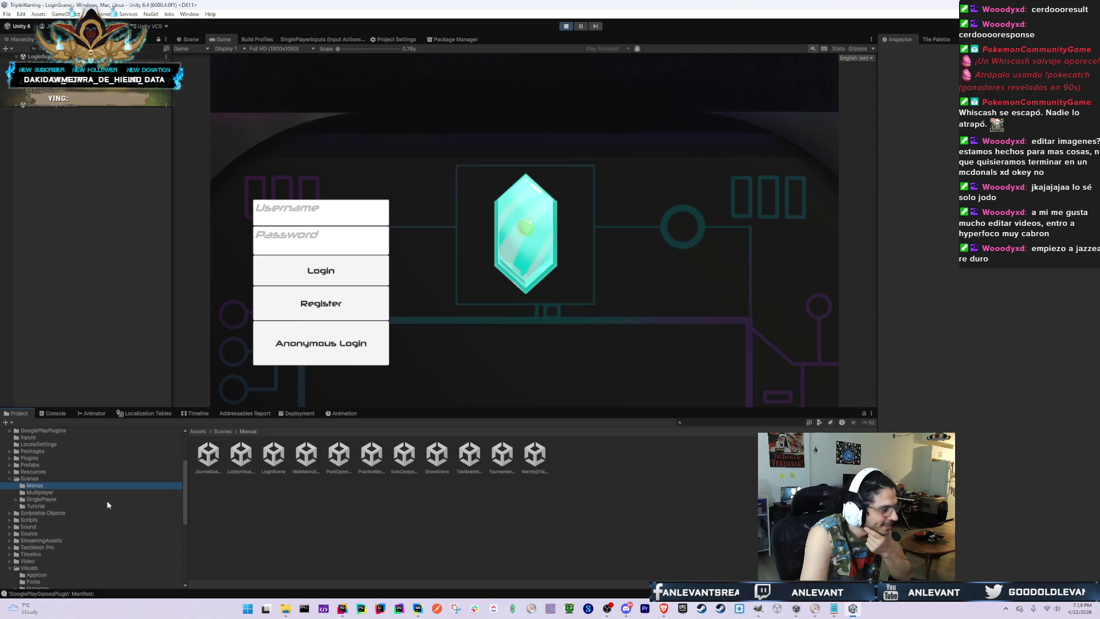
pyautogui.press('Up')
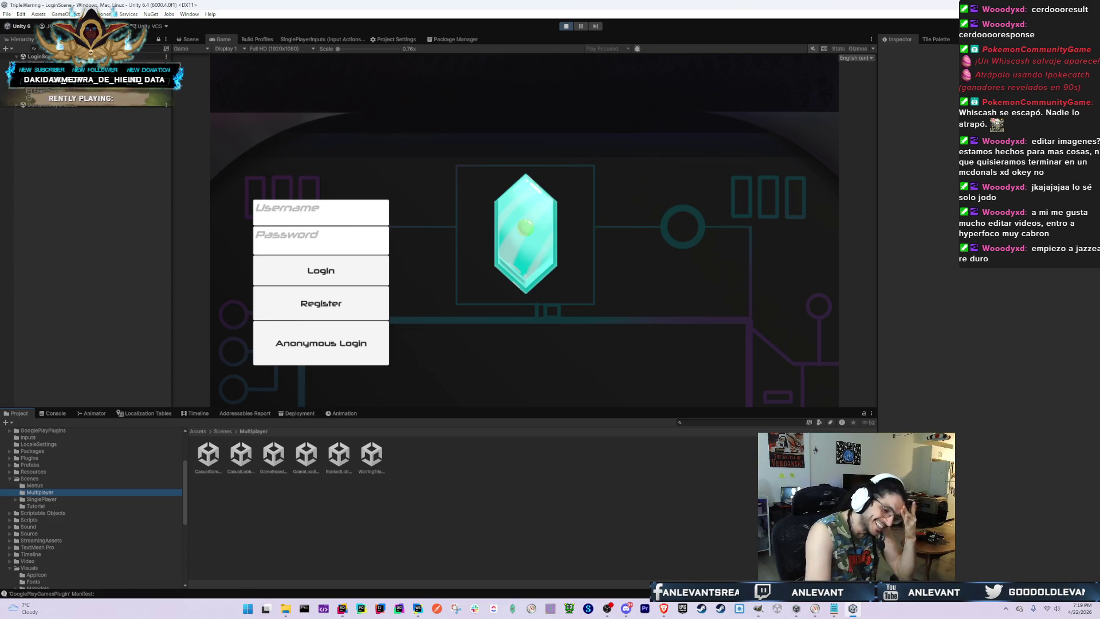
pyautogui.click(34, 485)
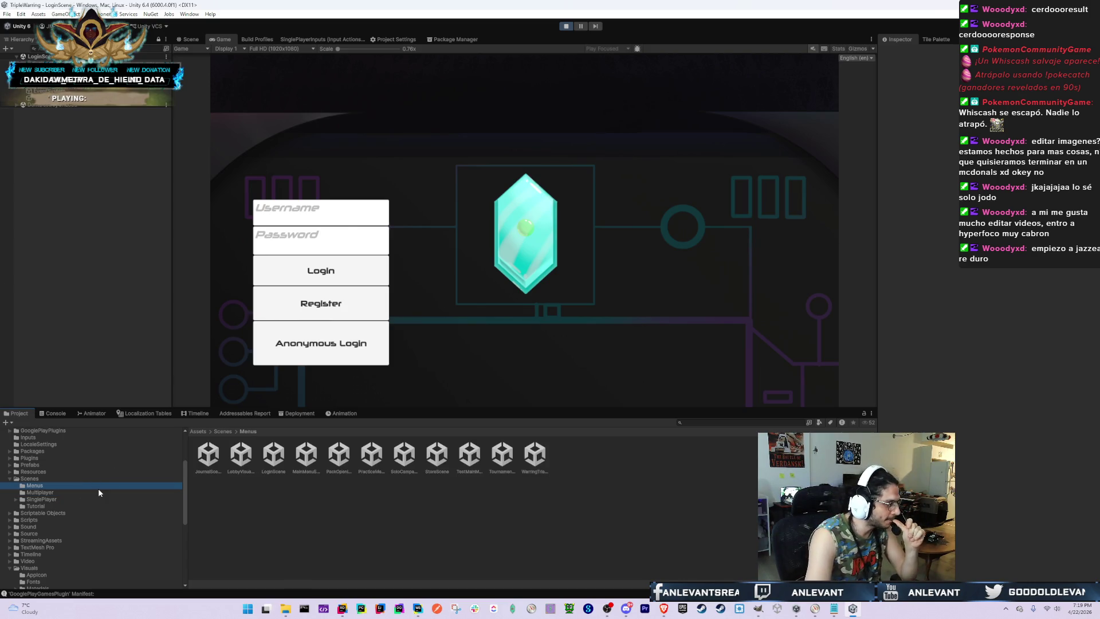
pyautogui.press('Up')
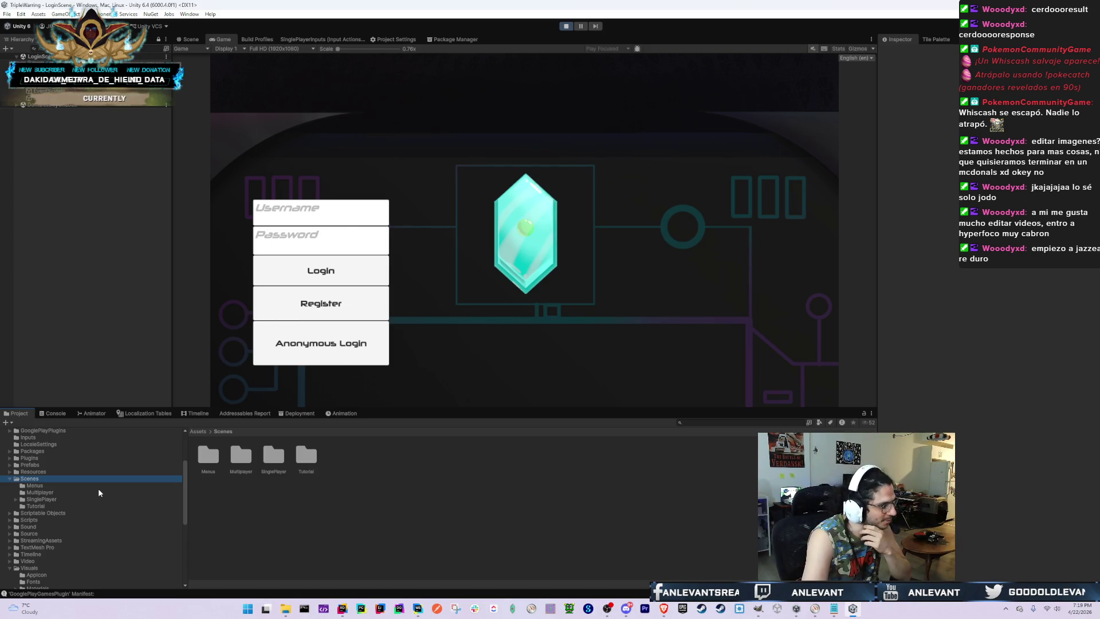
pyautogui.press('Down')
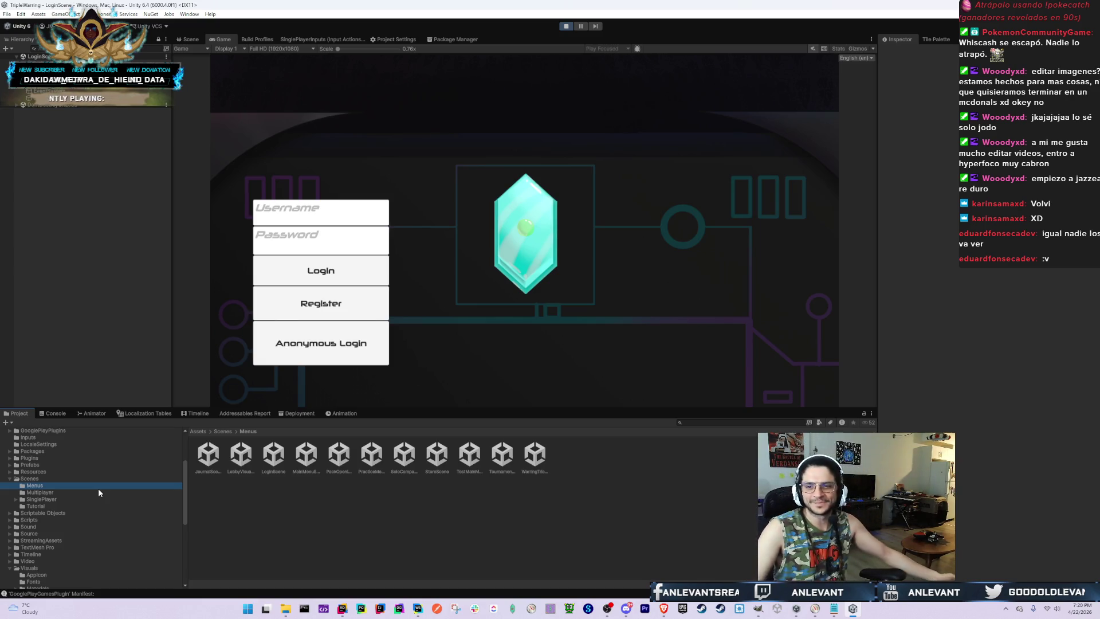
pyautogui.moveTo(339, 611)
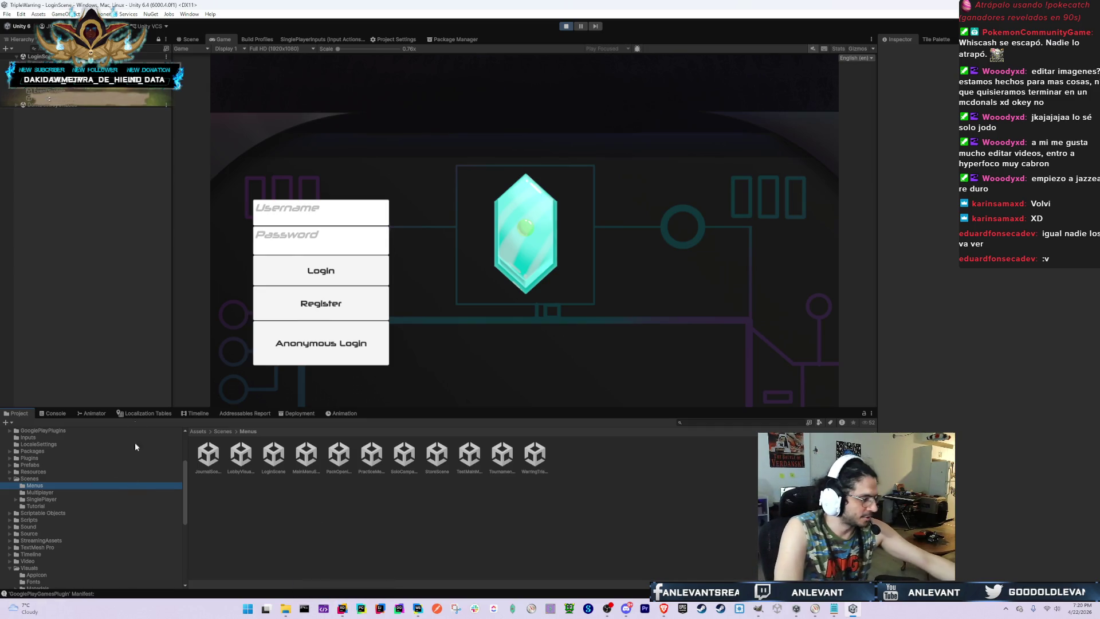
# - View the Multiplayer scenes, collapse Scenes and Visuals, peek at Sound's Music and SFX, and return to Scenes
pyautogui.click(113, 491)
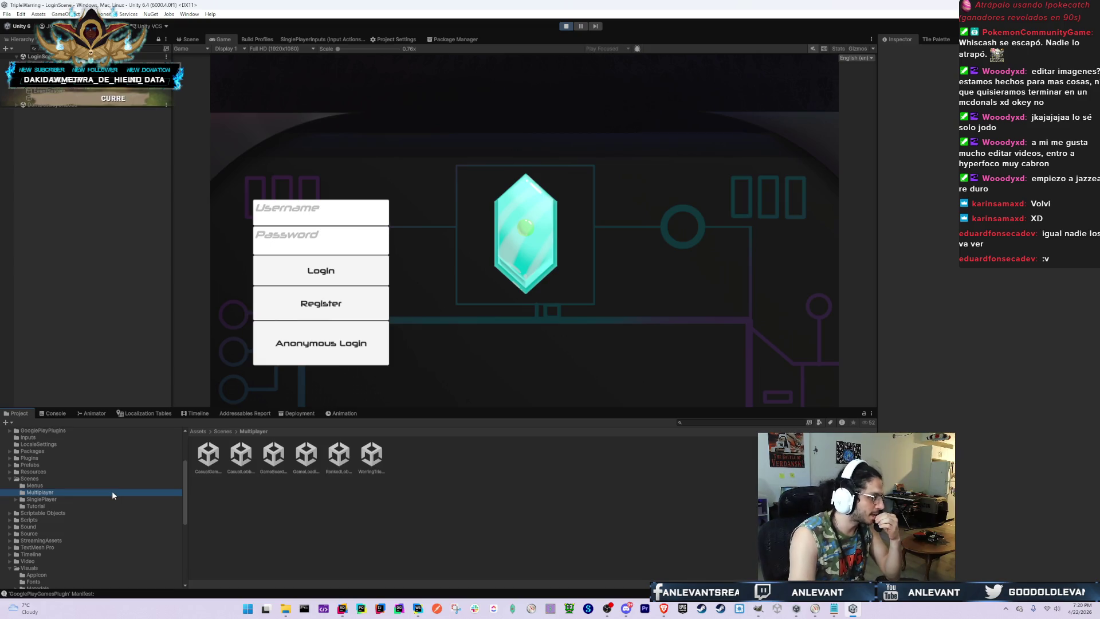
pyautogui.press('Up')
pyautogui.press('Up')
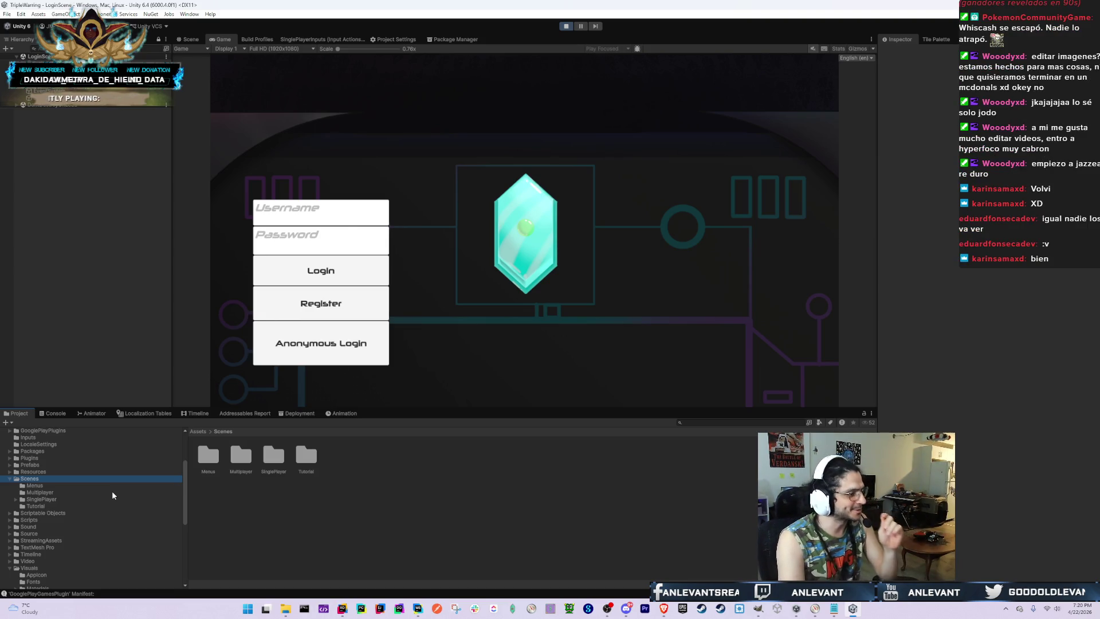
pyautogui.press('Down')
pyautogui.press('Down')
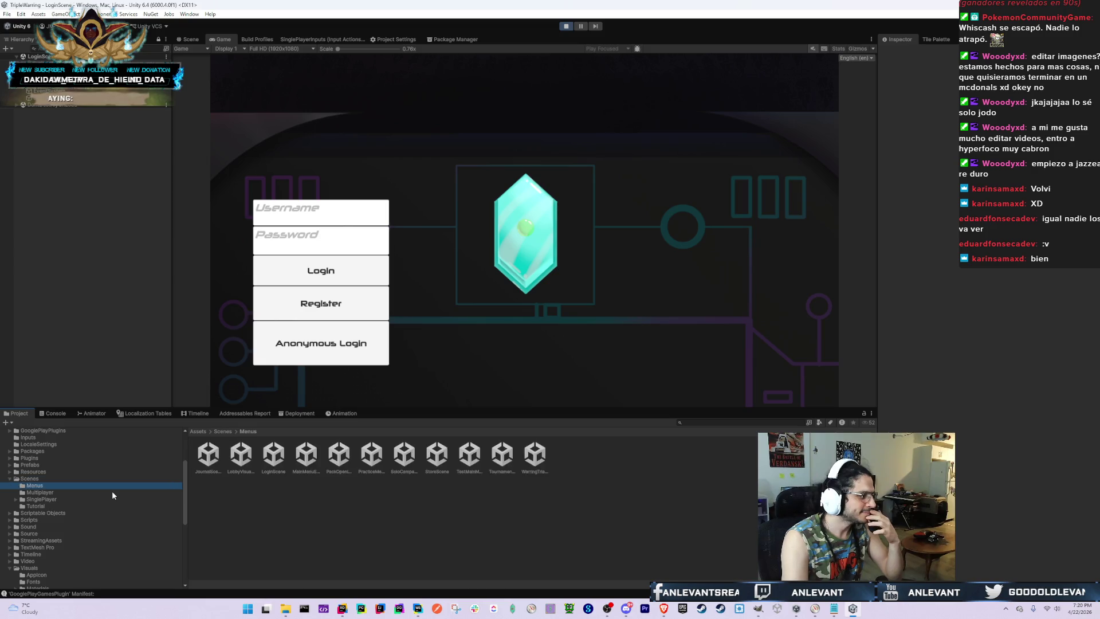
pyautogui.press('Up')
pyautogui.press('Up')
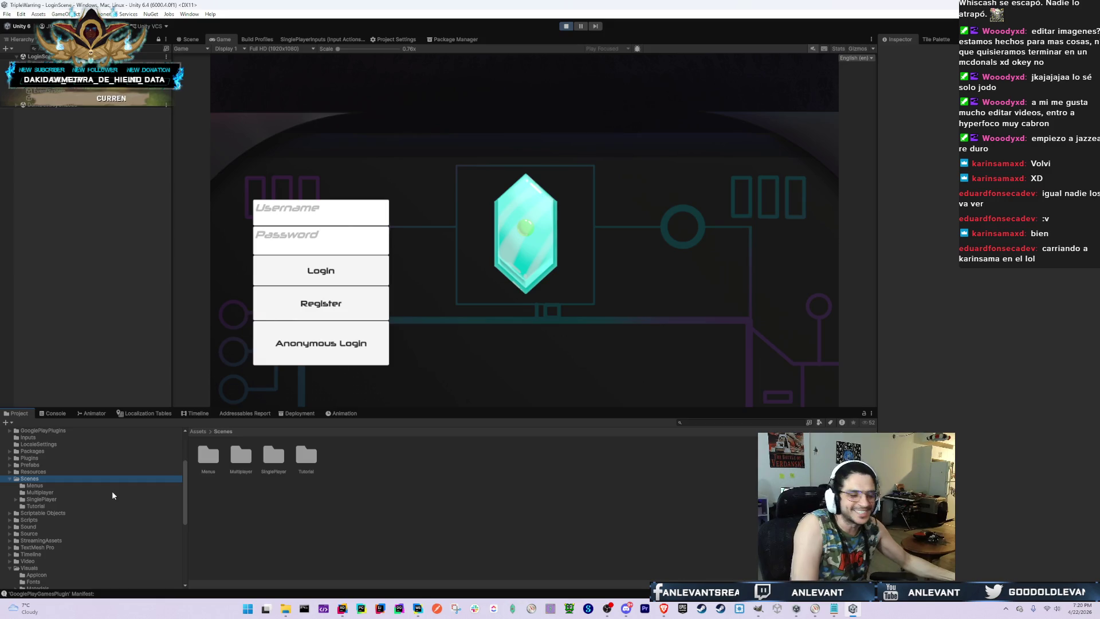
pyautogui.press('Left')
pyautogui.press('Down')
pyautogui.press('Down')
pyautogui.press('Down')
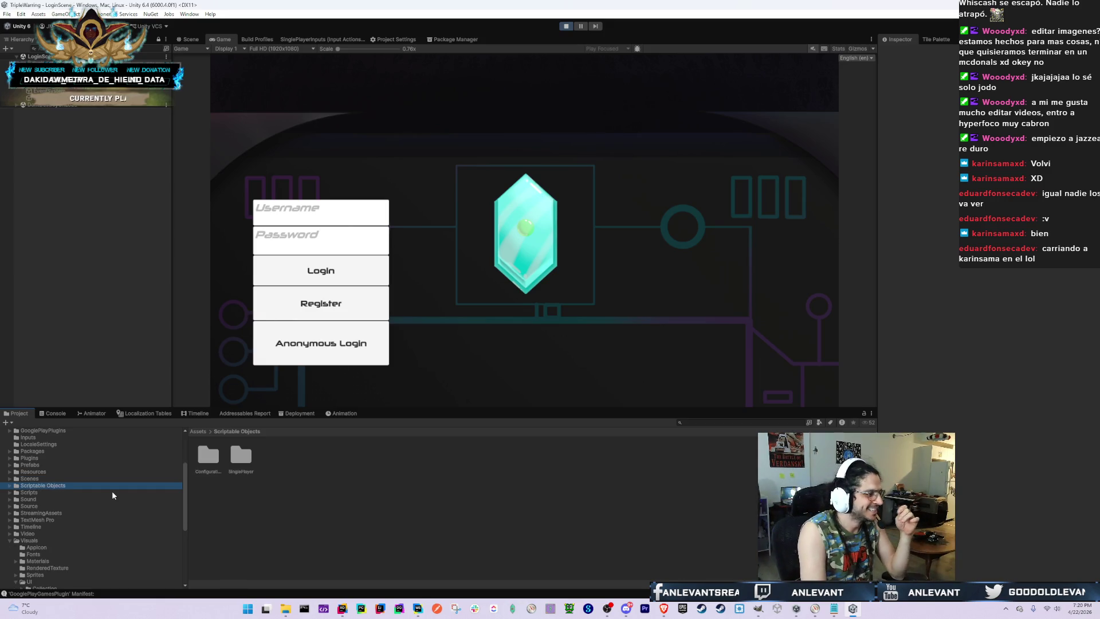
pyautogui.press('Left')
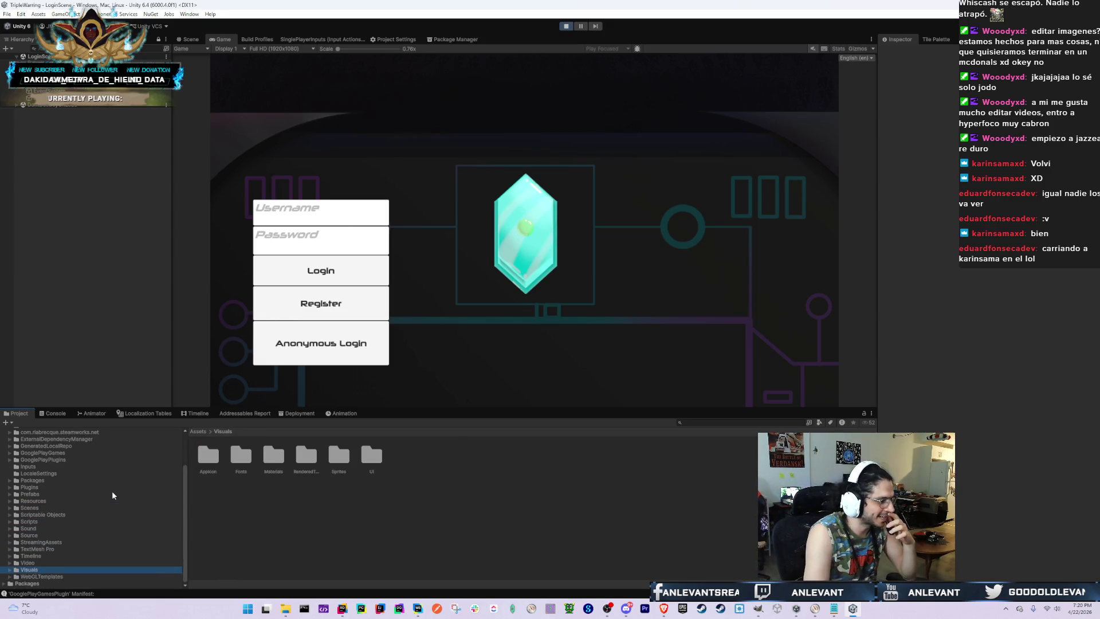
pyautogui.press('Up')
pyautogui.press('Up')
pyautogui.press('Up')
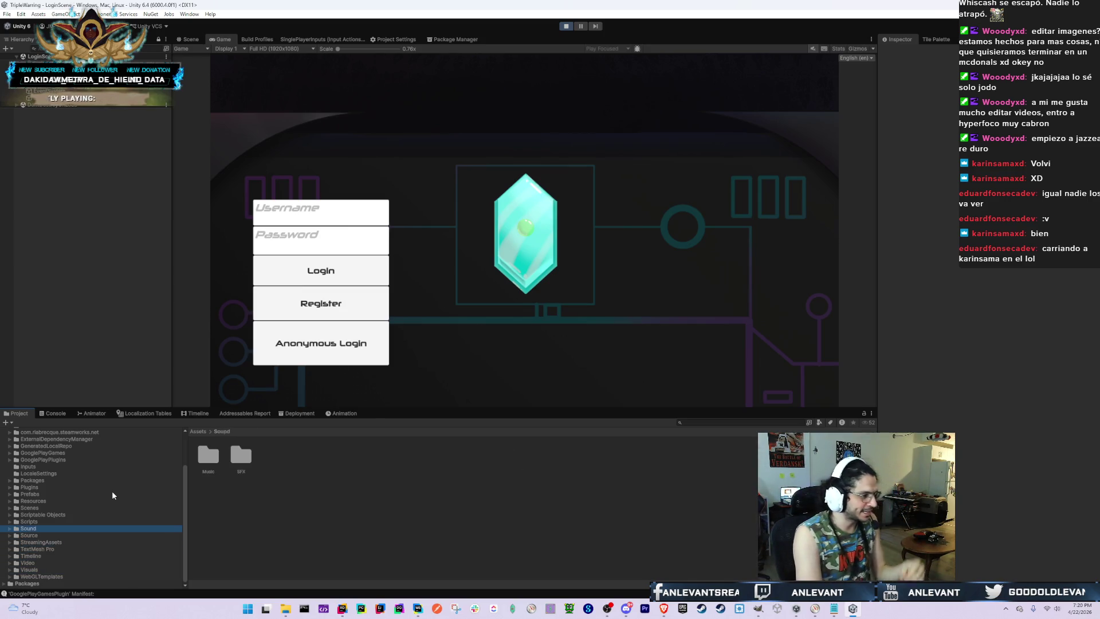
pyautogui.press('Up')
pyautogui.press('Up')
pyautogui.press('Up')
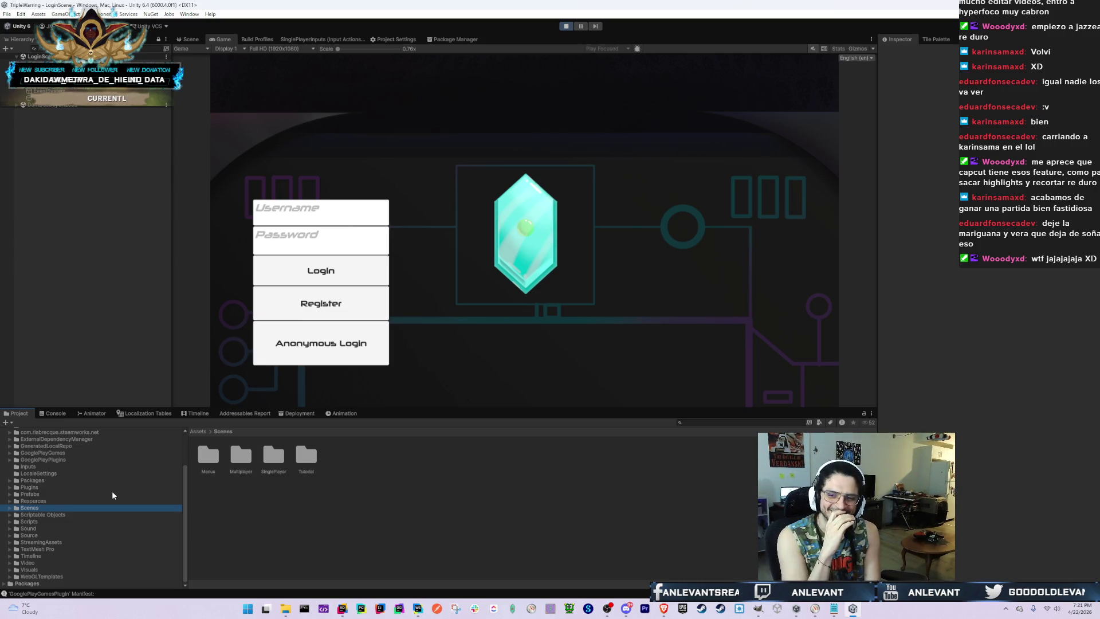
# - Enter the test account's username and password in the login form, then clear both fields
pyautogui.click(277, 212)
pyautogui.write('admin')
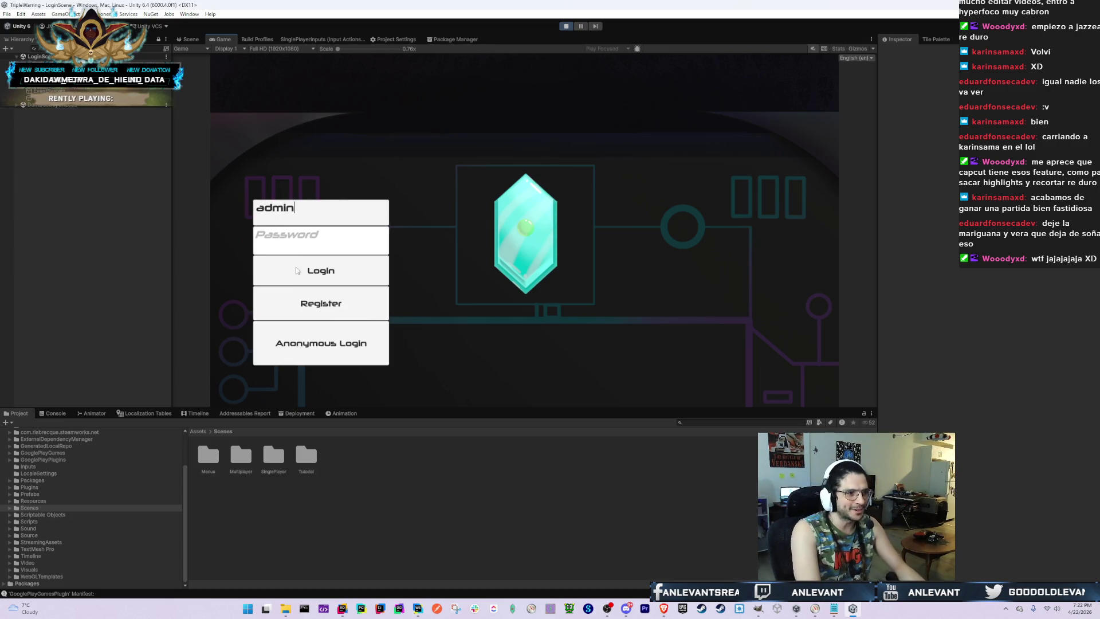
pyautogui.click(329, 239)
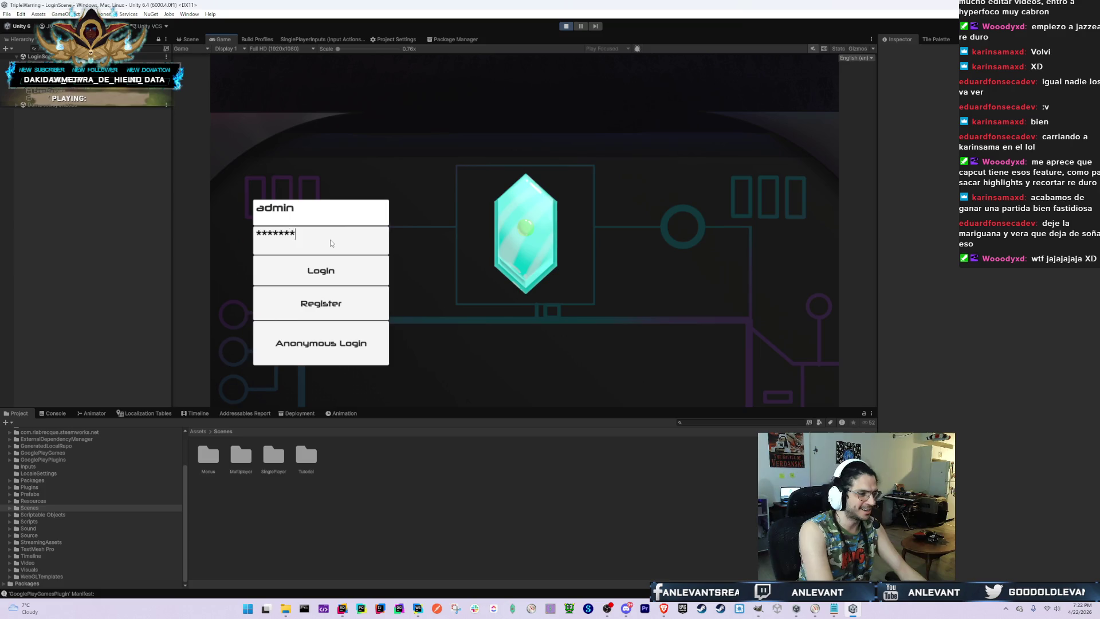
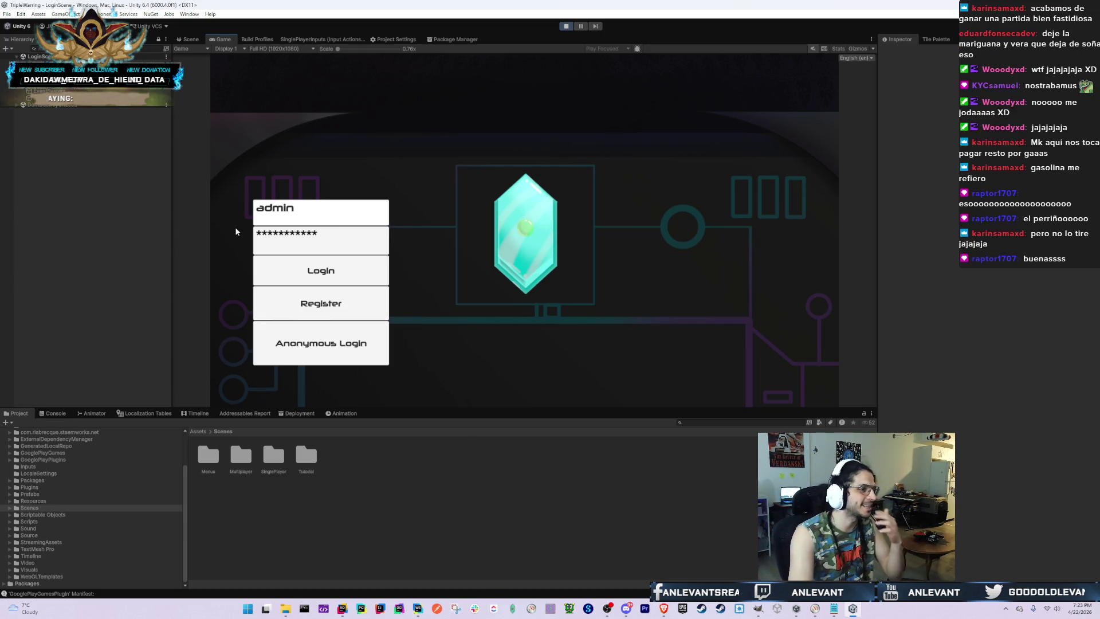
pyautogui.click(316, 209)
pyautogui.press('BackSpace')
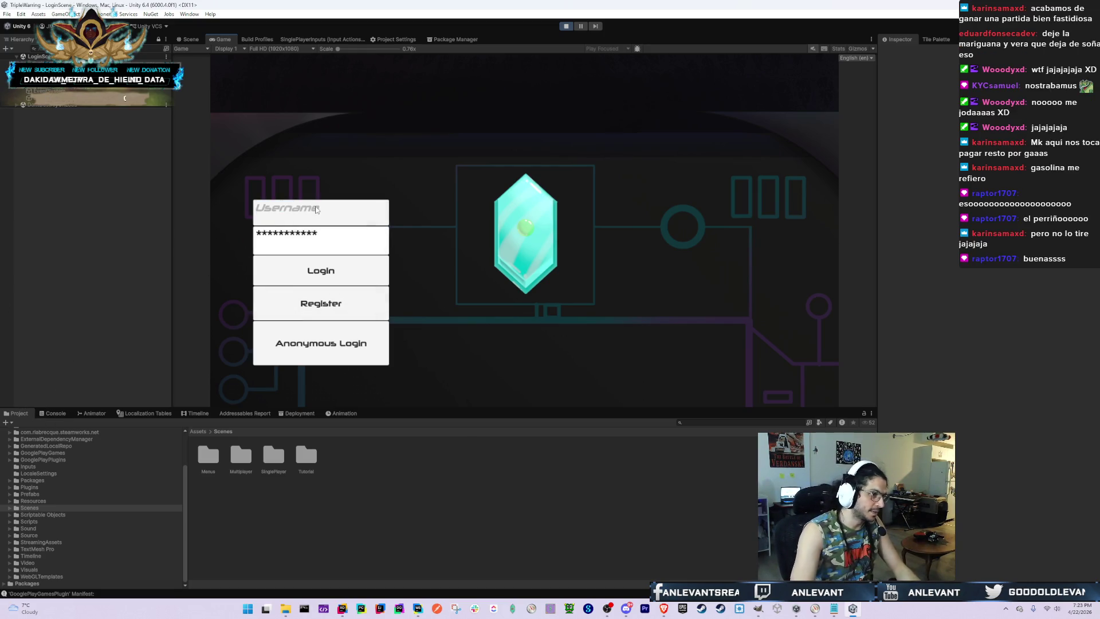
pyautogui.click(350, 240)
pyautogui.press('BackSpace')
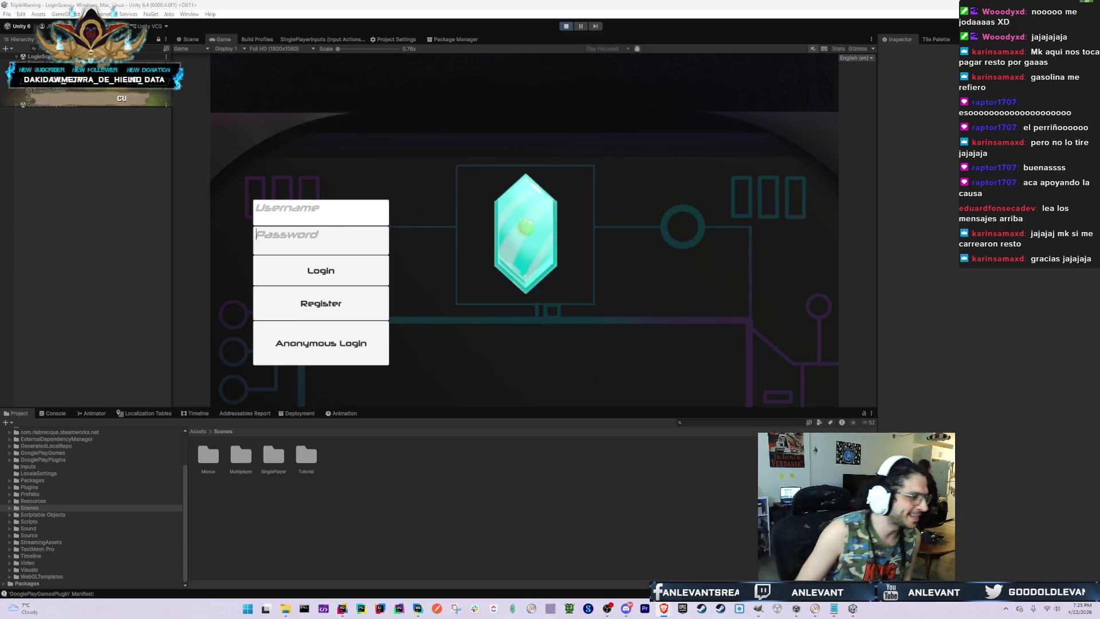
# - Re-enter the test account's username and password and submit the login
pyautogui.click(332, 217)
pyautogui.write('admin')
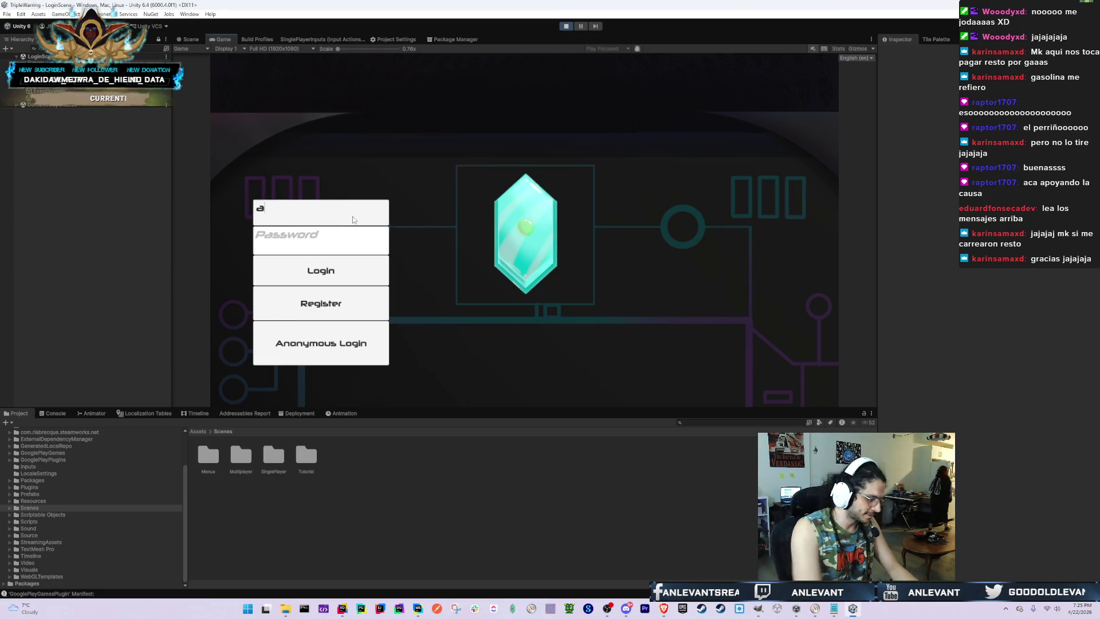
pyautogui.click(314, 238)
pyautogui.write('*******')
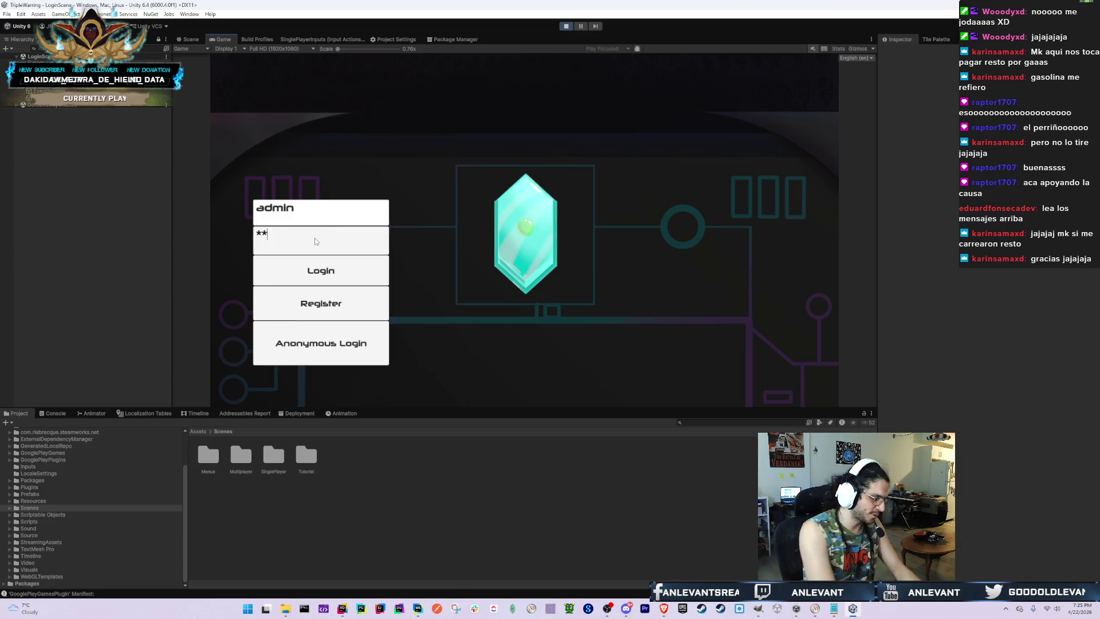
pyautogui.write('*')
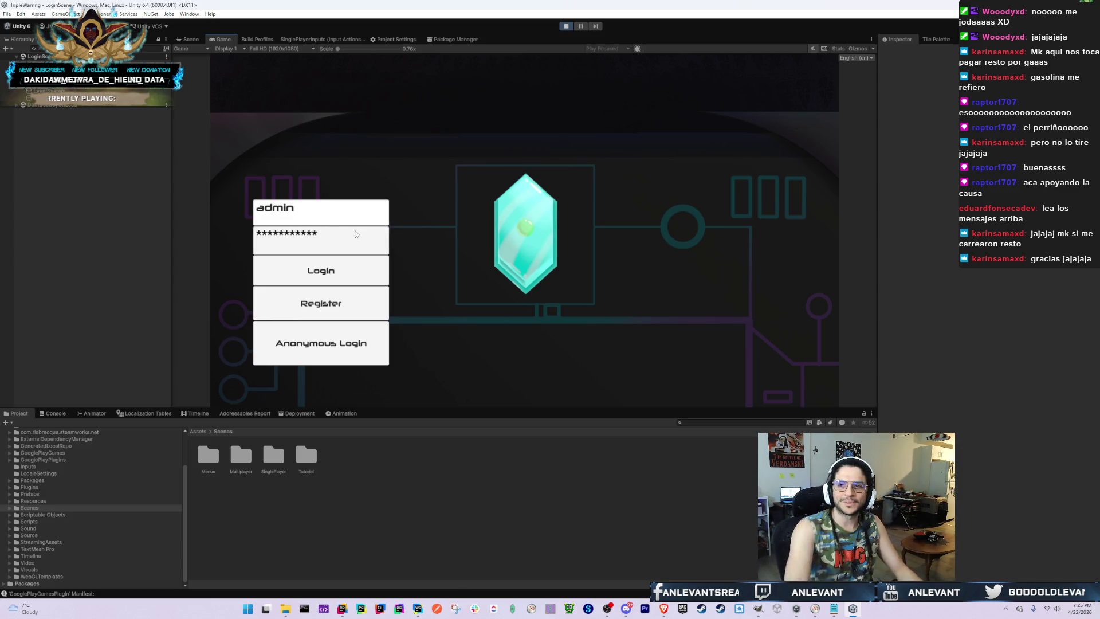
pyautogui.click(322, 273)
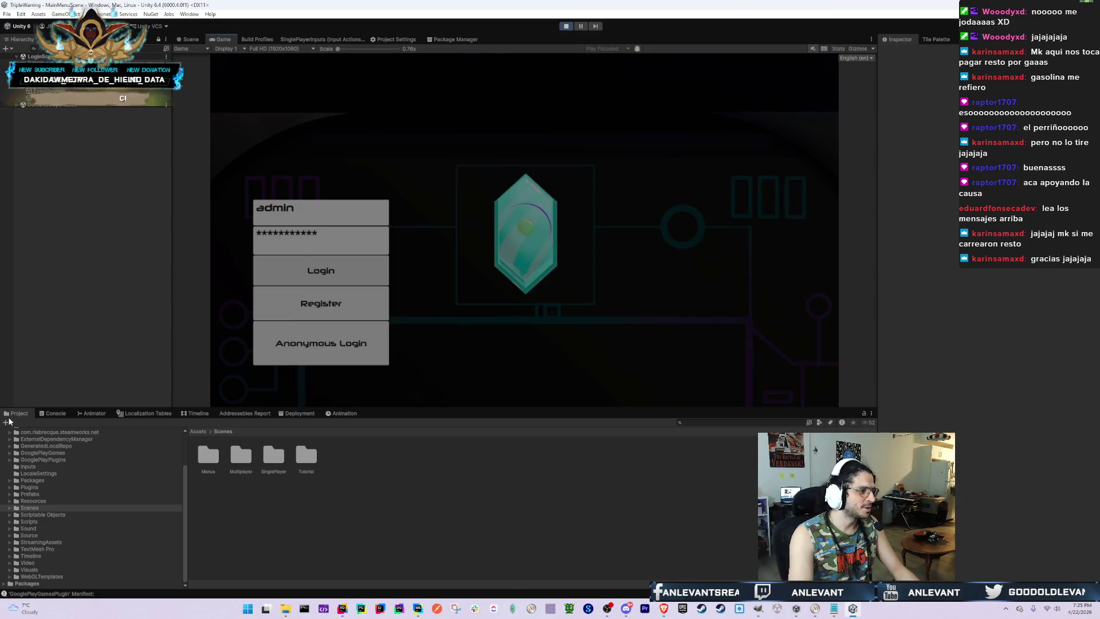
# - Clear the Console log and briefly maximize then restore the Project panel
pyautogui.click(55, 413)
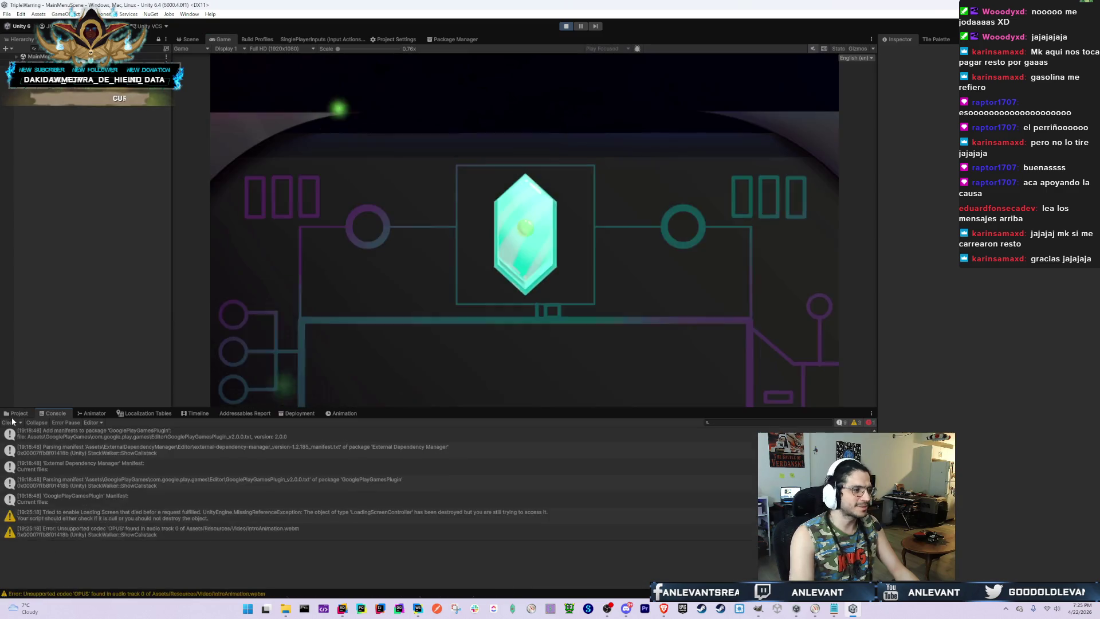
pyautogui.click(13, 423)
pyautogui.click(19, 413)
pyautogui.doubleClick(19, 413)
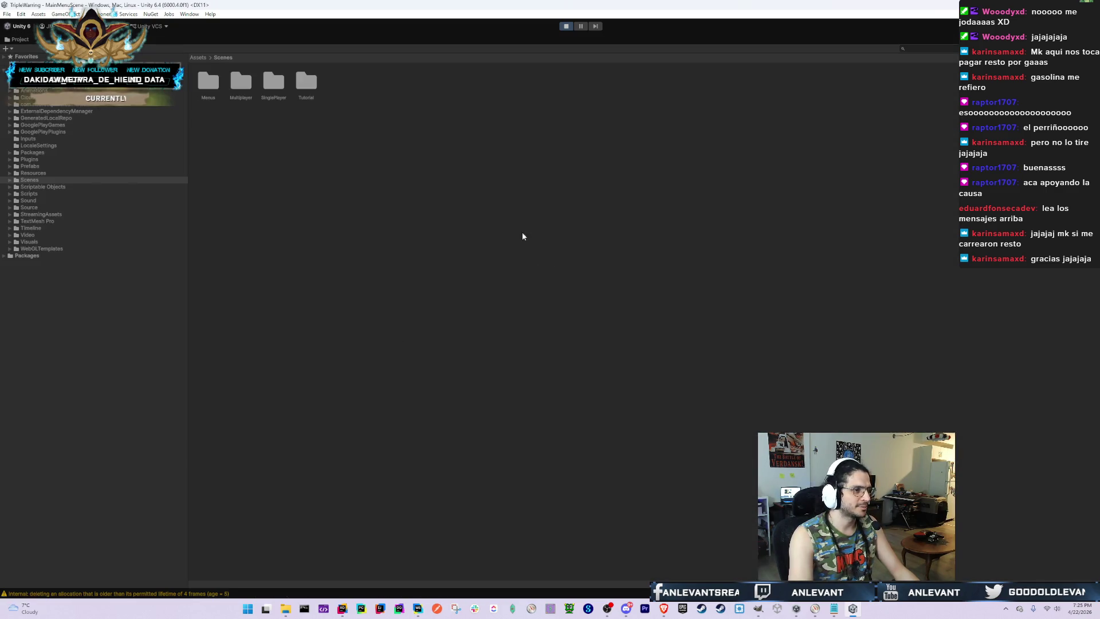
pyautogui.doubleClick(420, 40)
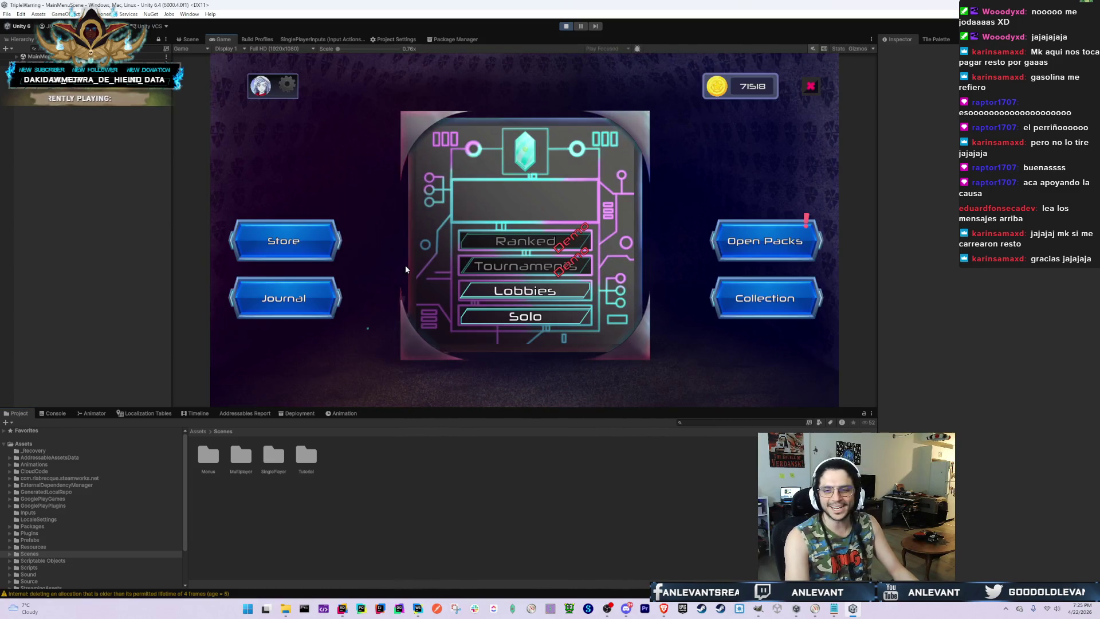
# - Collapse duplicate Console messages, then choose Solo mode and start the Story campaign
pyautogui.click(55, 413)
pyautogui.click(26, 422)
pyautogui.click(17, 413)
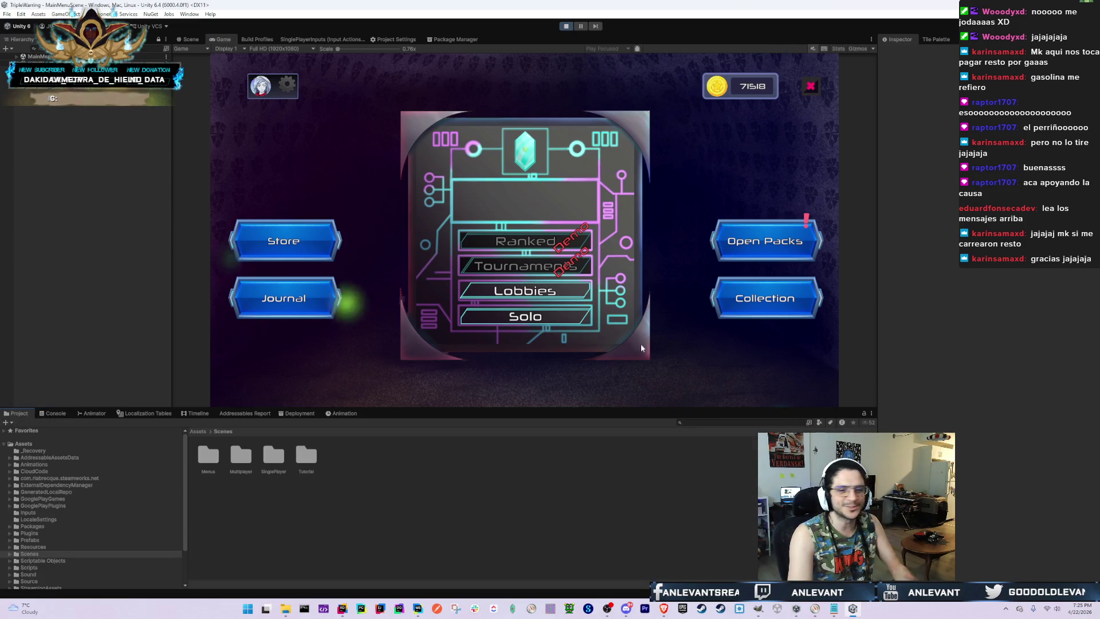
pyautogui.click(564, 320)
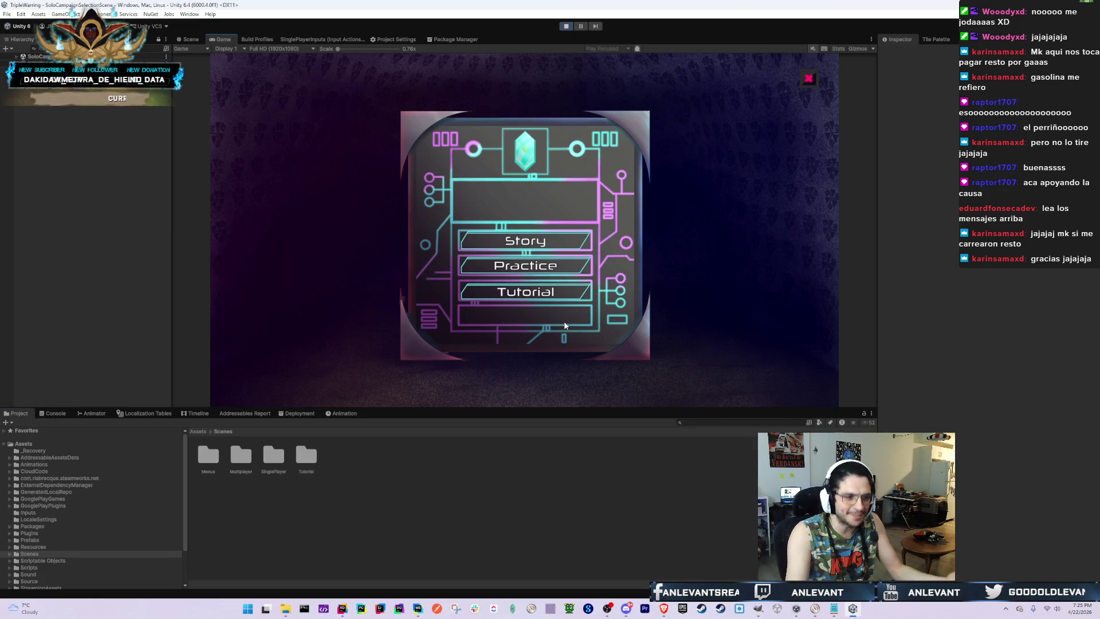
pyautogui.click(525, 240)
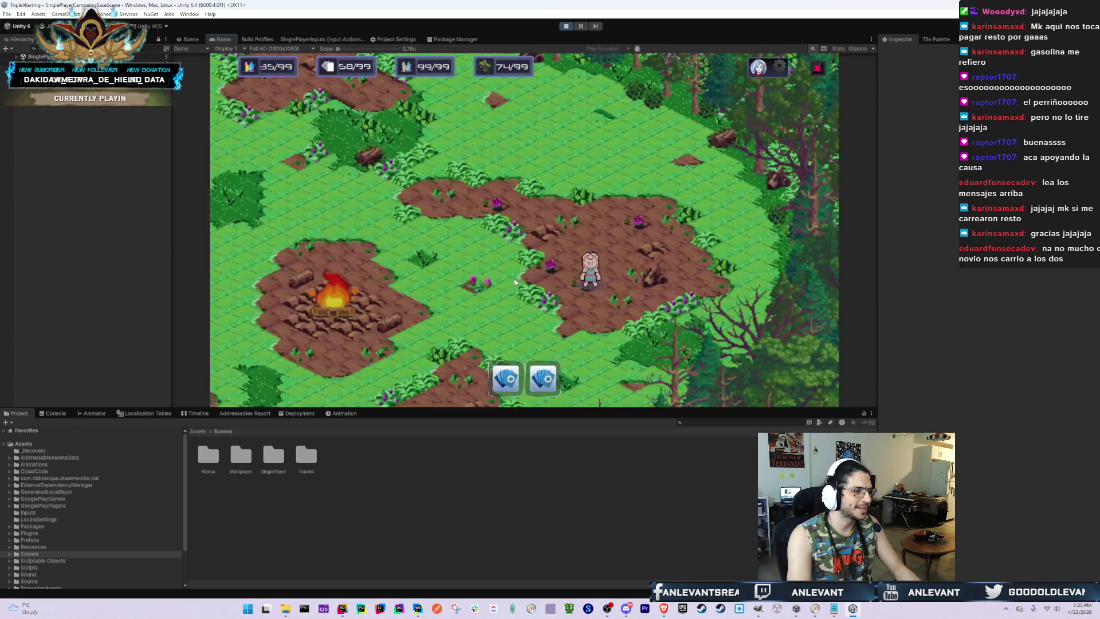
# - Walk the character down-left to the campfire and past it, then maximize the browser window
pyautogui.press('s')
pyautogui.press('a')
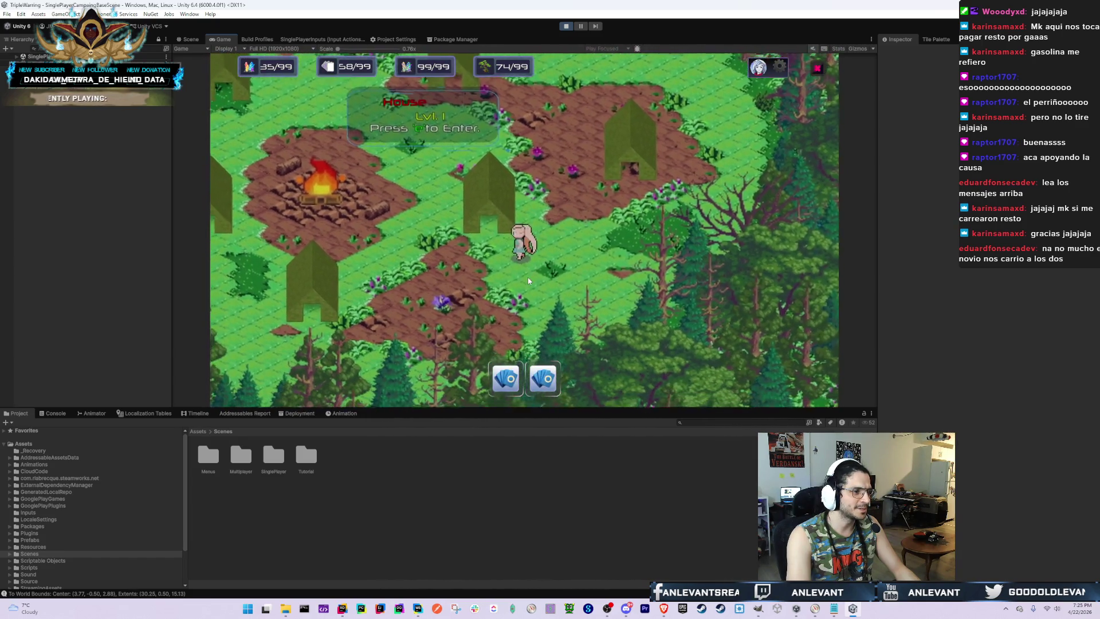
pyautogui.press('w')
pyautogui.press('a')
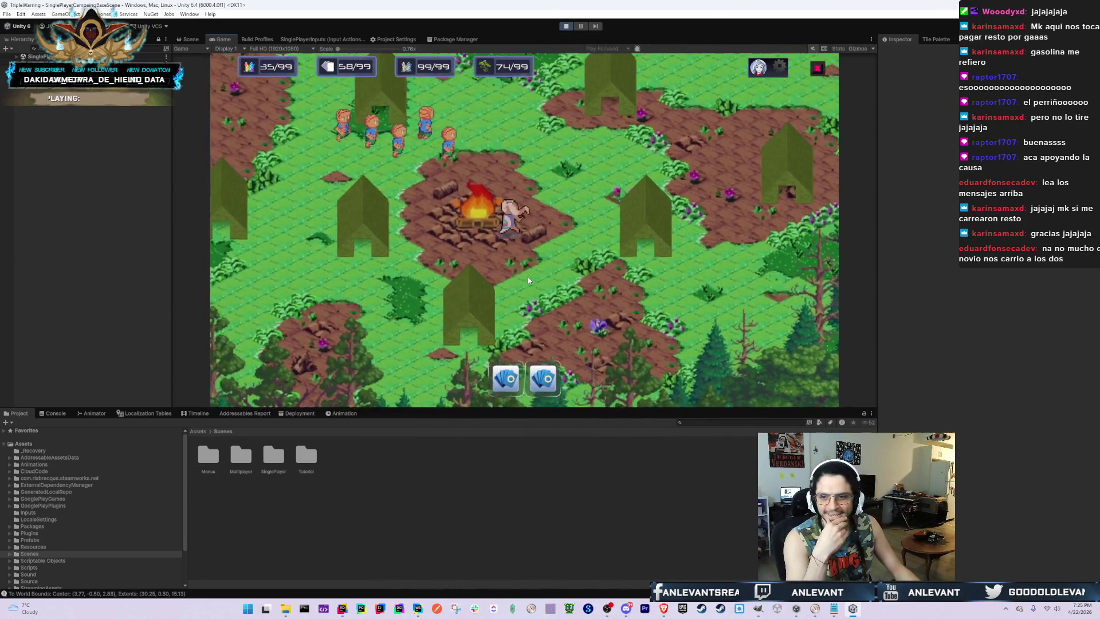
pyautogui.press('a')
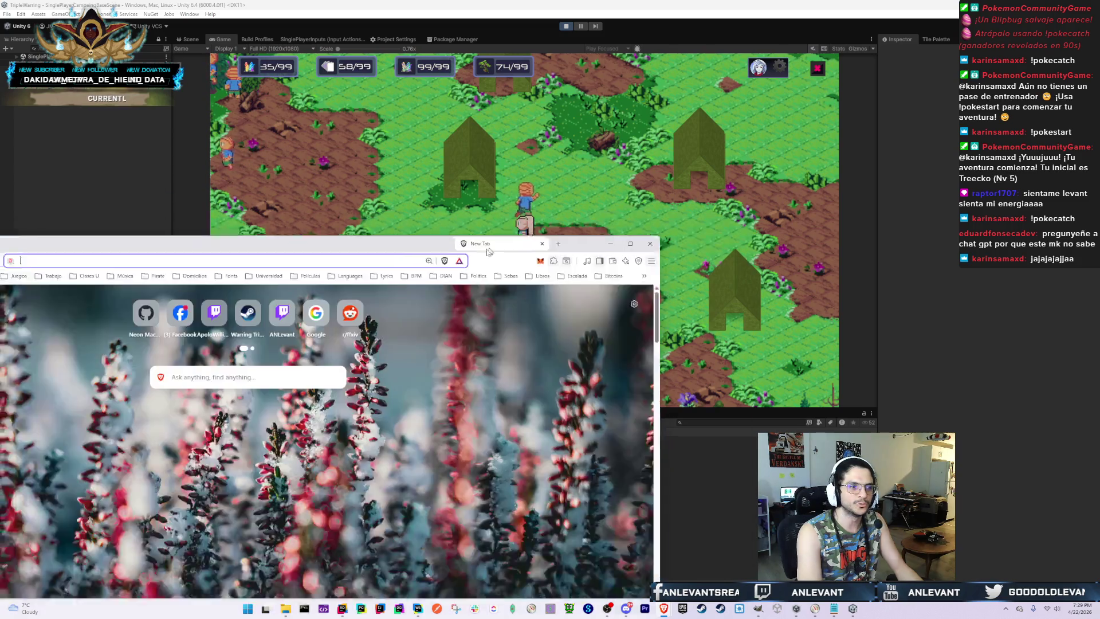
pyautogui.moveTo(488, 251)
pyautogui.mouseDown()
pyautogui.moveTo(487, 6)
pyautogui.moveTo(247, 1)
pyautogui.mouseUp()
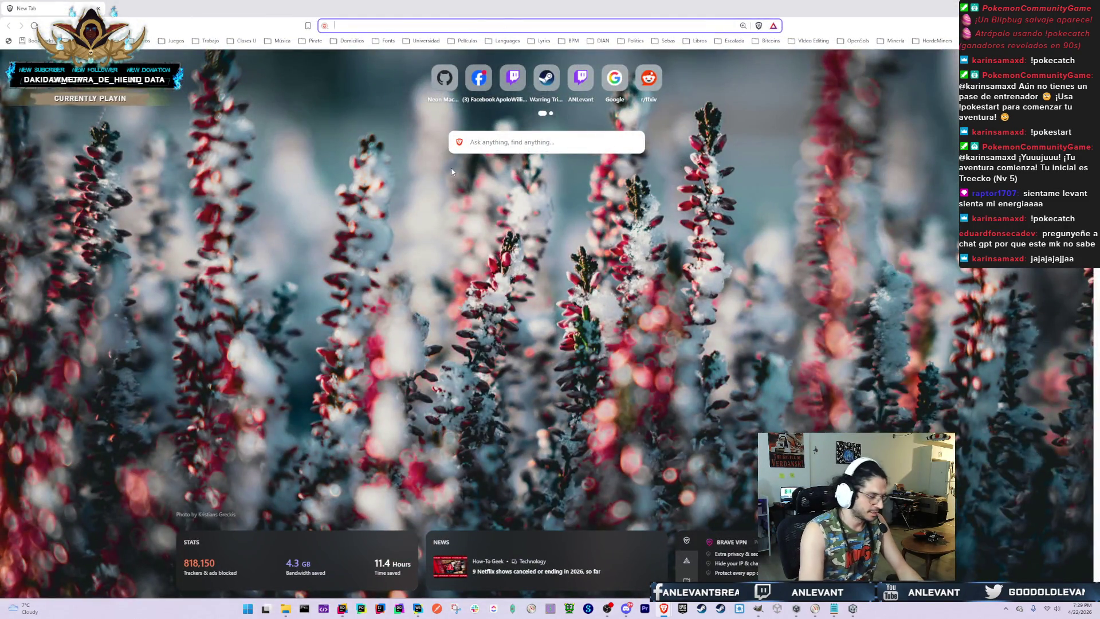
# - Open the Arco de los Anuk Drive folder and look over its chapter documents
pyautogui.write('drive.google.com/drive/u/0/my-drive')
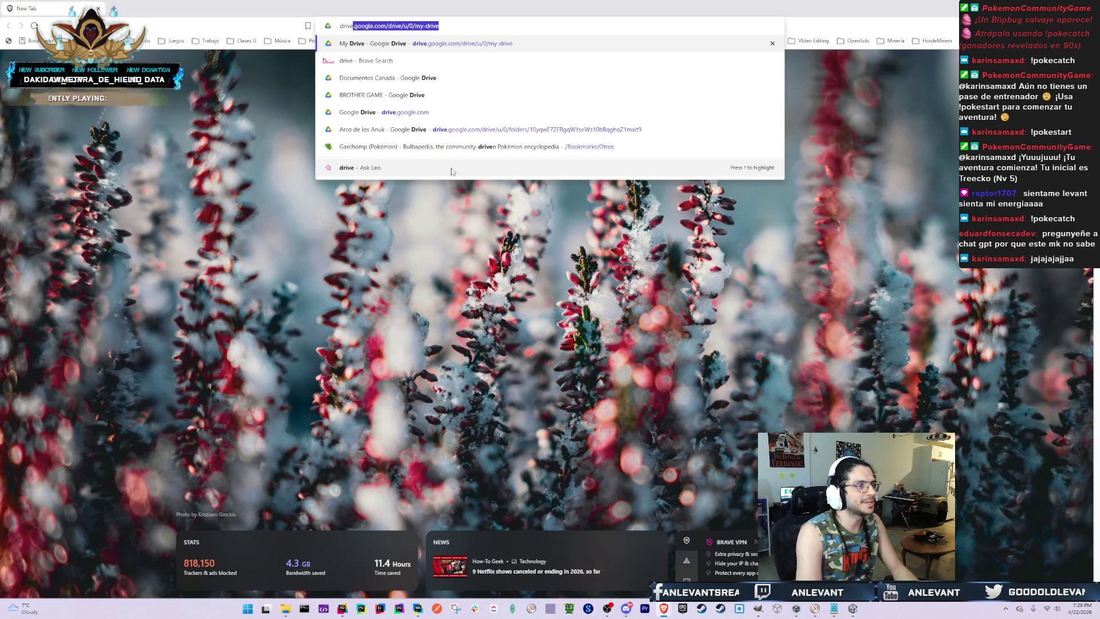
pyautogui.press('Down')
pyautogui.press('Down')
pyautogui.press('Down')
pyautogui.press('Return')
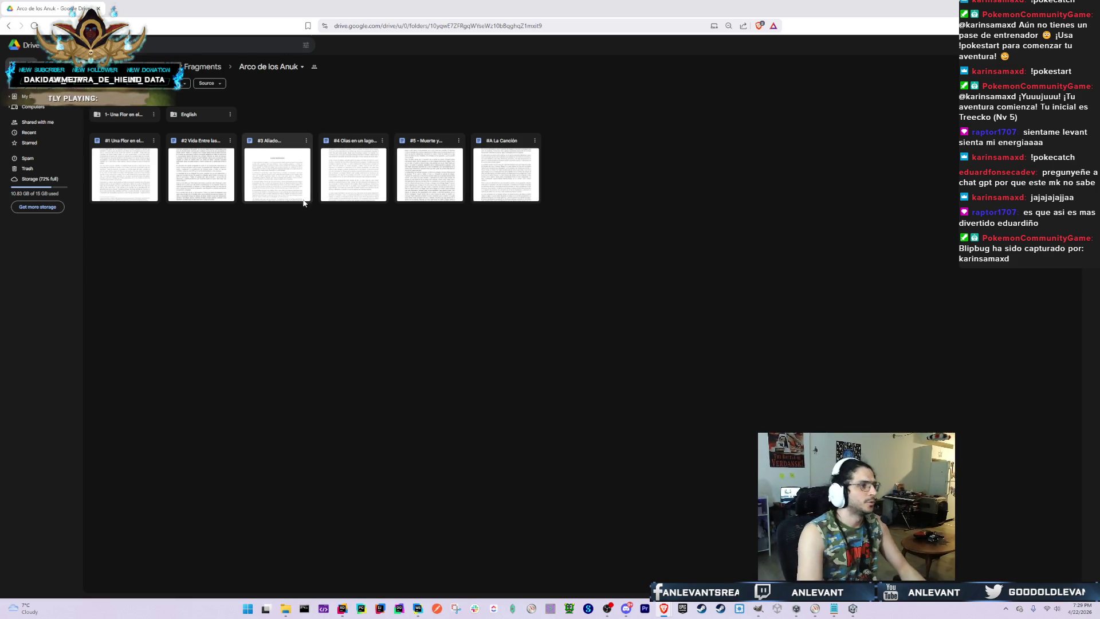
pyautogui.click(527, 189)
pyautogui.click(429, 185)
pyautogui.press('Left')
pyautogui.press('Left')
pyautogui.press('Left')
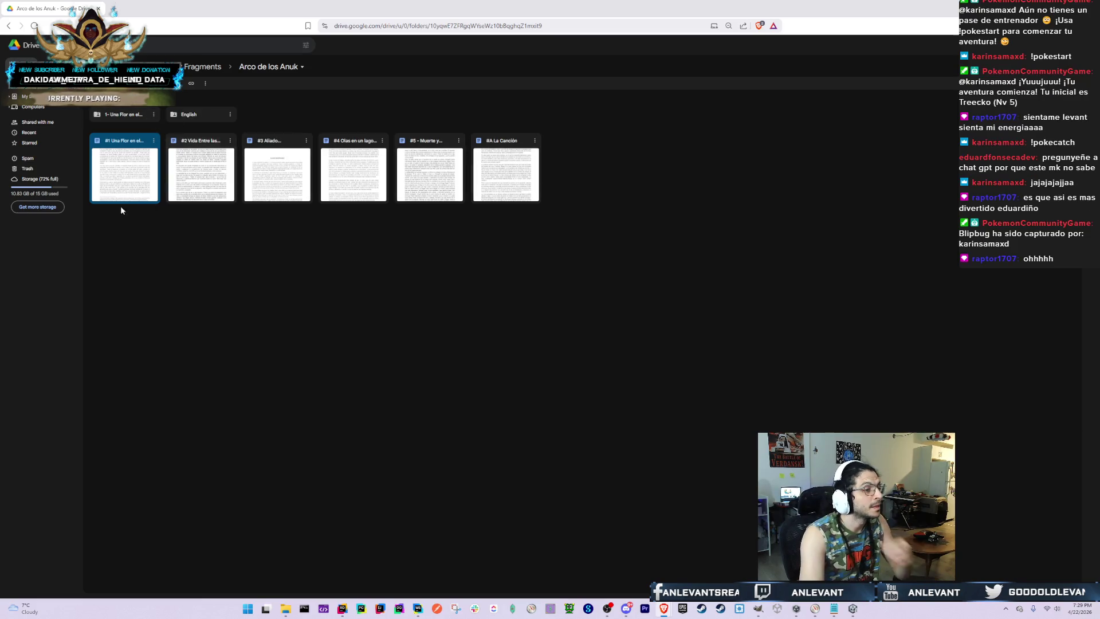
# - Go back up to My Drive and briefly check the Documentos Canada folder
pyautogui.click(201, 68)
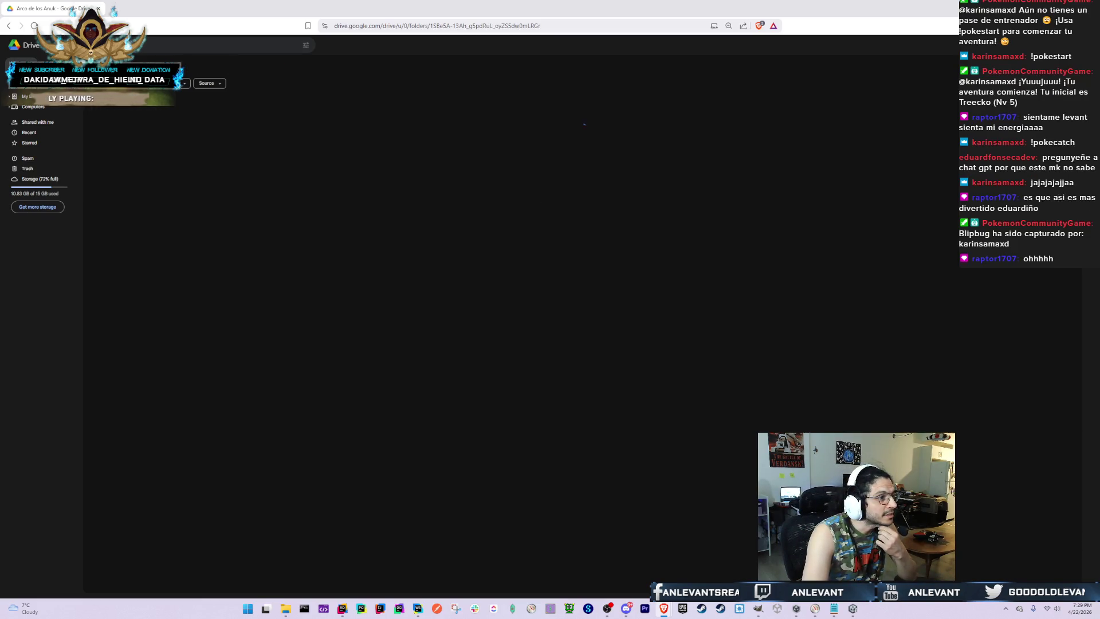
pyautogui.click(26, 96)
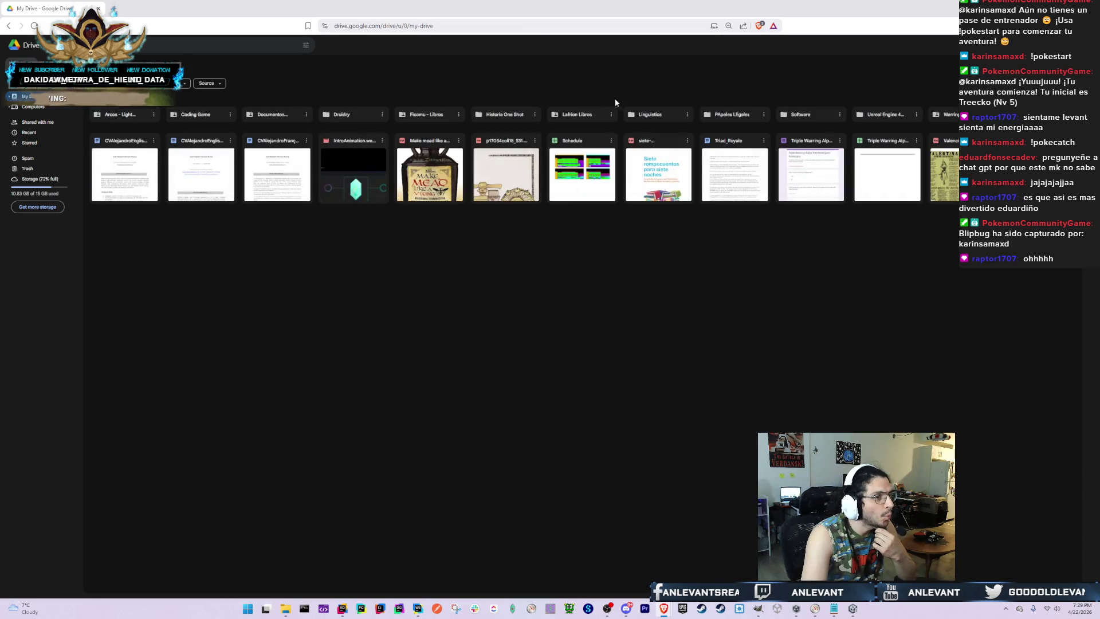
pyautogui.doubleClick(270, 114)
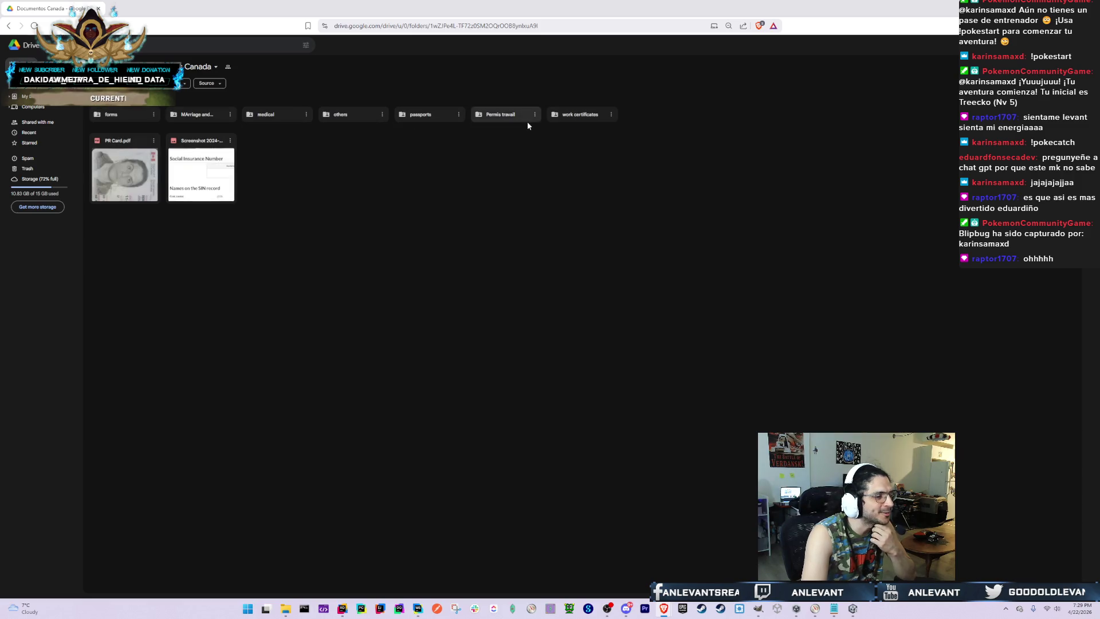
pyautogui.hotkey('alt', 'Left')
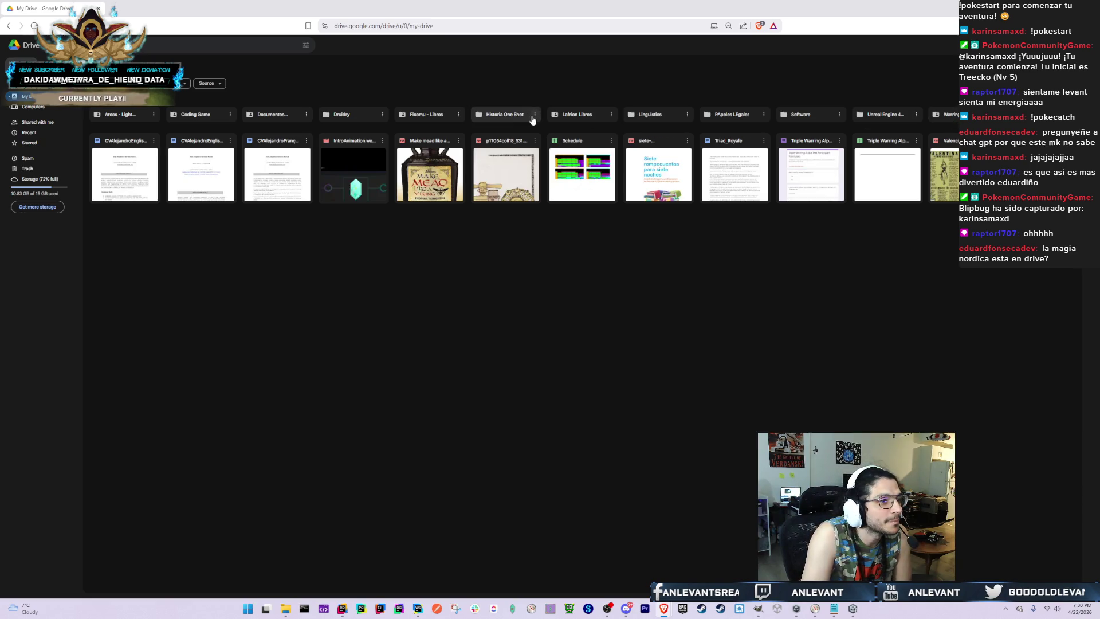
# - Open Ficomu - Libros, then Grado 3, then its Agua subfolder
pyautogui.doubleClick(431, 115)
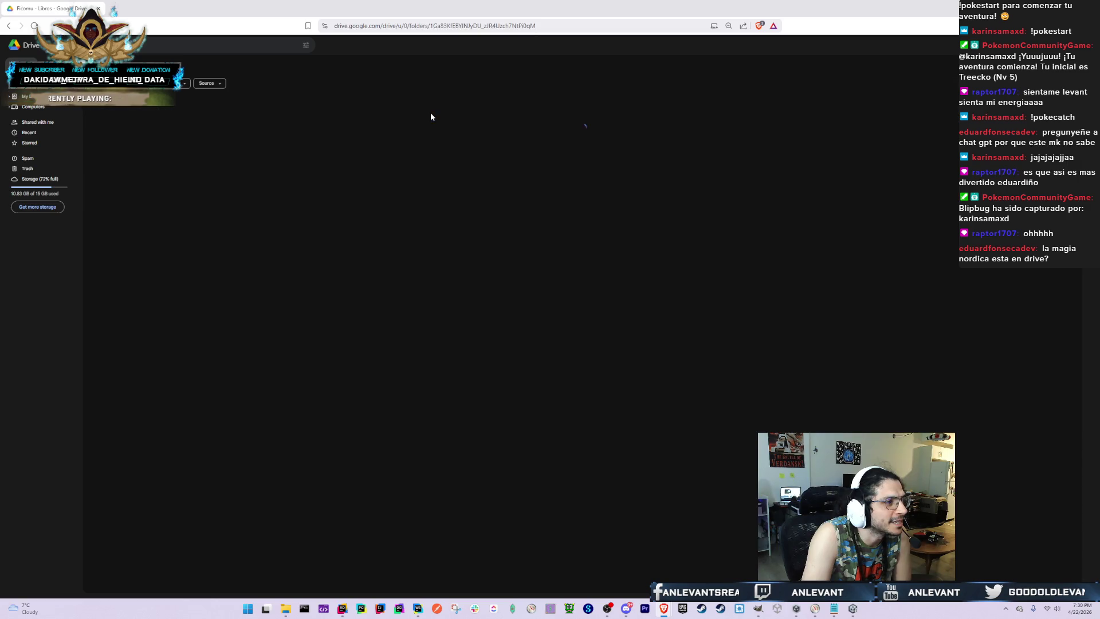
pyautogui.doubleClick(430, 115)
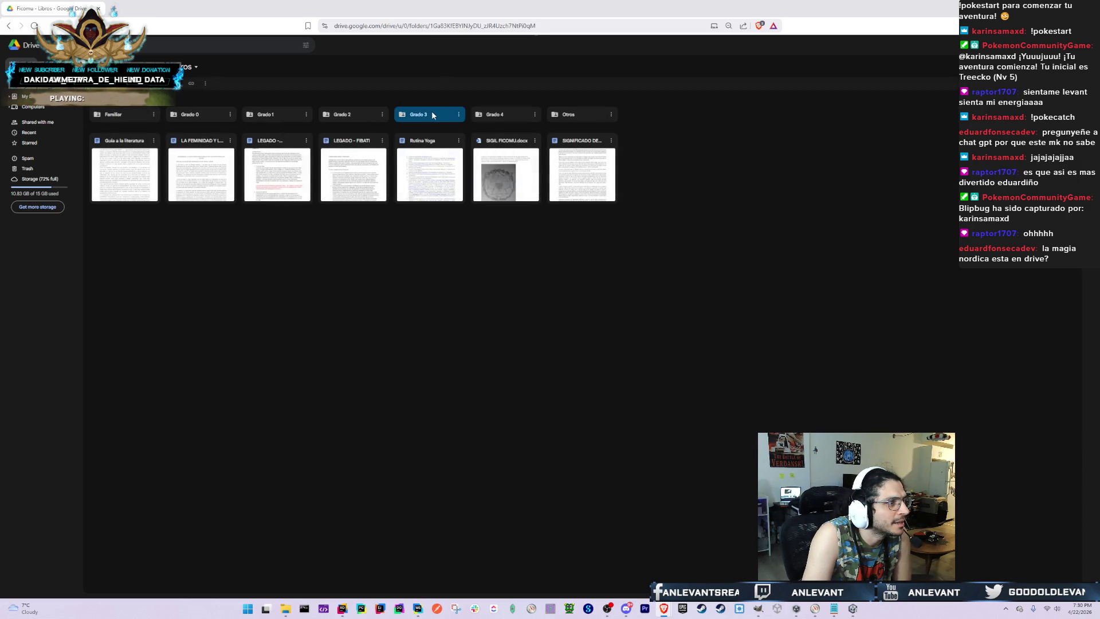
pyautogui.doubleClick(108, 116)
# - Open Ogham_course.pdf in the Drive preview and scroll through its opening pages
pyautogui.doubleClick(430, 146)
pyautogui.scroll(-20, 508, 264)
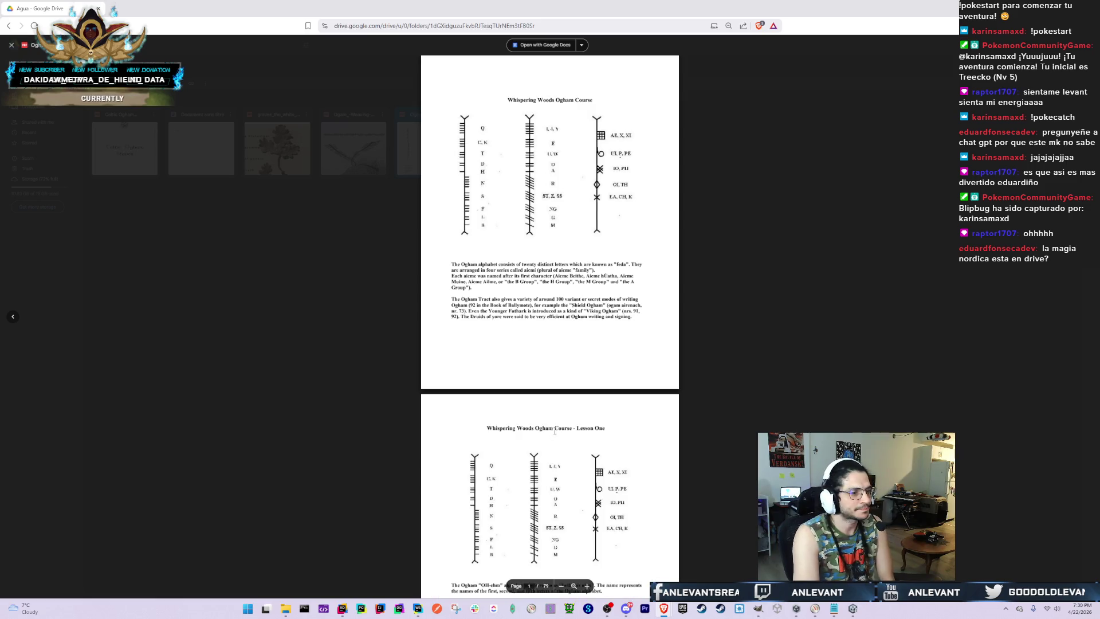
pyautogui.scroll(-15, 550, 432)
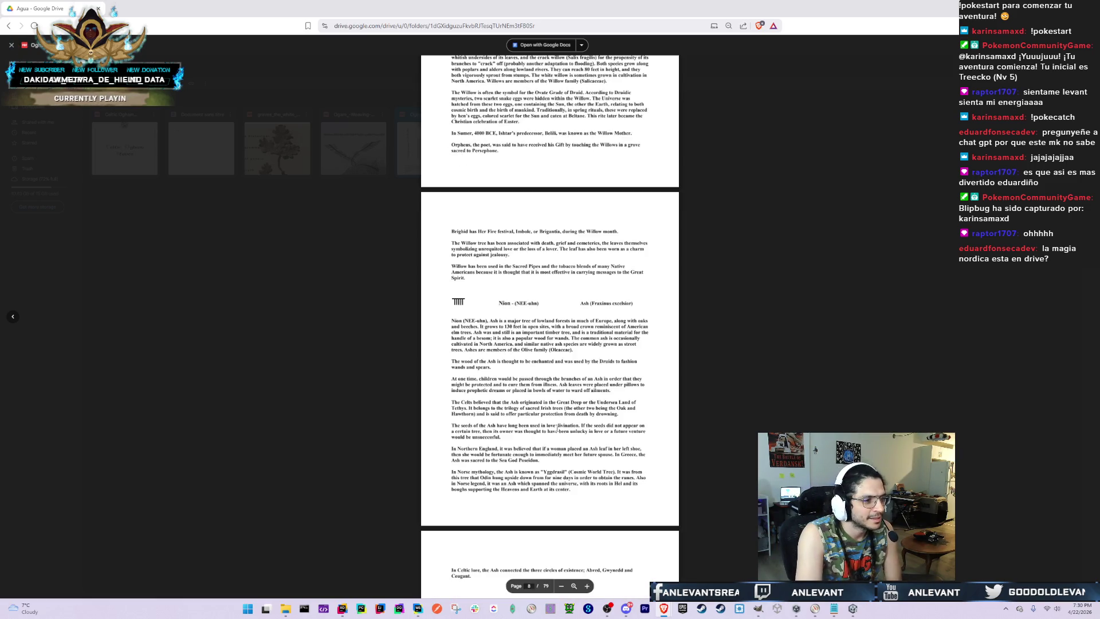
pyautogui.scroll(5, 561, 438)
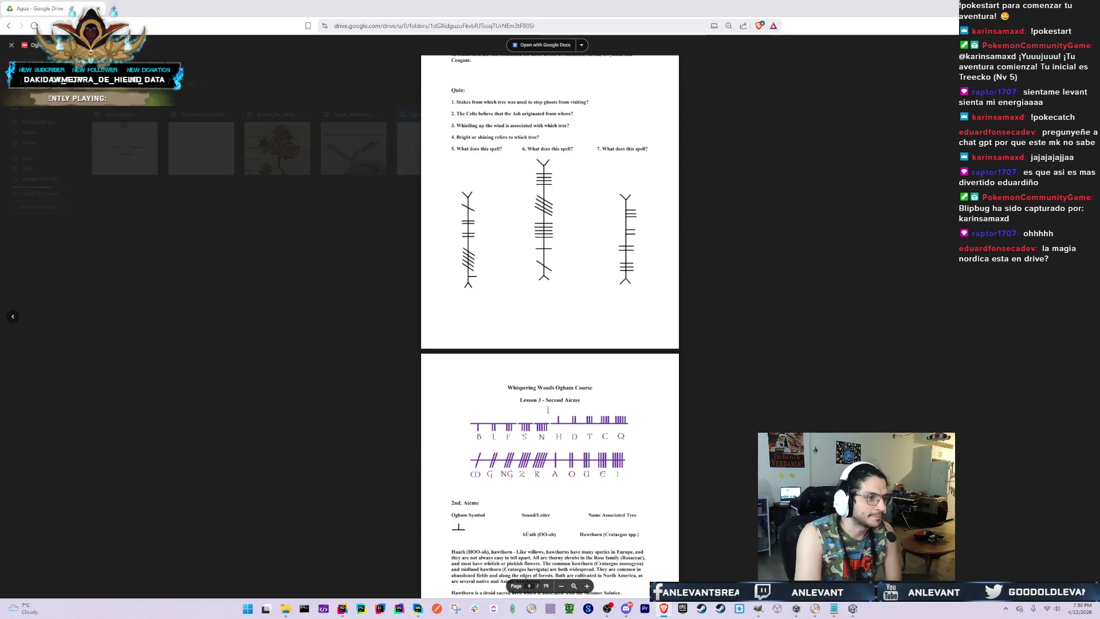
pyautogui.scroll(-4, 656, 343)
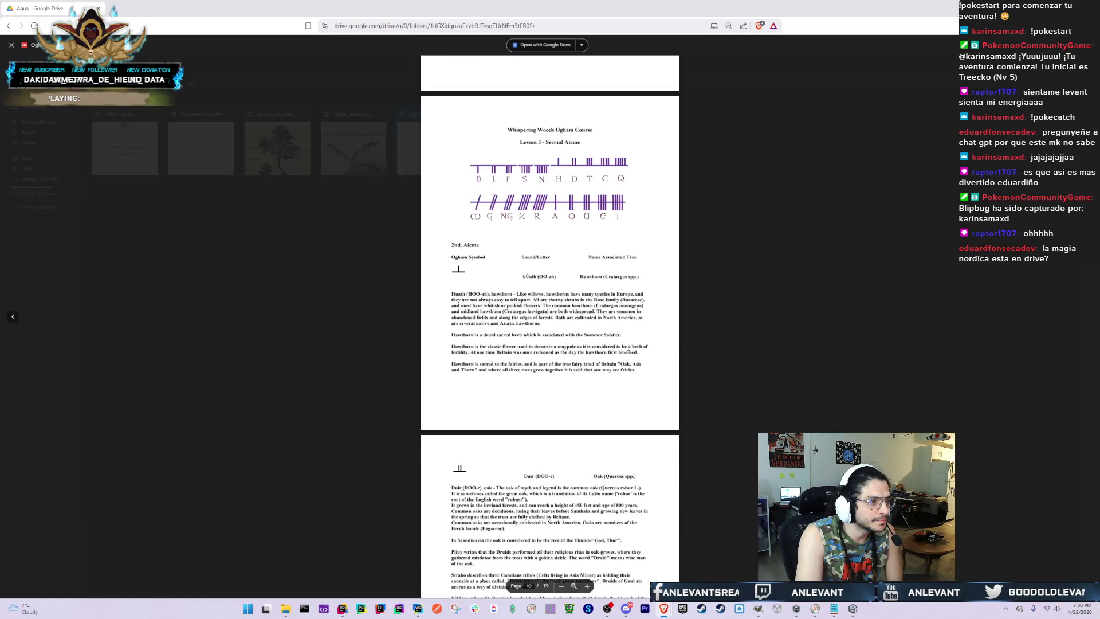
pyautogui.scroll(-5, 551, 275)
pyautogui.scroll(6, 551, 275)
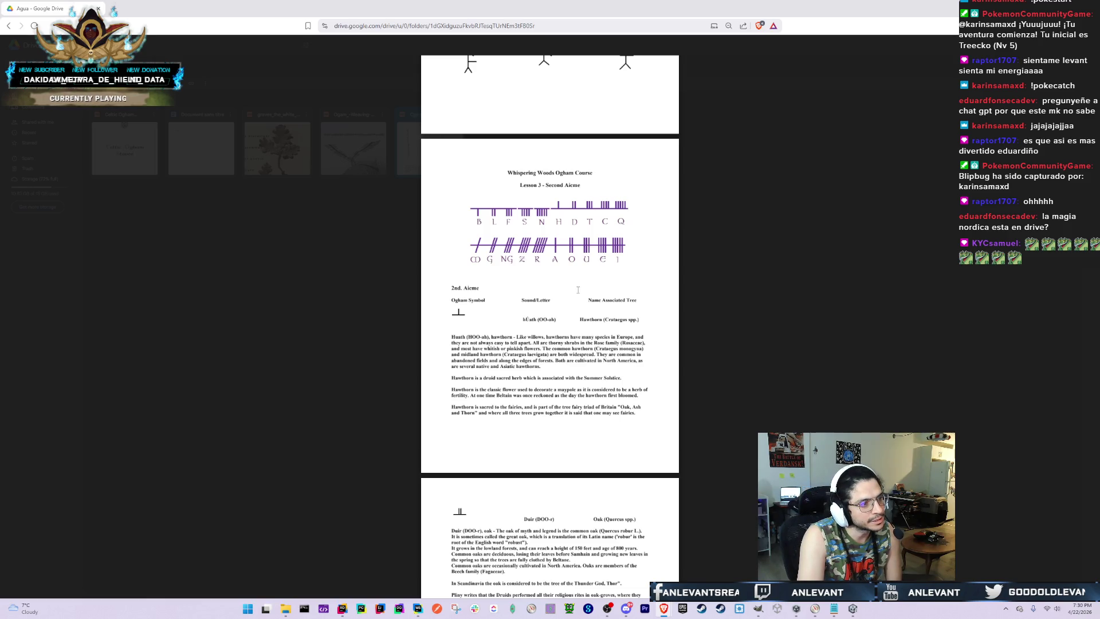
pyautogui.scroll(-3, 578, 289)
pyautogui.scroll(5, 500, 310)
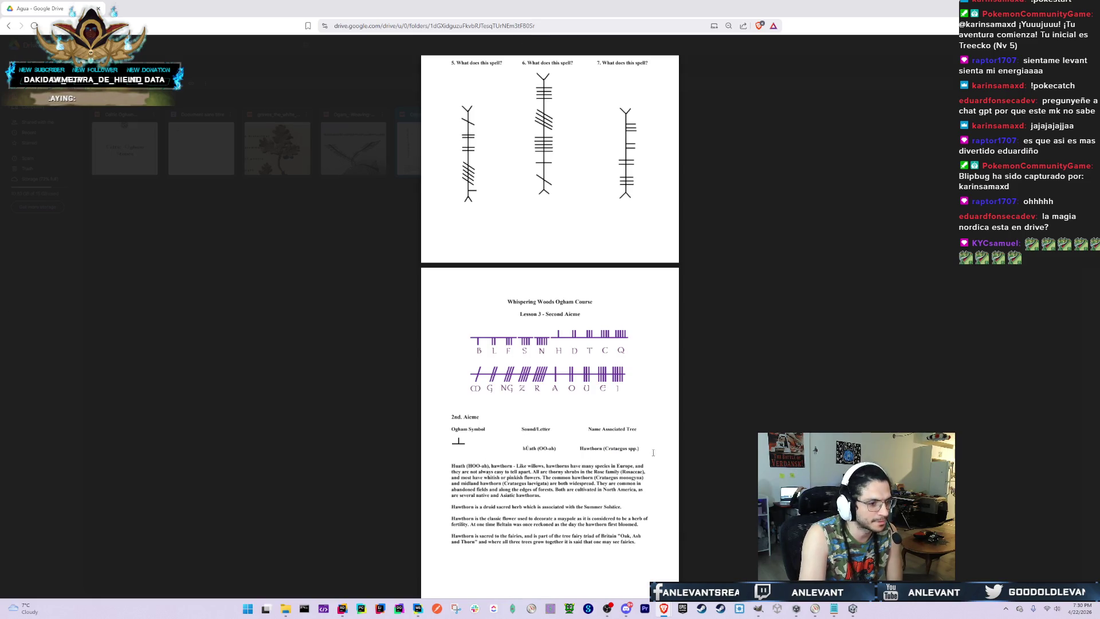
pyautogui.scroll(1, 533, 447)
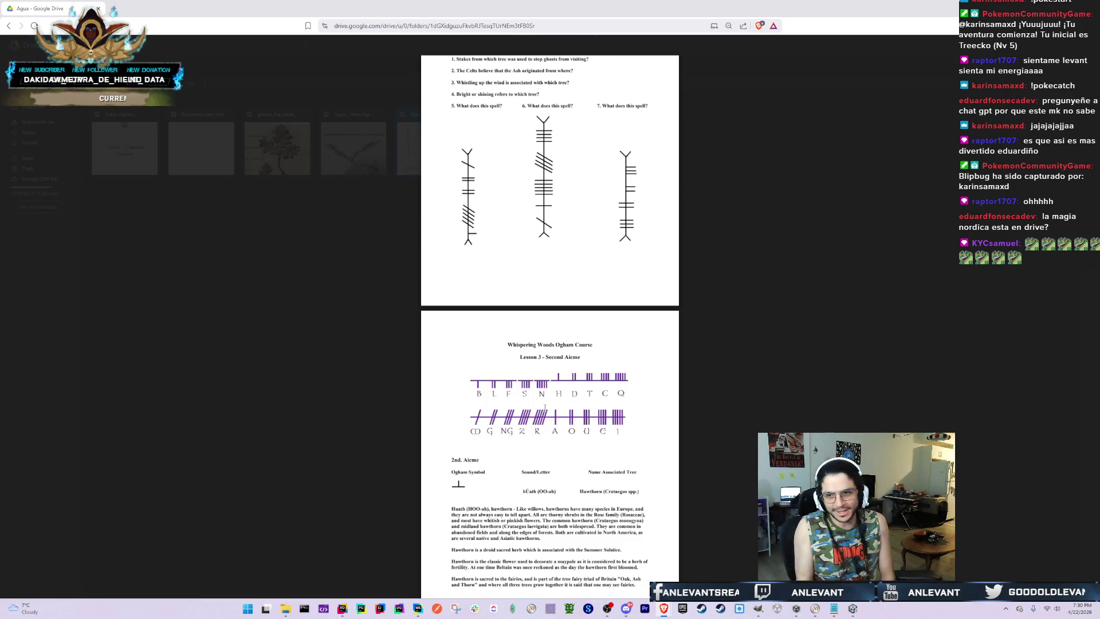
pyautogui.scroll(3, 482, 220)
pyautogui.scroll(15, 481, 220)
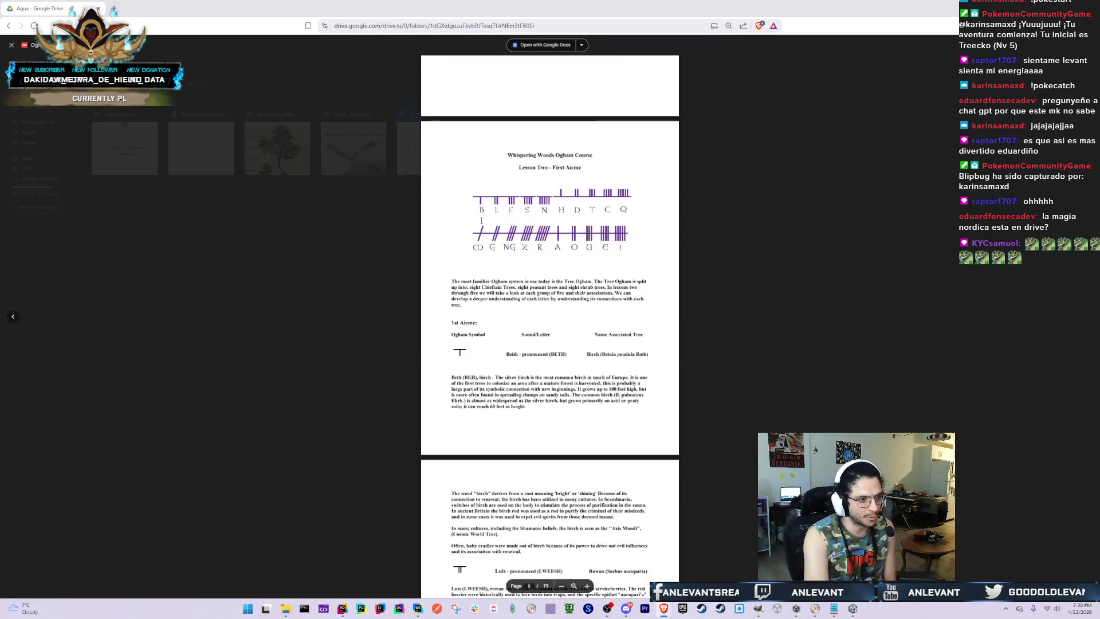
pyautogui.scroll(-1, 481, 220)
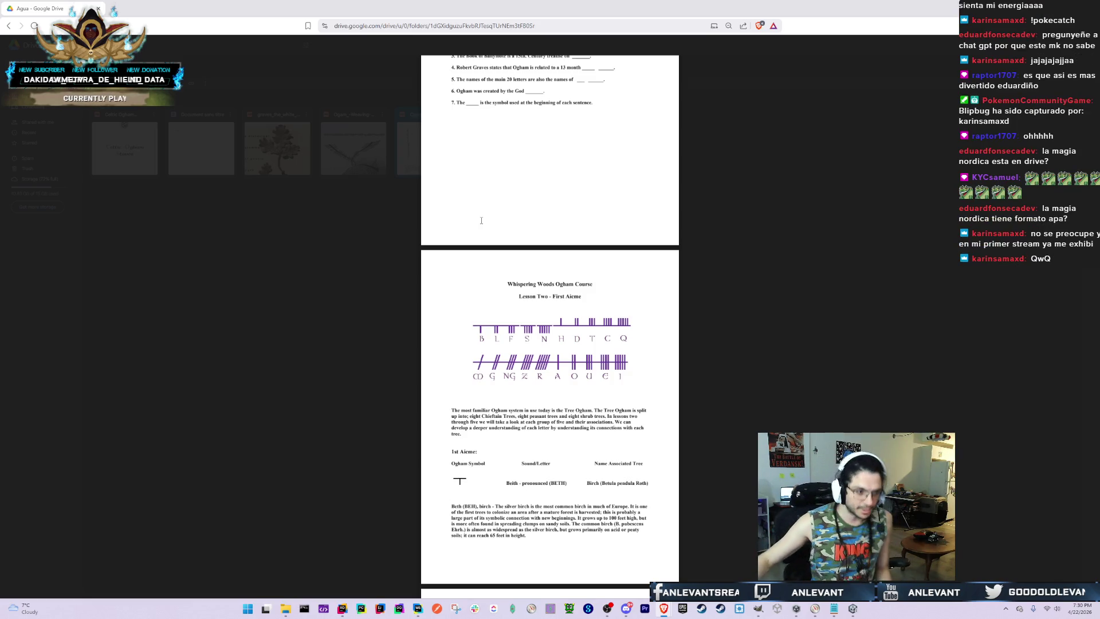
# - Scroll and drag the scrollbar deep into the PDF toward the Hawthorn section
pyautogui.scroll(-3, 552, 393)
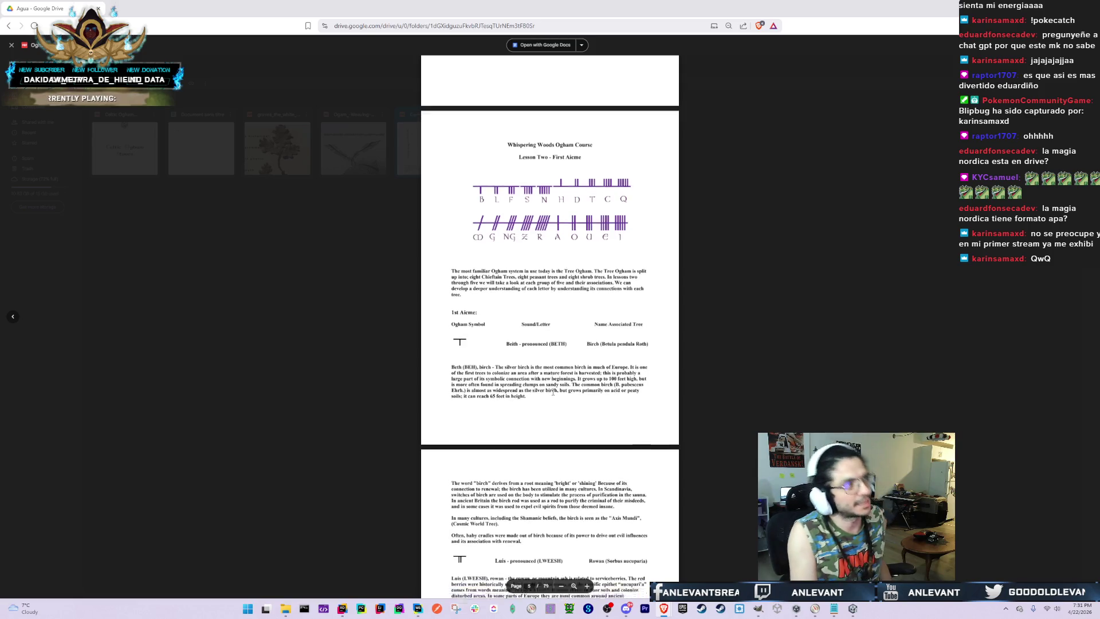
pyautogui.scroll(-2, 553, 392)
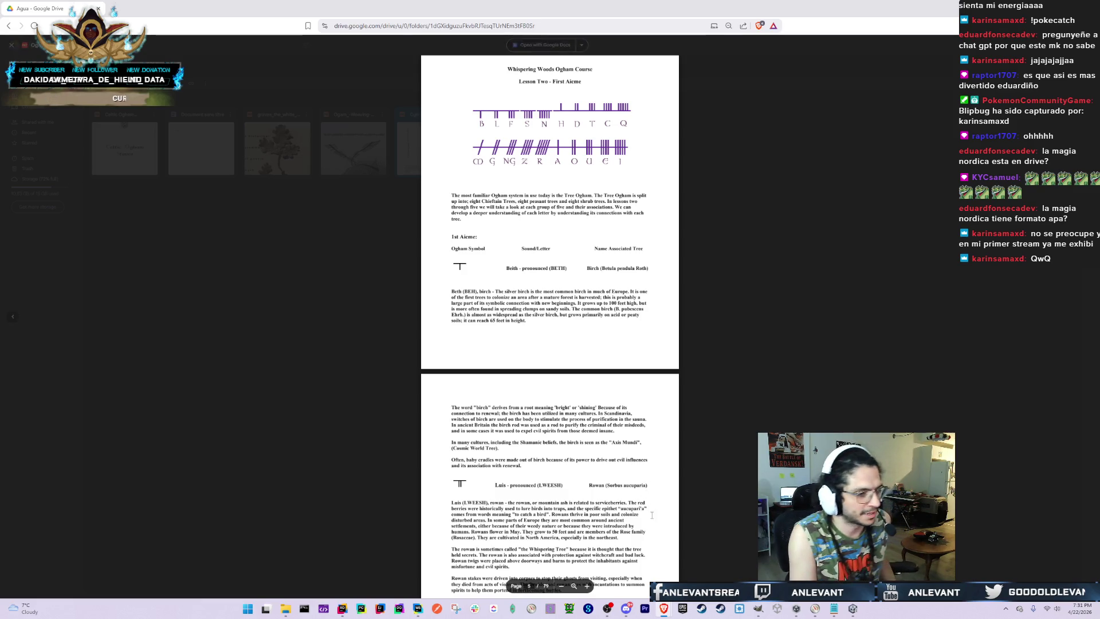
pyautogui.scroll(-5, 648, 500)
pyautogui.scroll(-3, 640, 536)
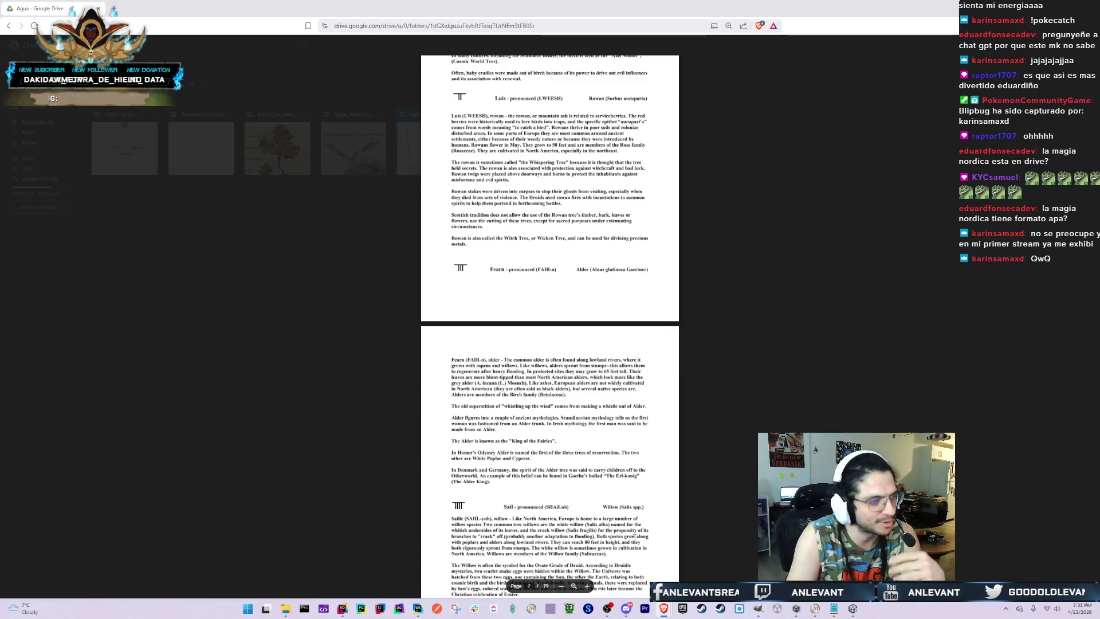
pyautogui.scroll(10, 640, 537)
pyautogui.scroll(-15, 470, 359)
pyautogui.scroll(15, 492, 474)
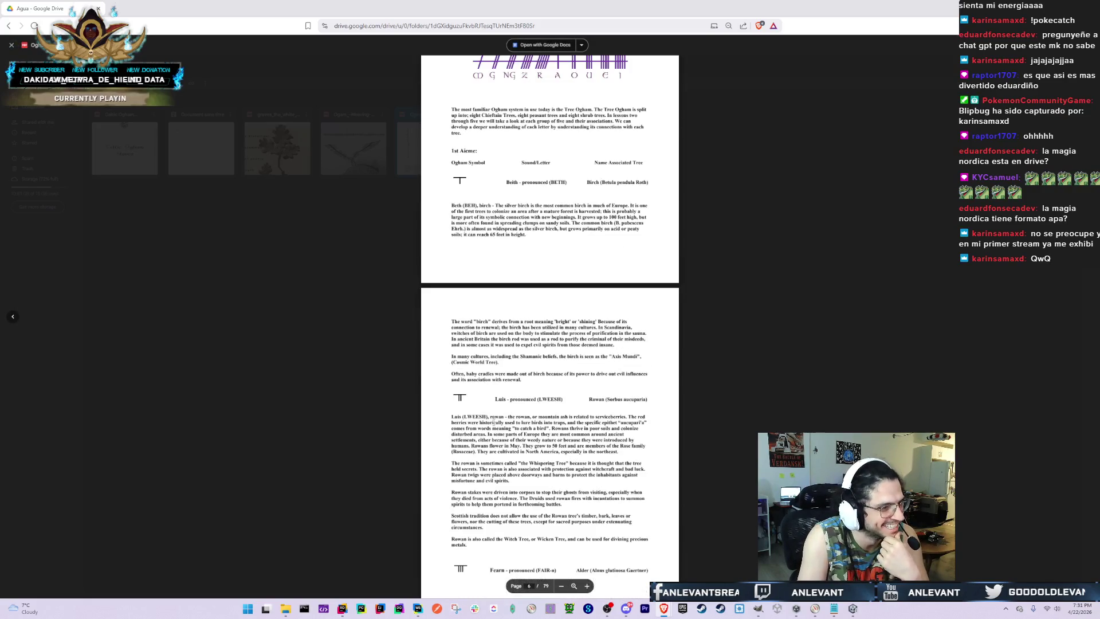
pyautogui.scroll(-15, 504, 452)
pyautogui.scroll(-15, 517, 487)
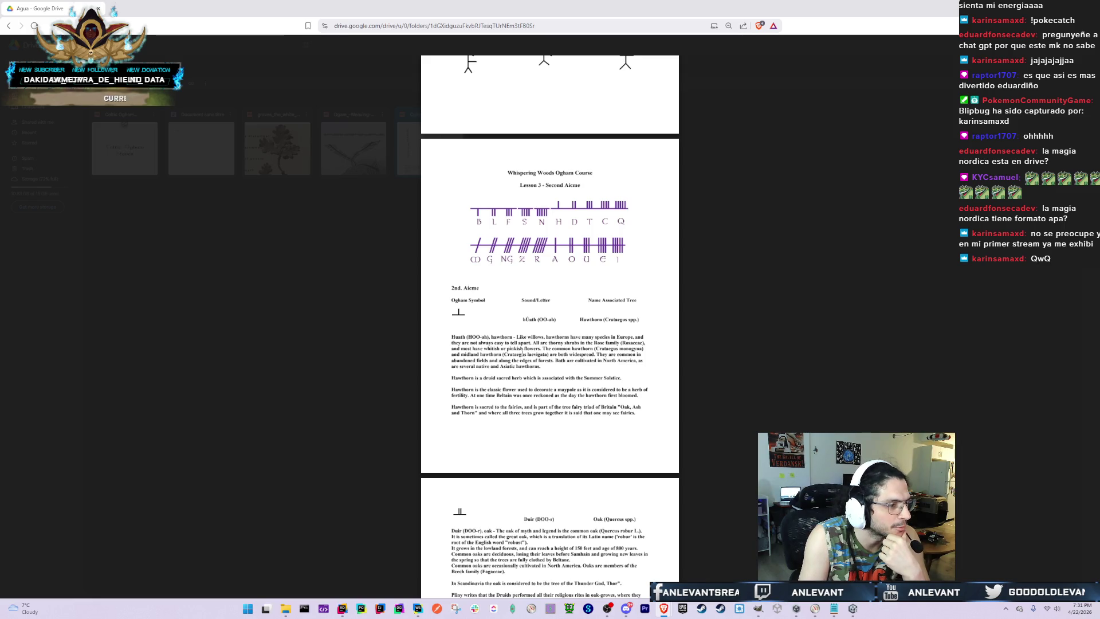
pyautogui.scroll(-3, 521, 354)
pyautogui.scroll(4, 522, 354)
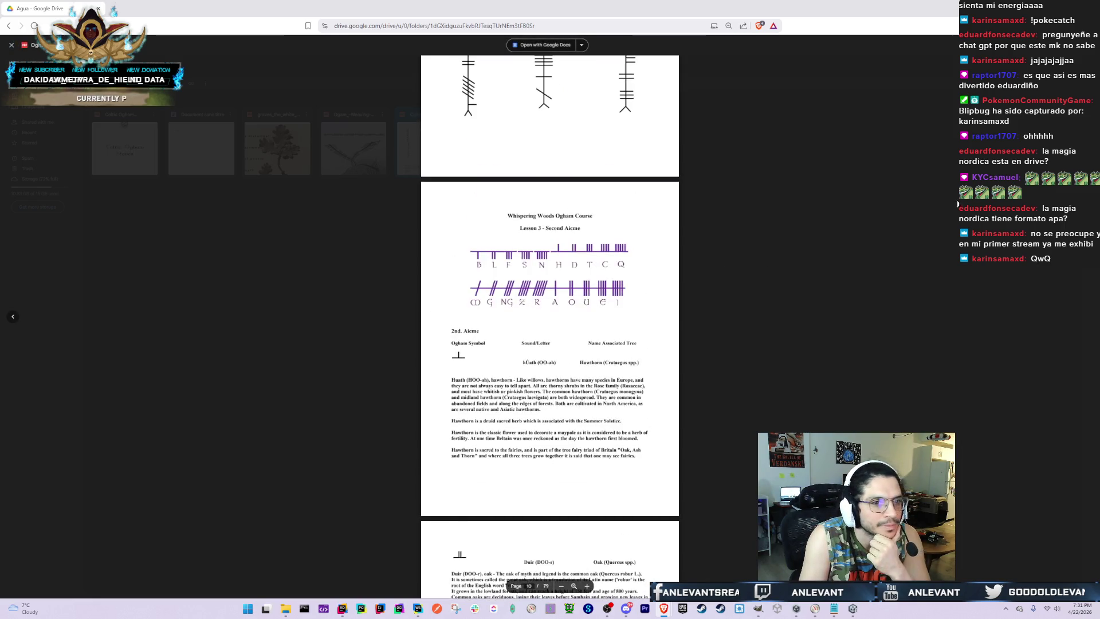
pyautogui.scroll(-3, 958, 204)
pyautogui.moveTo(1095, 114); pyautogui.dragTo(1095, 452)
pyautogui.scroll(15, 755, 342)
pyautogui.scroll(12, 748, 341)
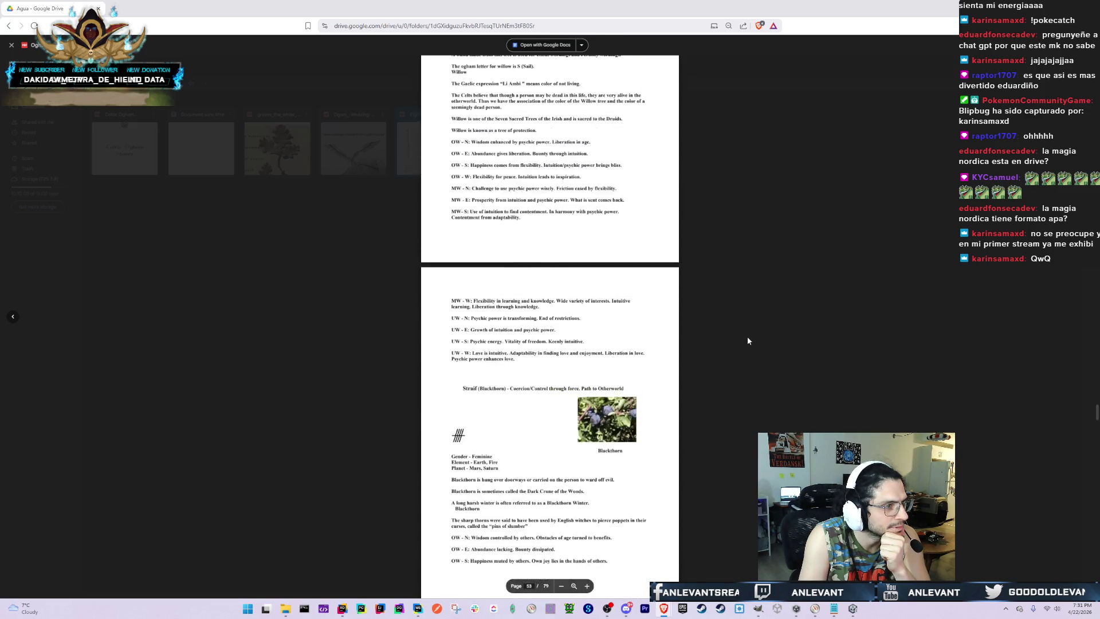
pyautogui.moveTo(1096, 414); pyautogui.dragTo(1095, 463)
pyautogui.scroll(-20, 744, 396)
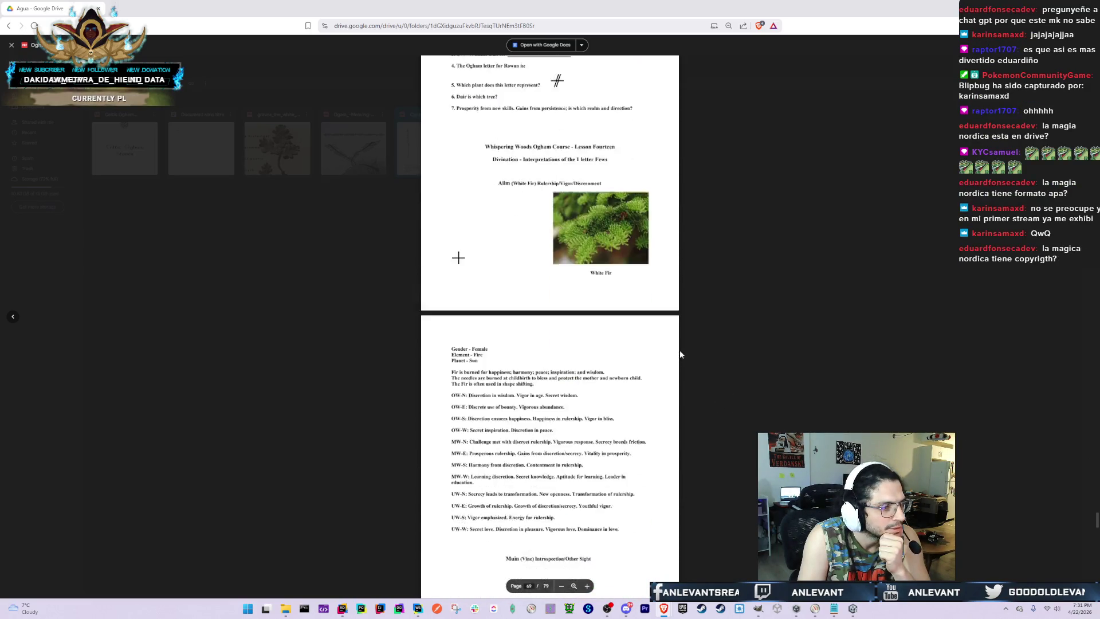
pyautogui.scroll(-10, 680, 361)
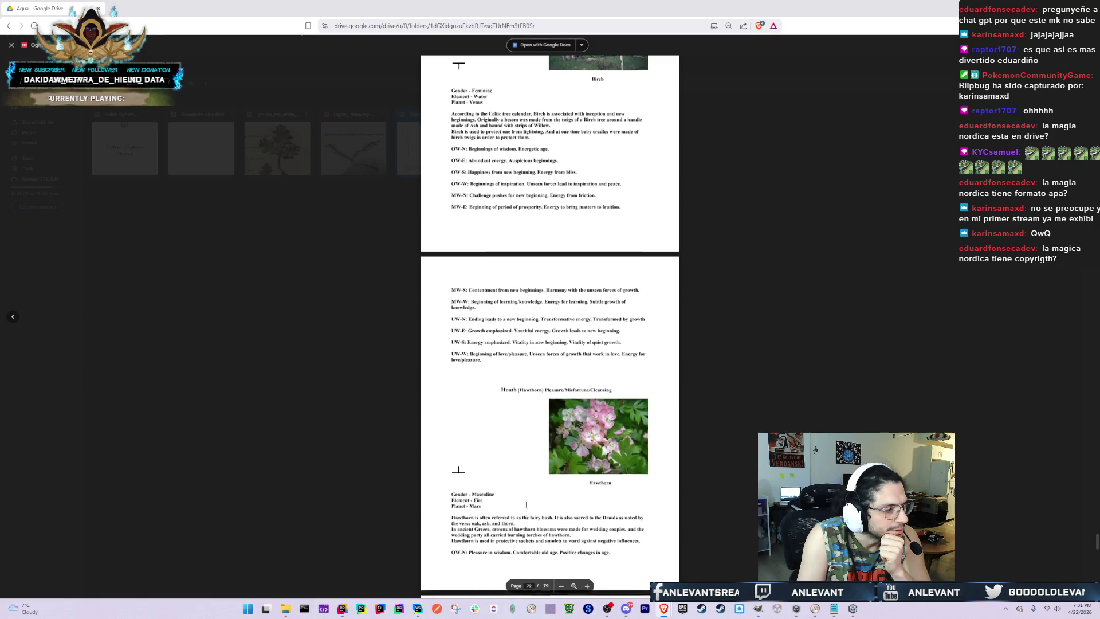
pyautogui.scroll(-5, 526, 504)
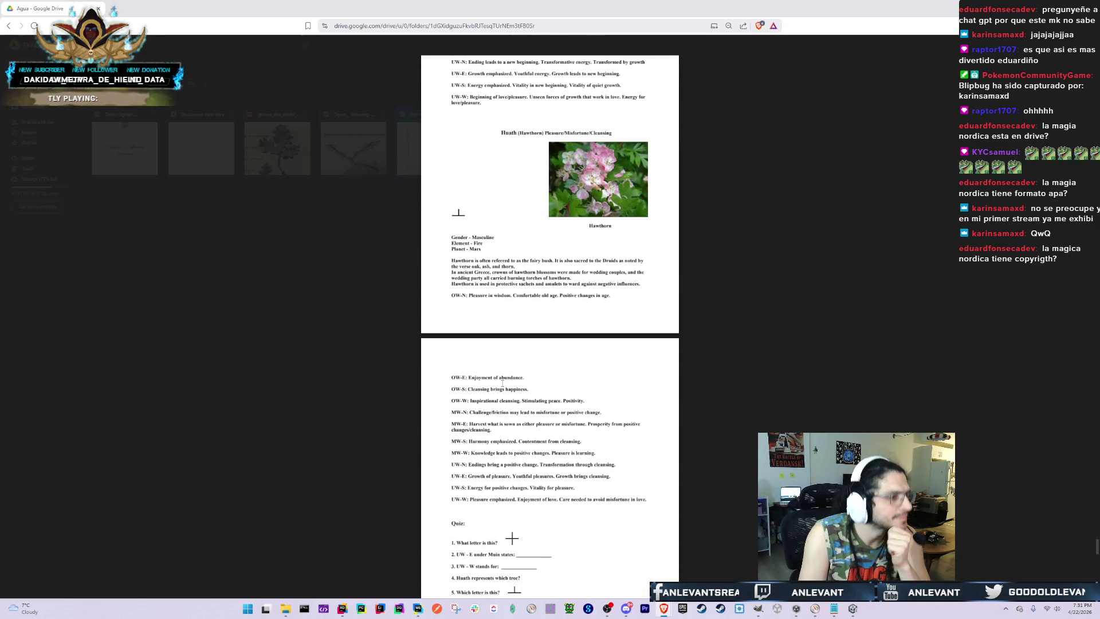
pyautogui.scroll(-2, 505, 367)
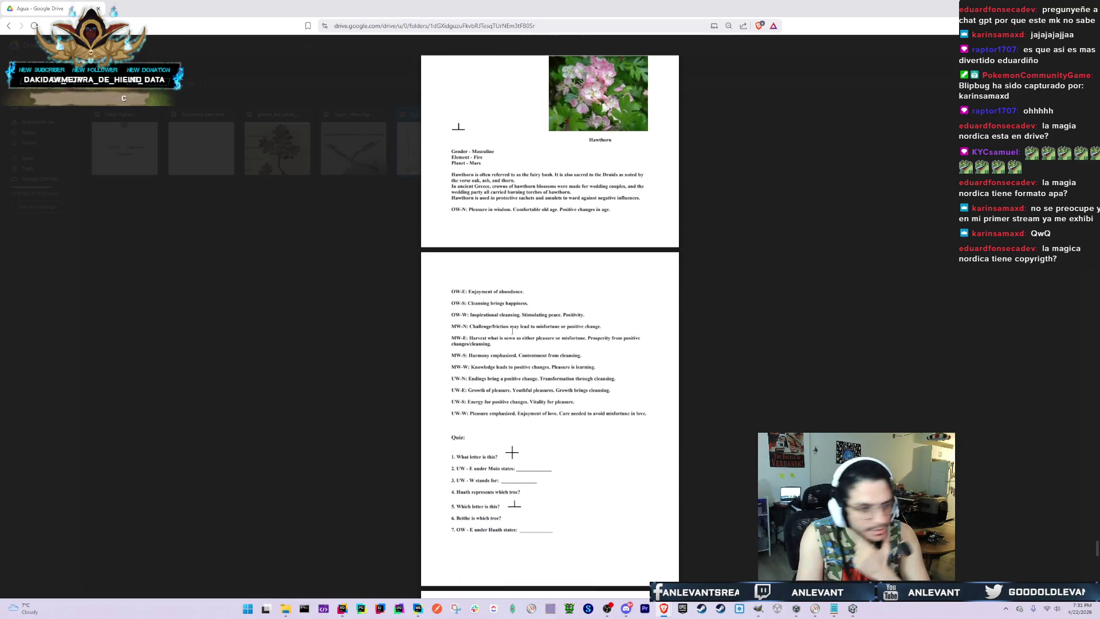
# - Highlight the 'Inspirational cleansing' line, clear the selection, and keep reading
pyautogui.moveTo(471, 316); pyautogui.dragTo(519, 315)
pyautogui.click(579, 319)
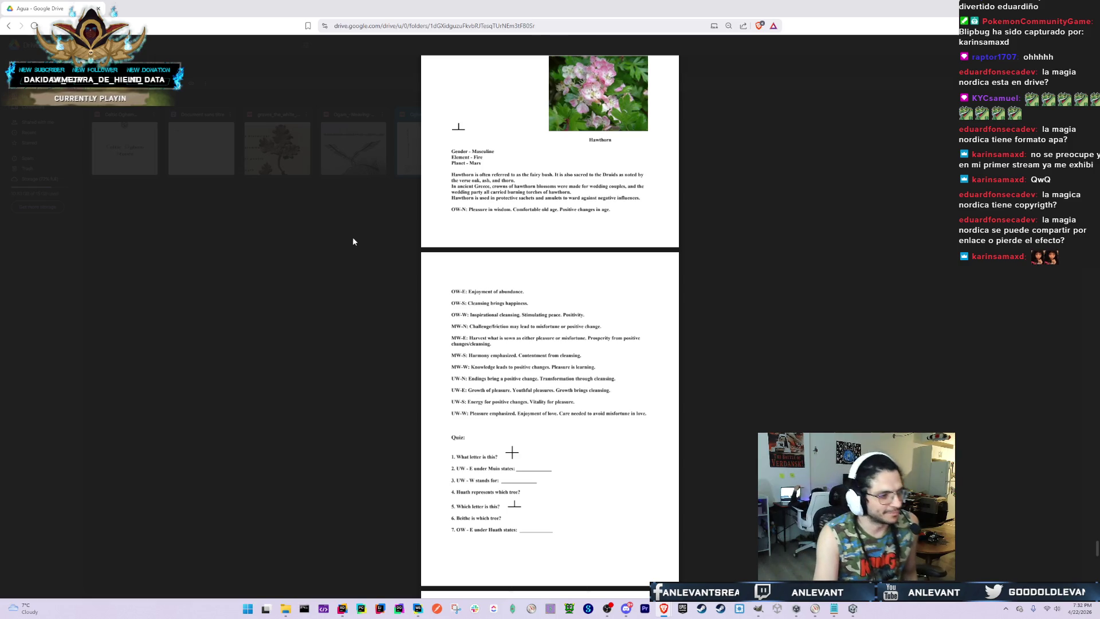
pyautogui.scroll(-1, 482, 405)
# - Select the MW-E harvest paragraph on the Hawthorn page, then clear the selection
pyautogui.scroll(-1, 494, 390)
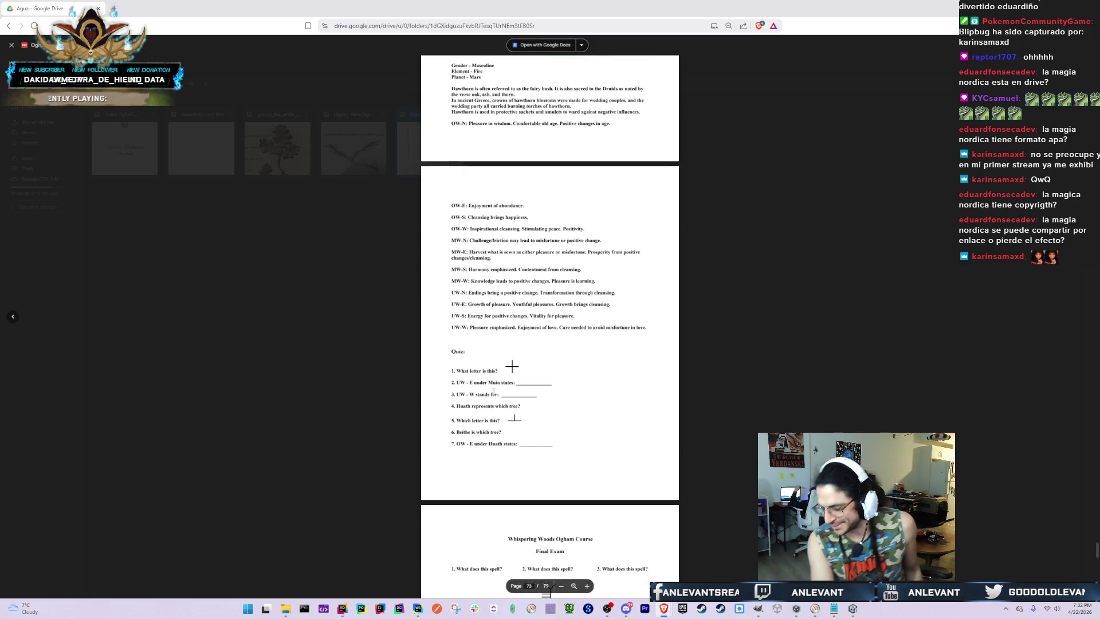
pyautogui.scroll(-1, 491, 286)
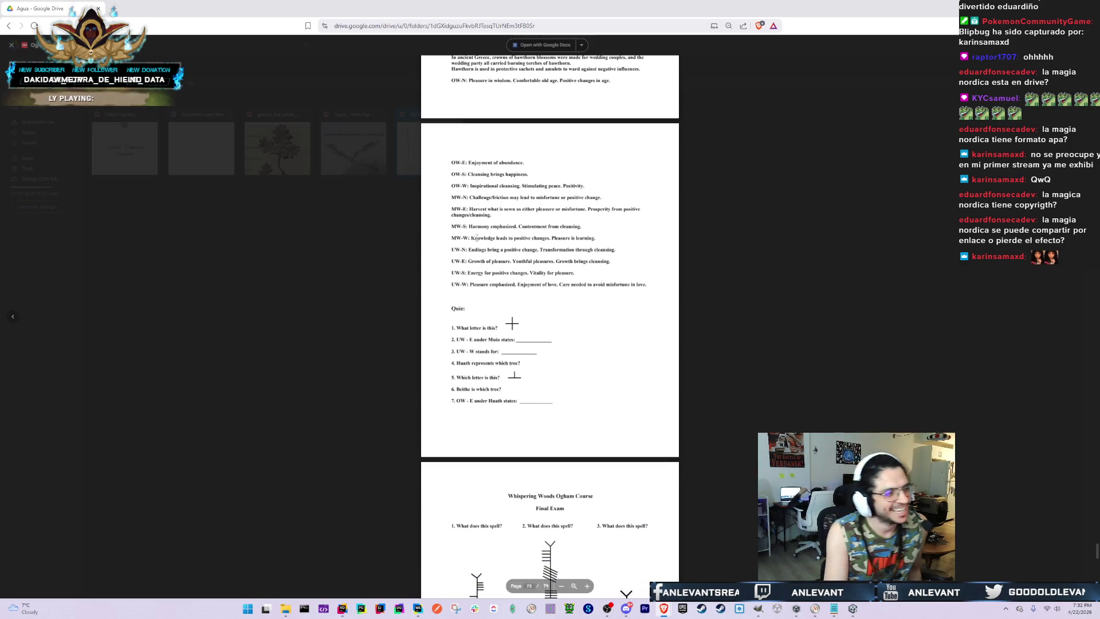
pyautogui.moveTo(473, 223); pyautogui.dragTo(491, 216)
pyautogui.tripleClick(504, 216)
pyautogui.click(478, 208)
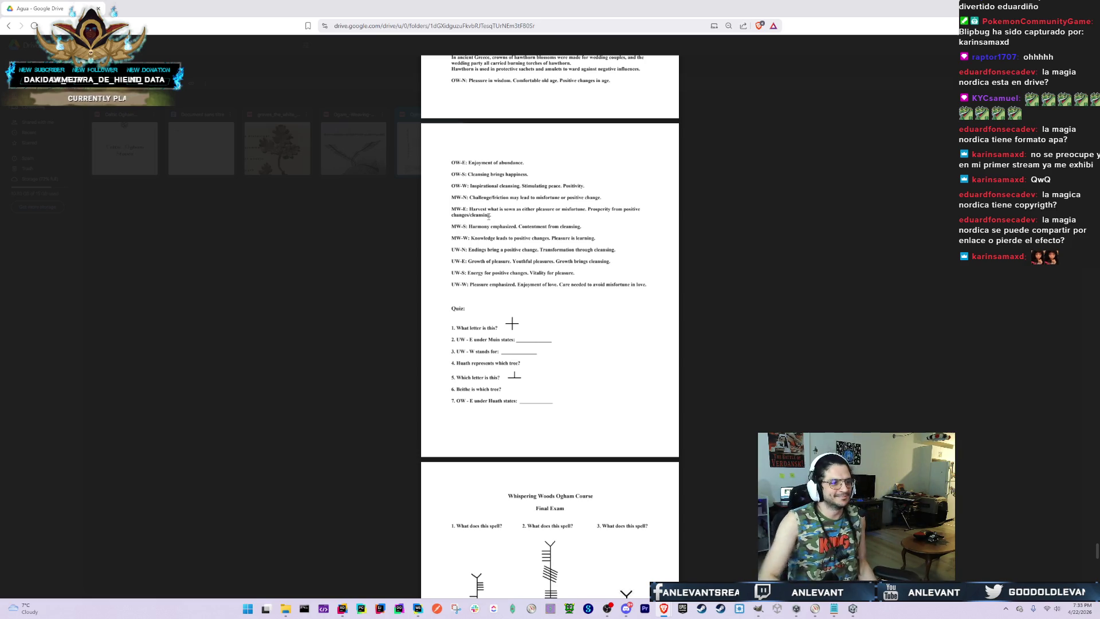
# - Mark the MW-W line about knowledge and learning, then return to Unity
pyautogui.scroll(2, 508, 235)
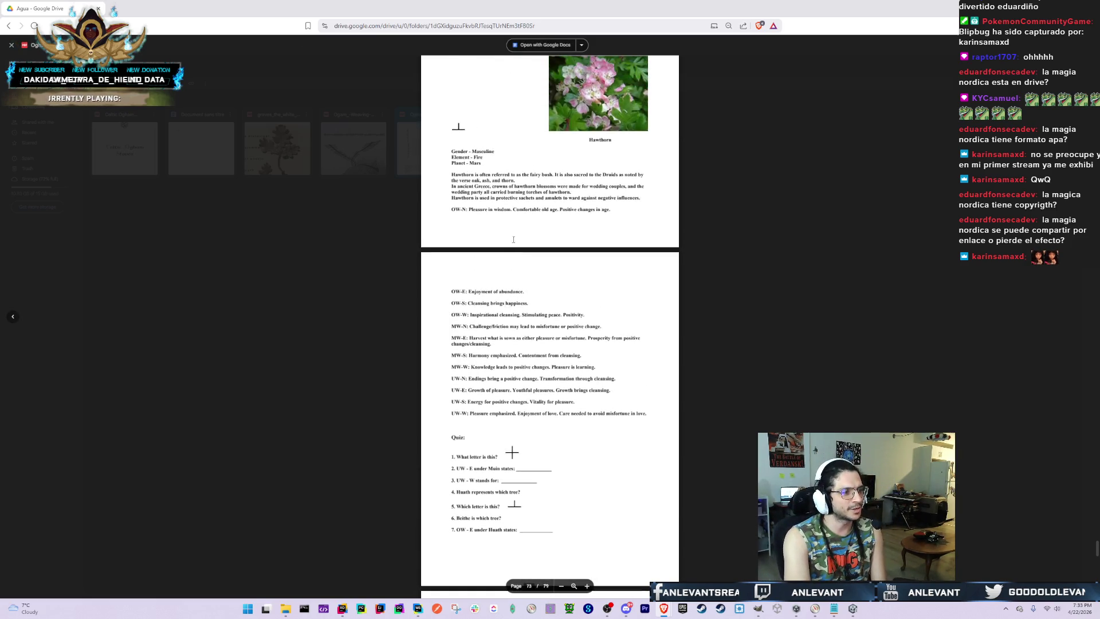
pyautogui.scroll(-1, 516, 252)
pyautogui.scroll(-2, 526, 276)
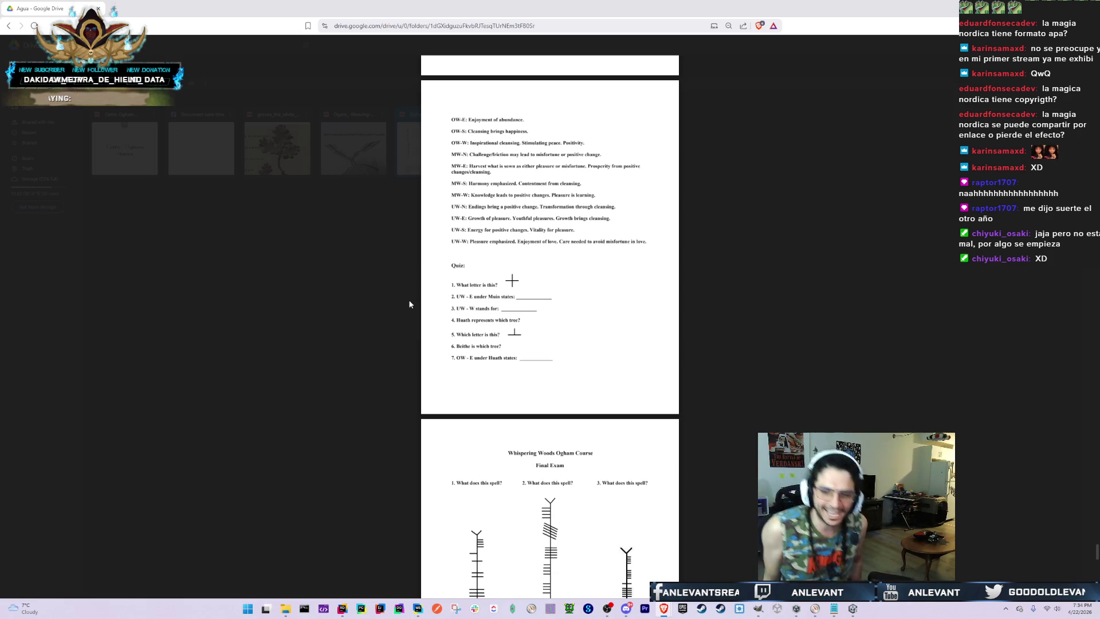
pyautogui.moveTo(586, 571)
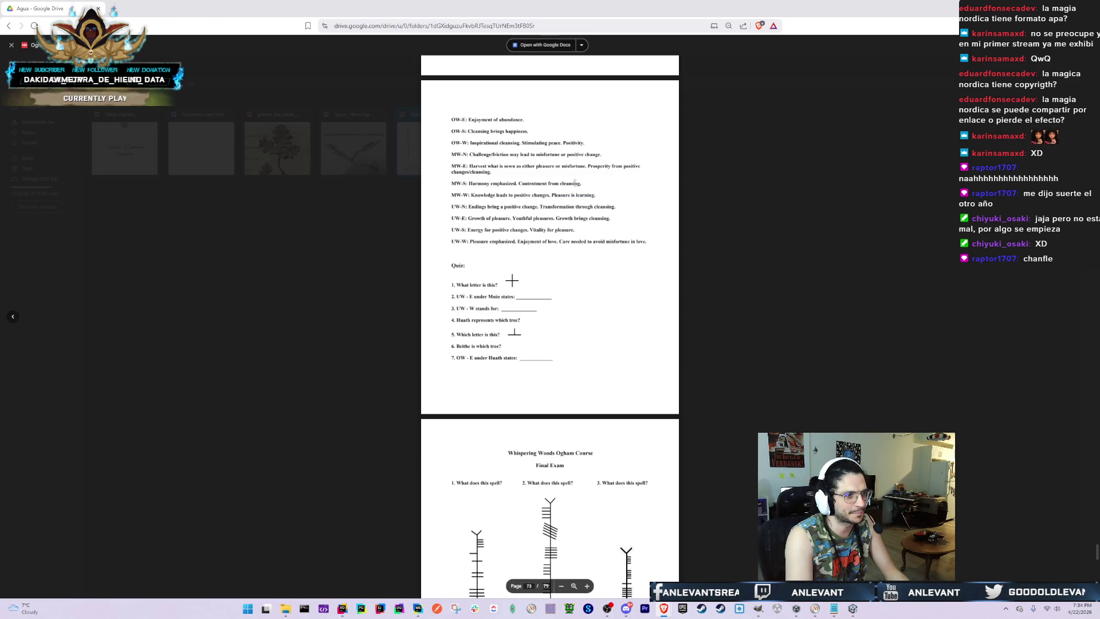
pyautogui.moveTo(607, 196)
pyautogui.mouseDown()
pyautogui.moveTo(516, 207)
pyautogui.moveTo(471, 196)
pyautogui.mouseUp()
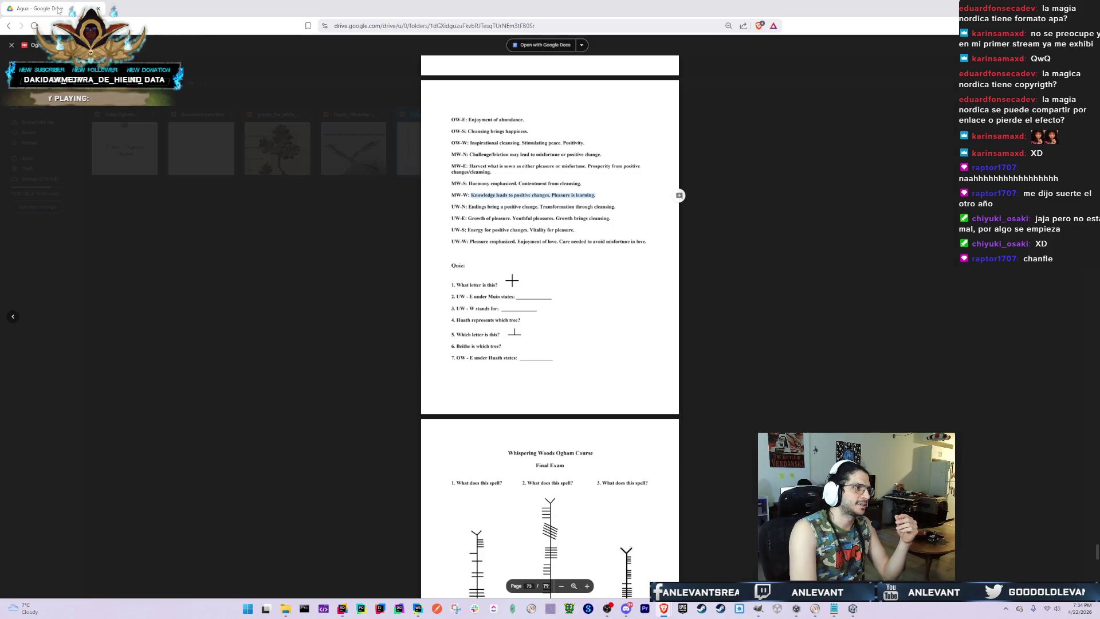
pyautogui.hotkey('alt', 'Tab')
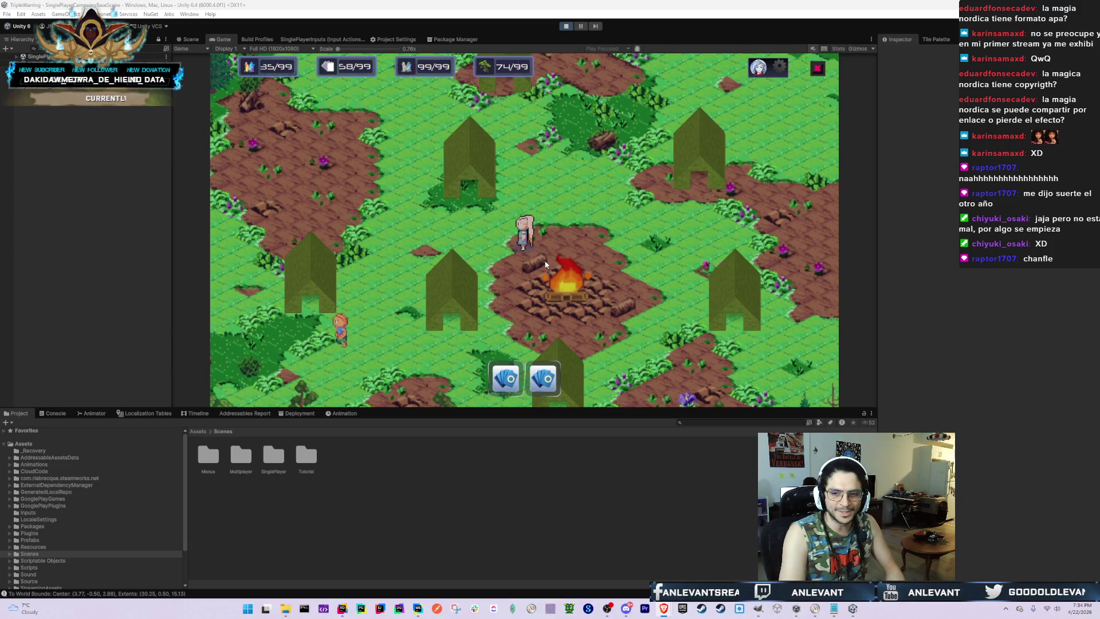
# - Check the Console log, then walk the character between the Pack Shack and campfire
pyautogui.click(55, 413)
pyautogui.click(17, 413)
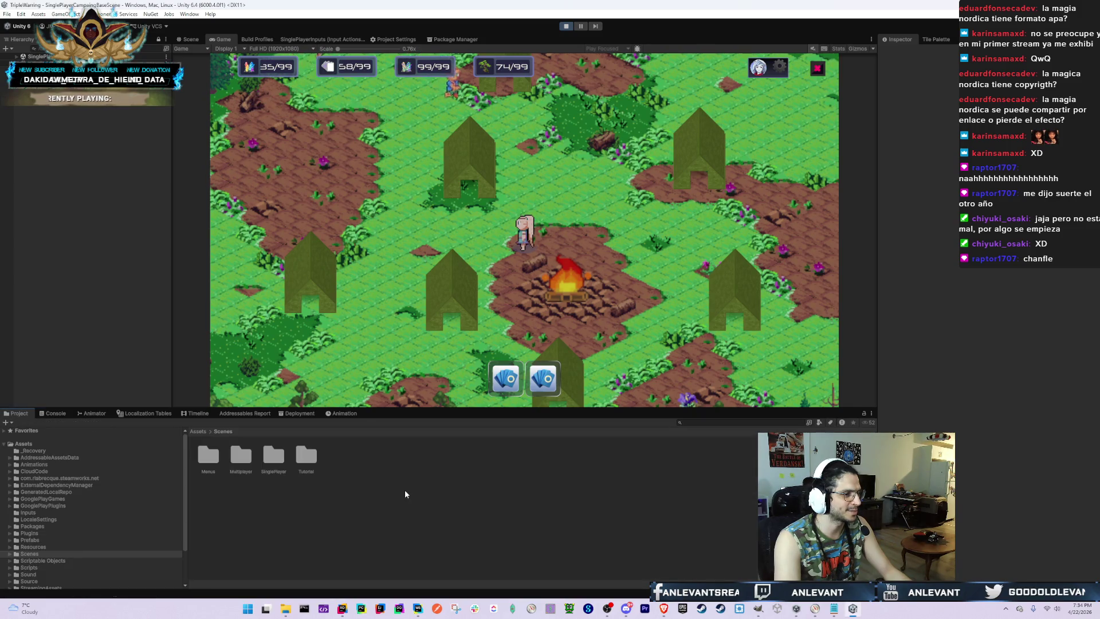
pyautogui.press('w')
pyautogui.press('d')
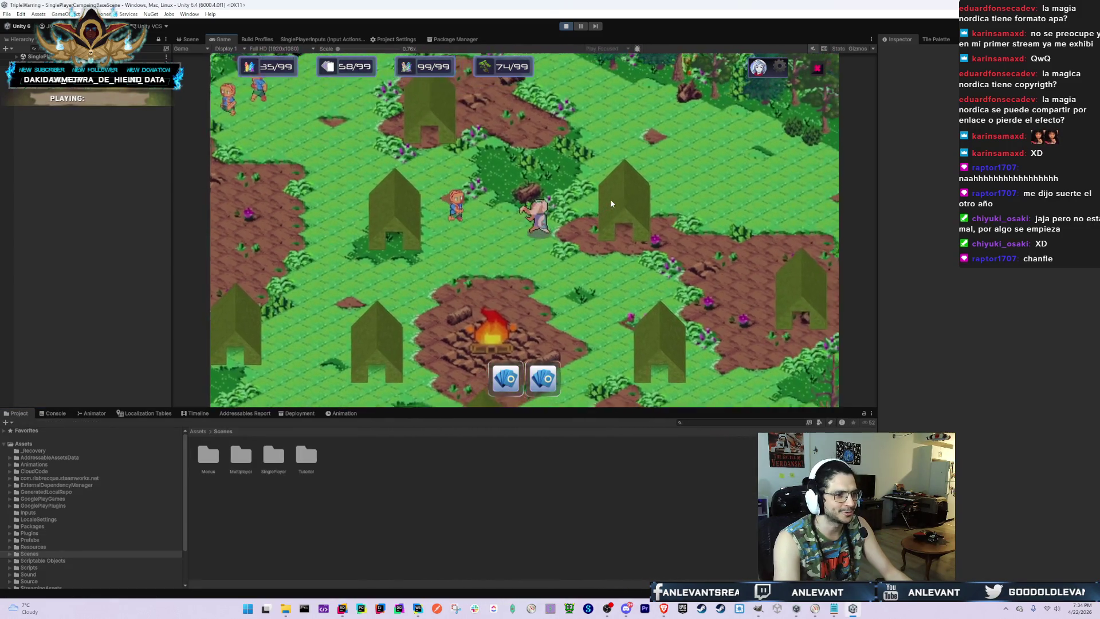
pyautogui.press('s')
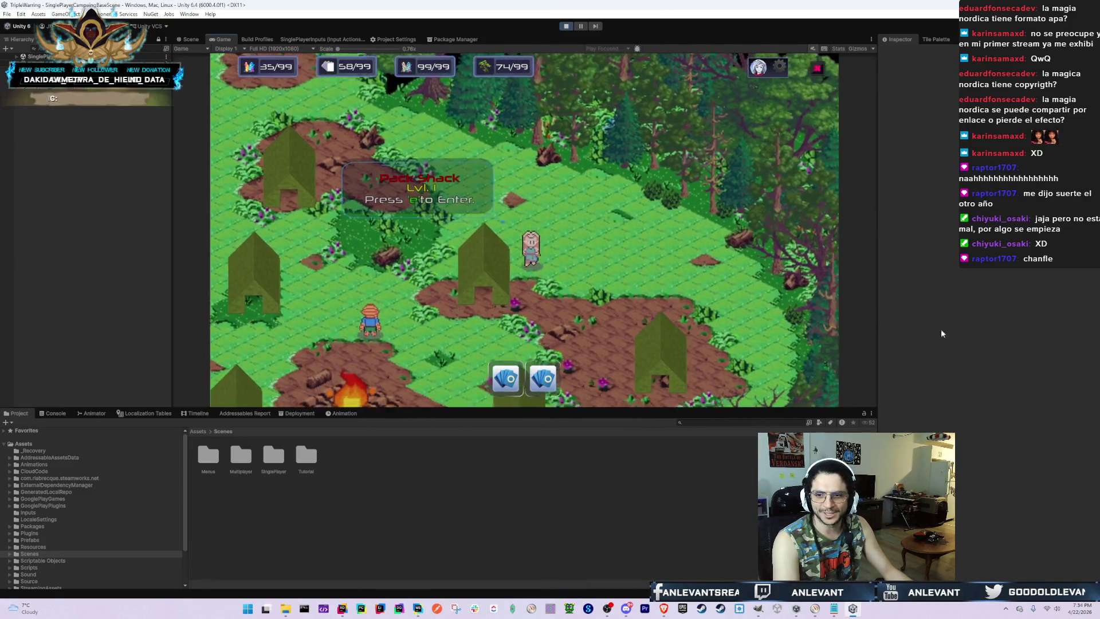
pyautogui.press('a')
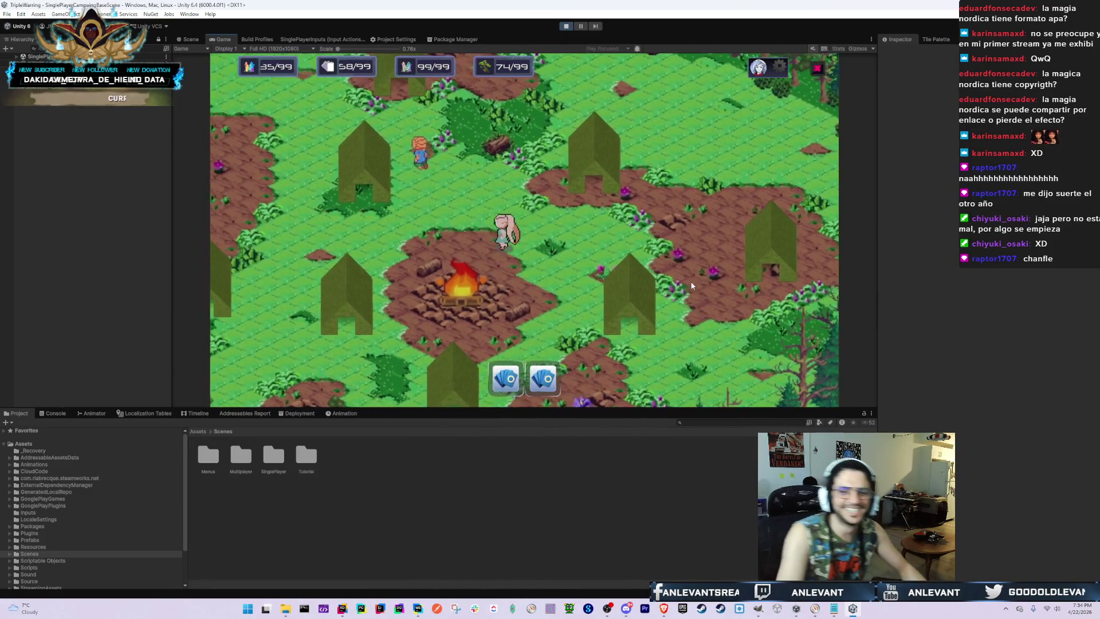
pyautogui.press('w')
pyautogui.press('d')
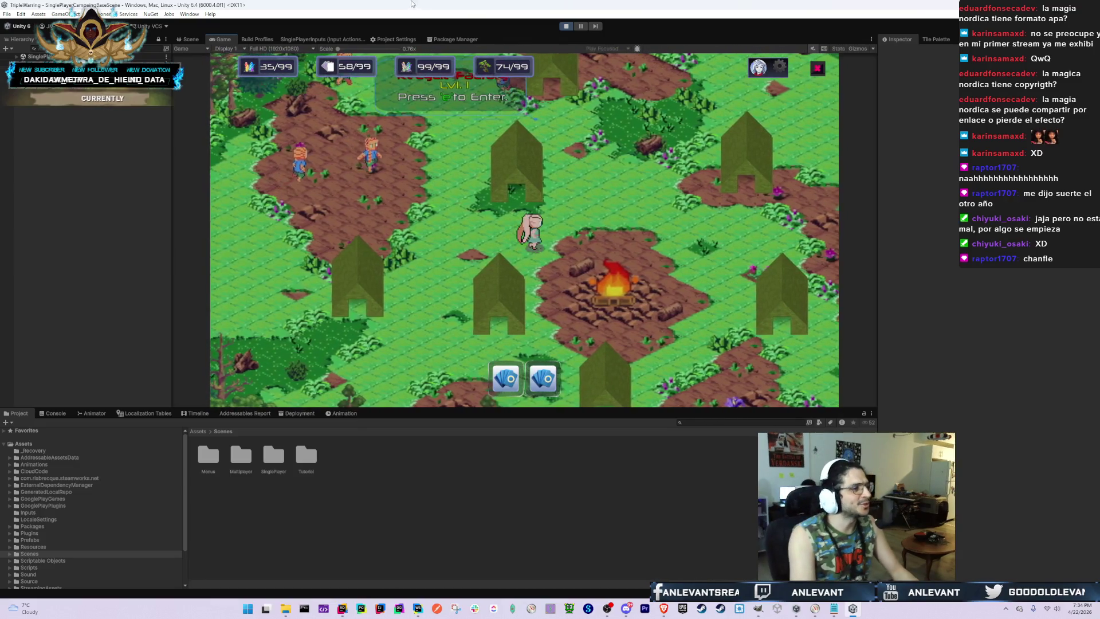
# - Walk the character past the campfire and up the path toward the Pack Shack
pyautogui.press('s')
pyautogui.press('d')
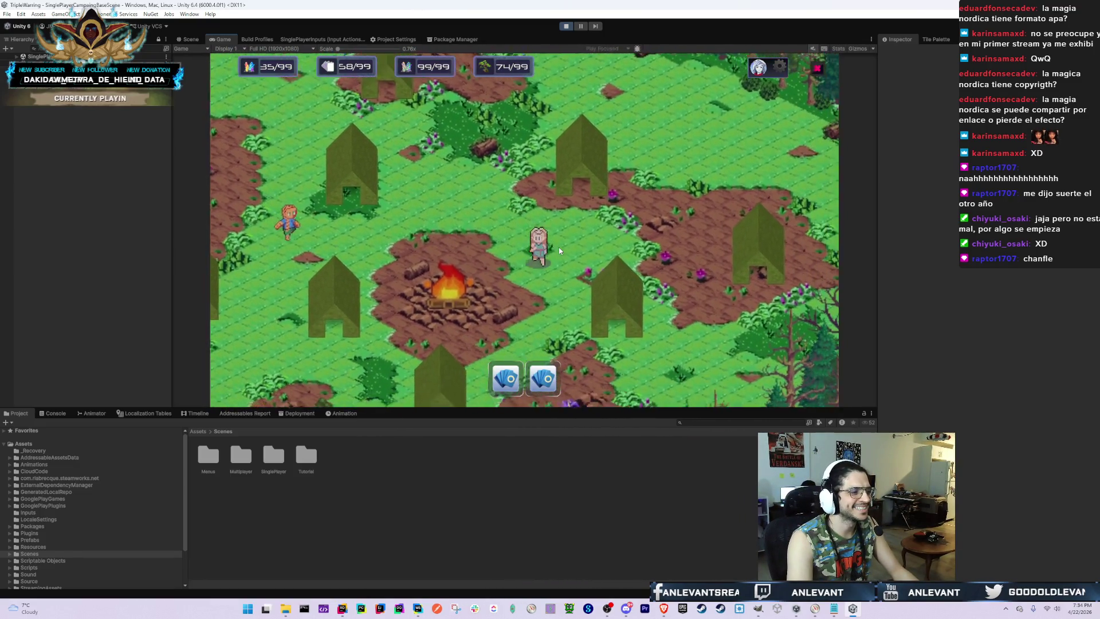
pyautogui.press('a')
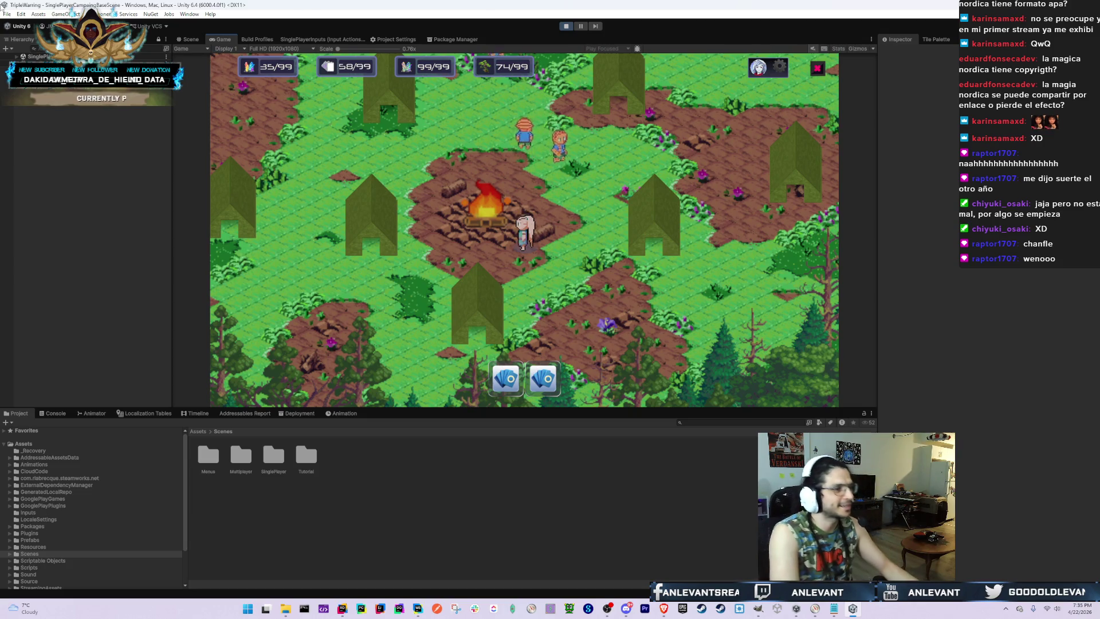
pyautogui.hotkey('w', 'd')
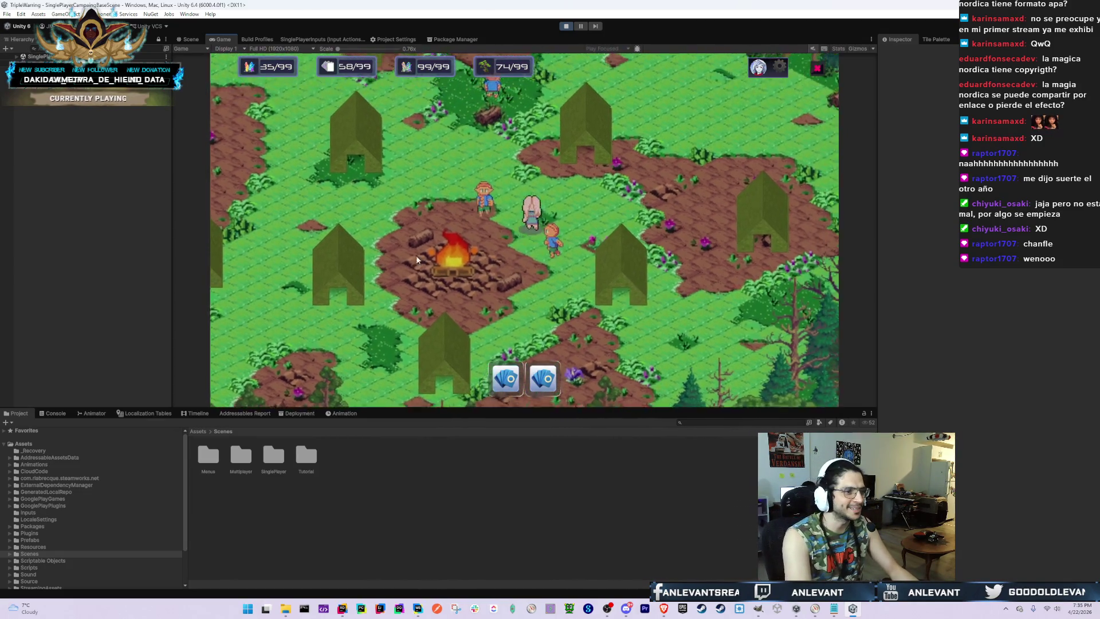
pyautogui.hotkey('w', 'd')
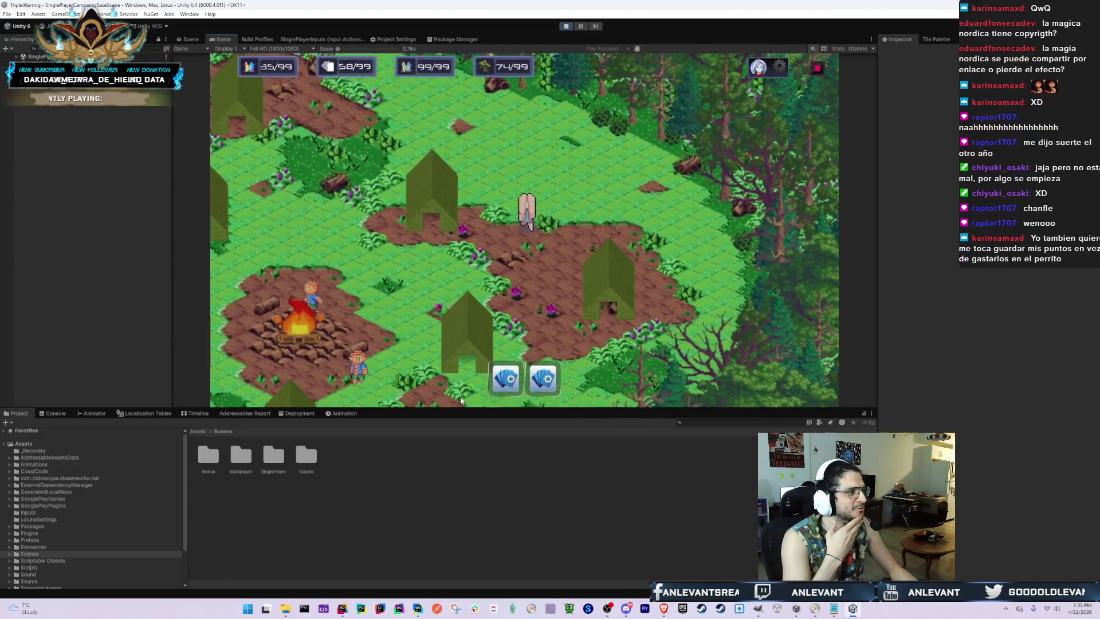
pyautogui.press('s')
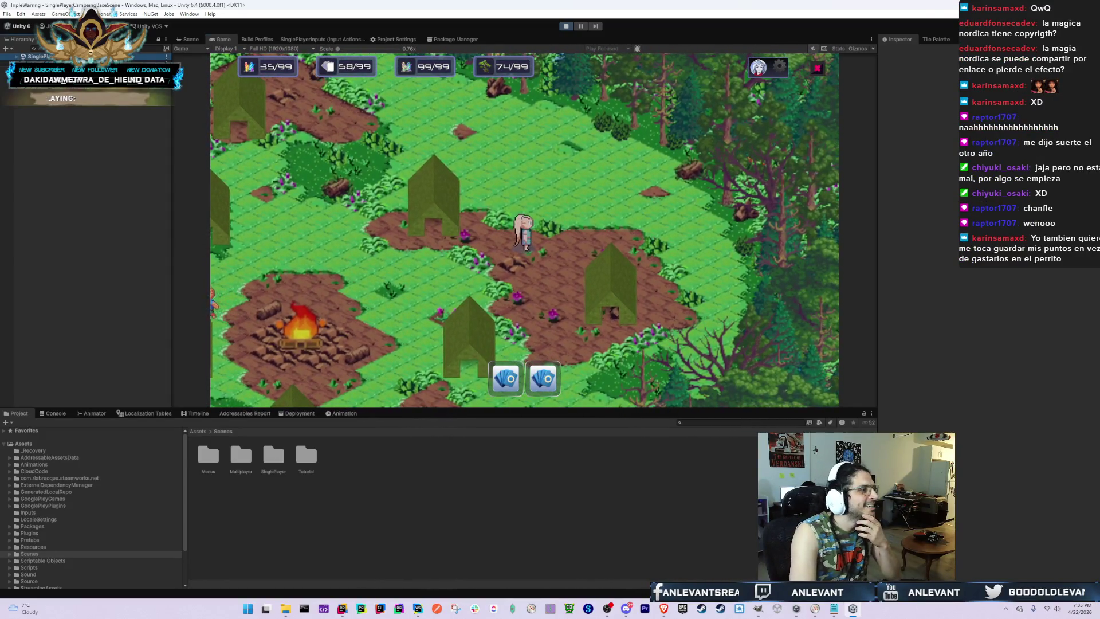
pyautogui.rightClick(115, 56)
# - Find the campaign scene in the Project and open the Assets/Scenes/Menus folder
pyautogui.click(150, 139)
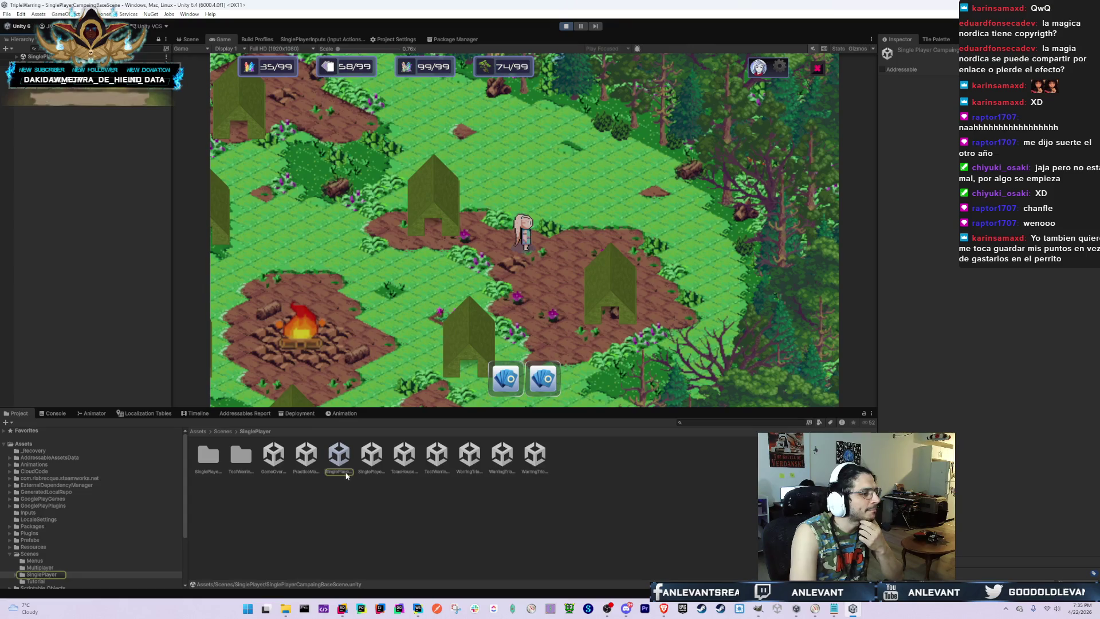
pyautogui.click(222, 431)
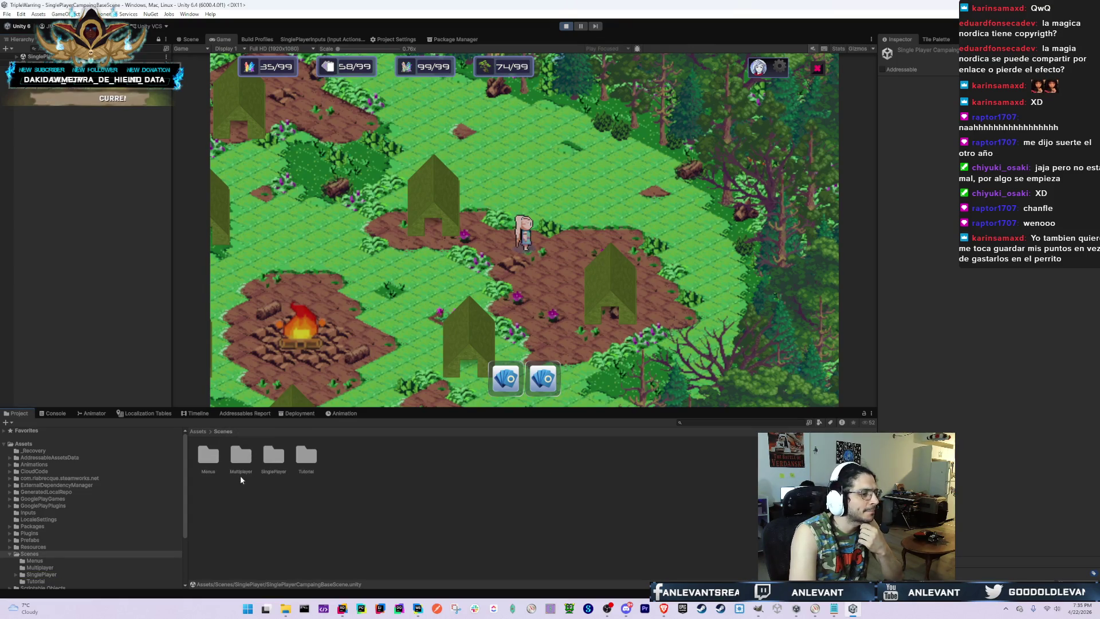
pyautogui.doubleClick(209, 455)
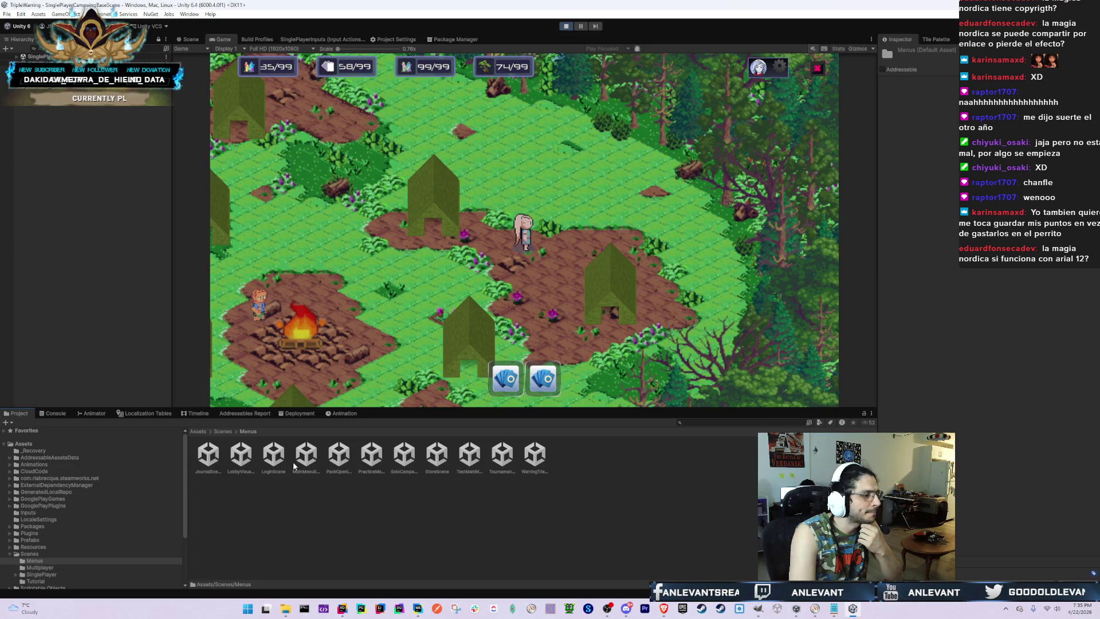
# - Walk the character to the Recycle Factory and Lvl 1 House, then stop Play mode
pyautogui.click(573, 198)
pyautogui.press('a')
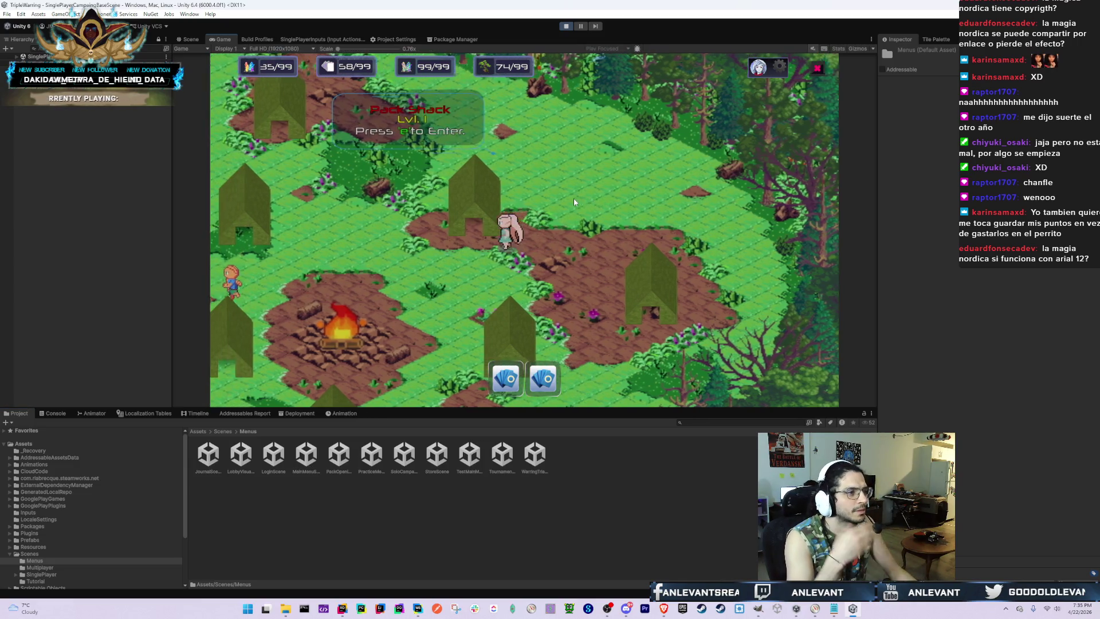
pyautogui.press('a')
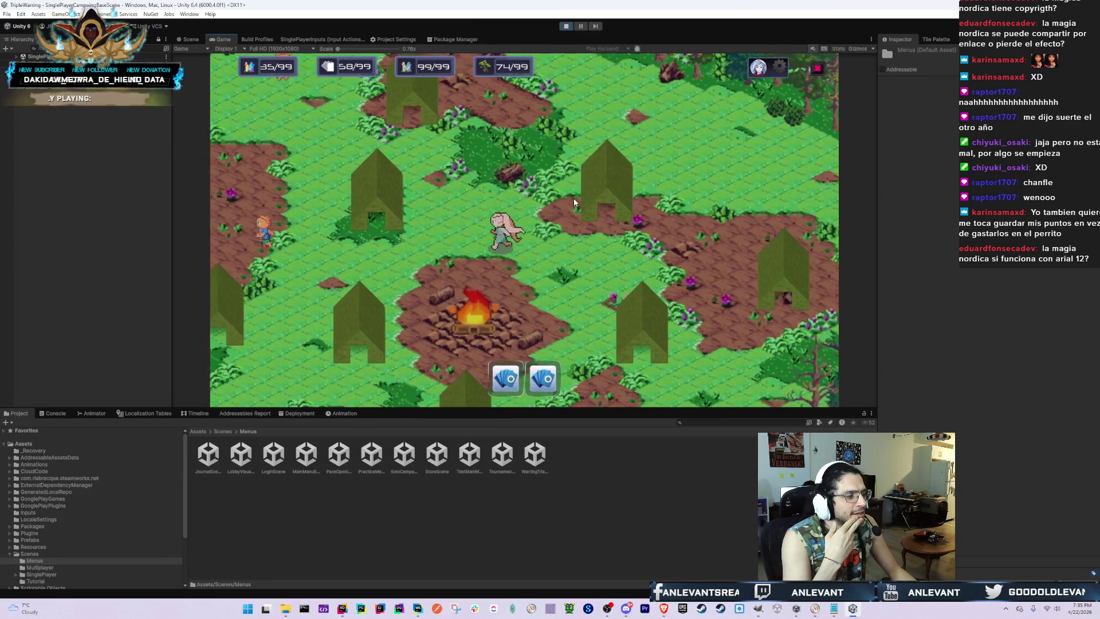
pyautogui.press('a')
pyautogui.press('w')
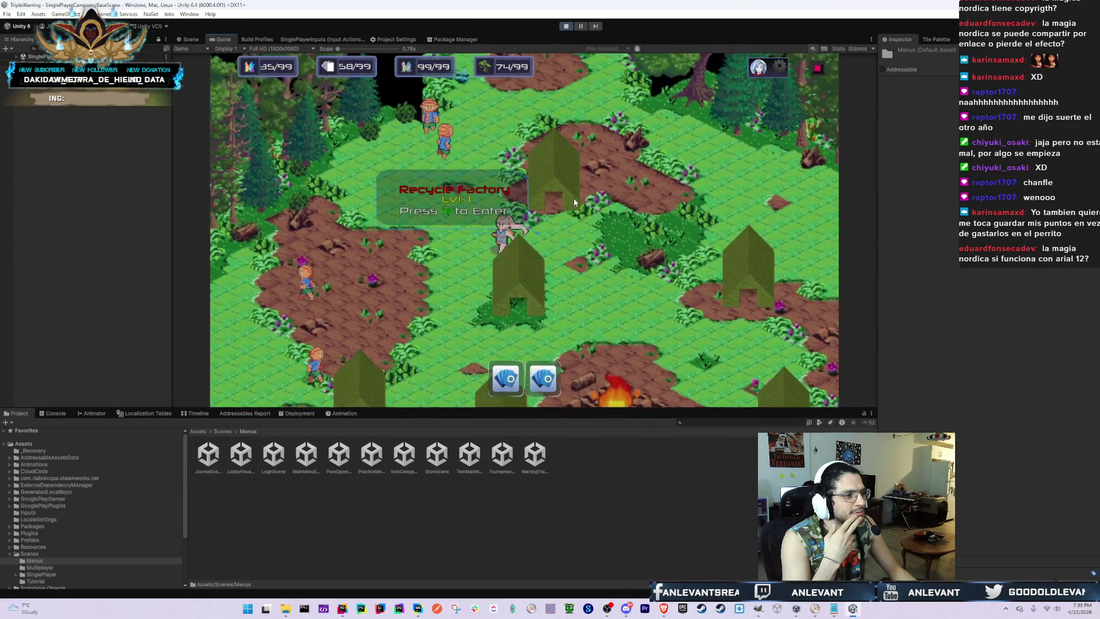
pyautogui.press('s')
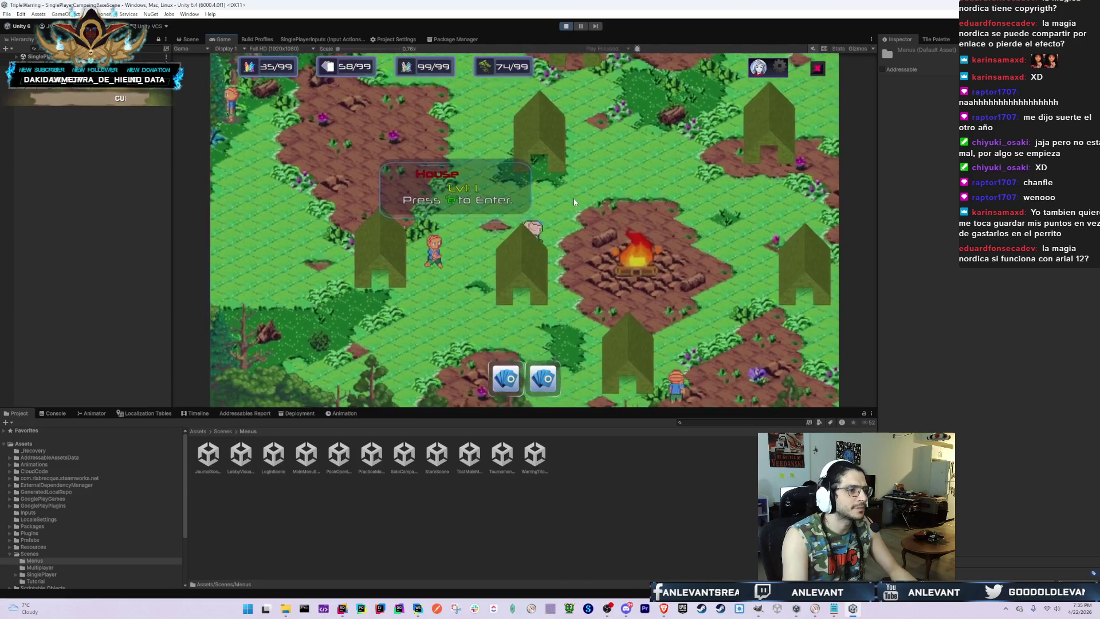
pyautogui.press('d')
pyautogui.press('w')
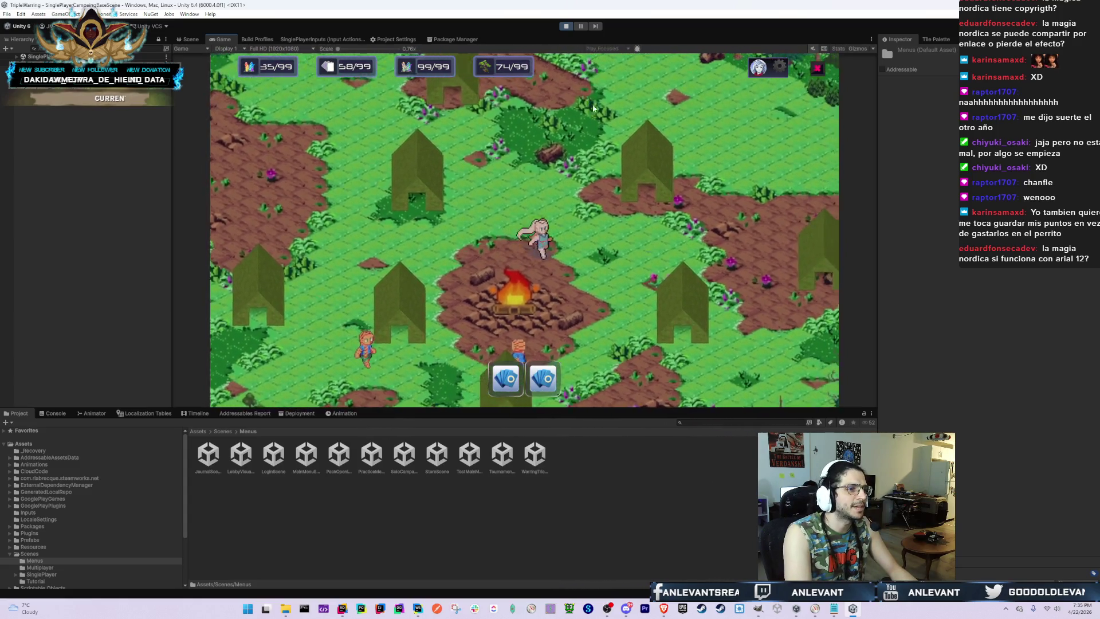
pyautogui.press('d')
pyautogui.press('s')
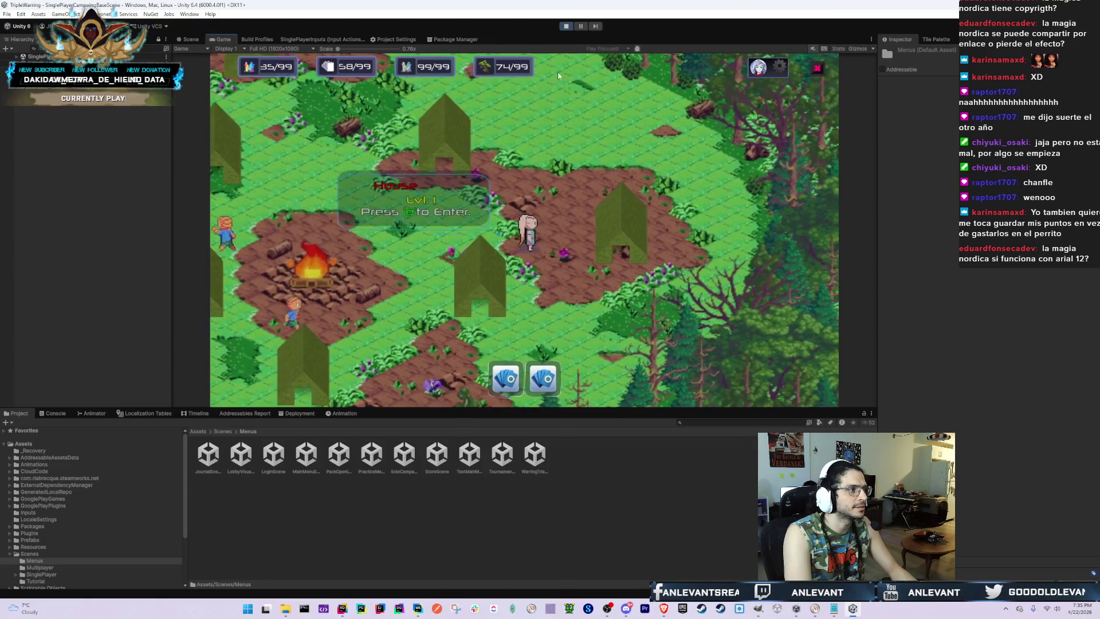
pyautogui.press('a')
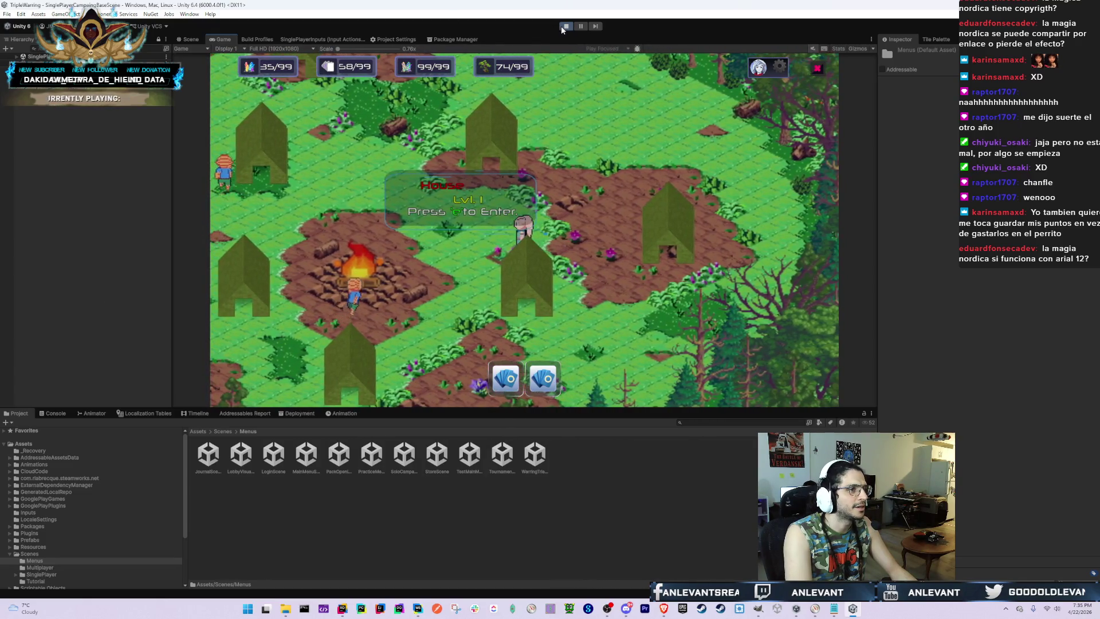
pyautogui.hotkey('ctrl', 'p')
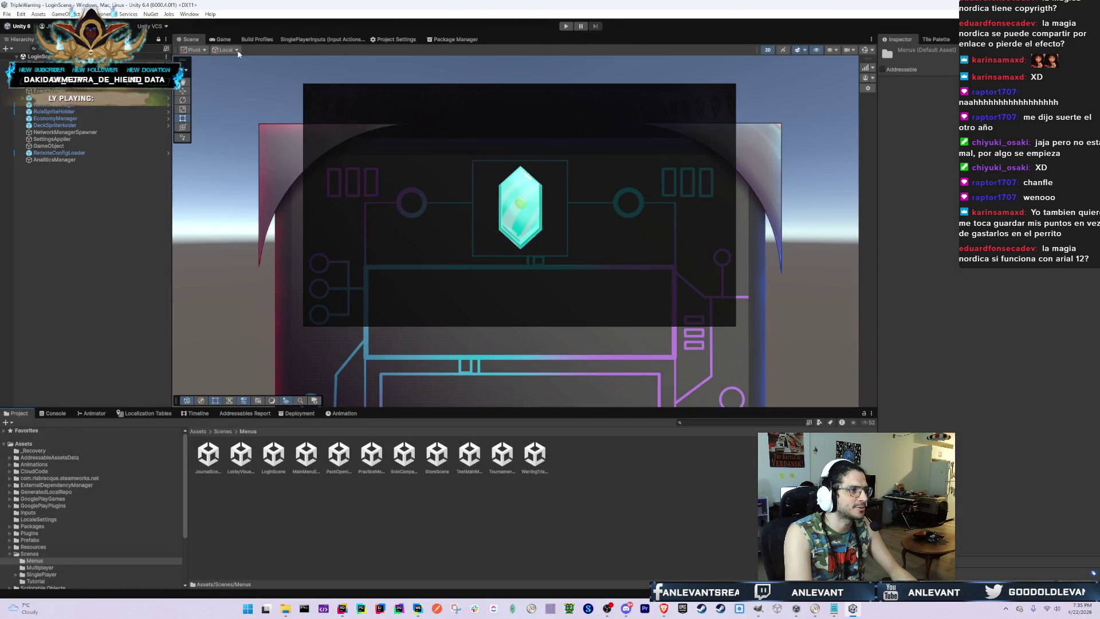
# - Play from LoginScene, log in anonymously, and start the Test Chapter campaign
pyautogui.click(565, 26)
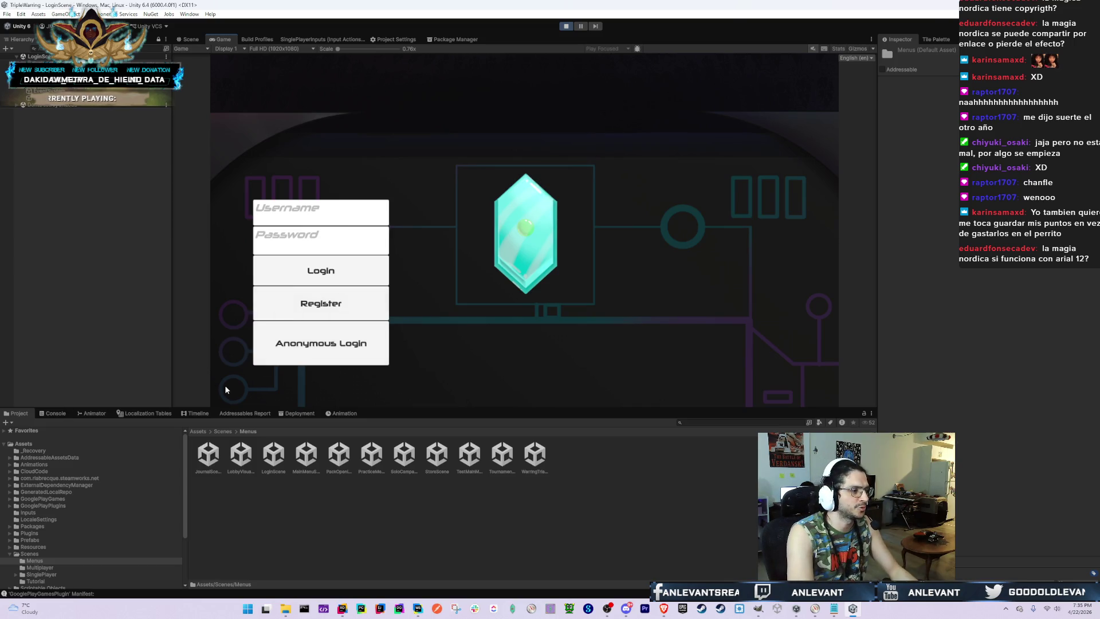
pyautogui.click(343, 351)
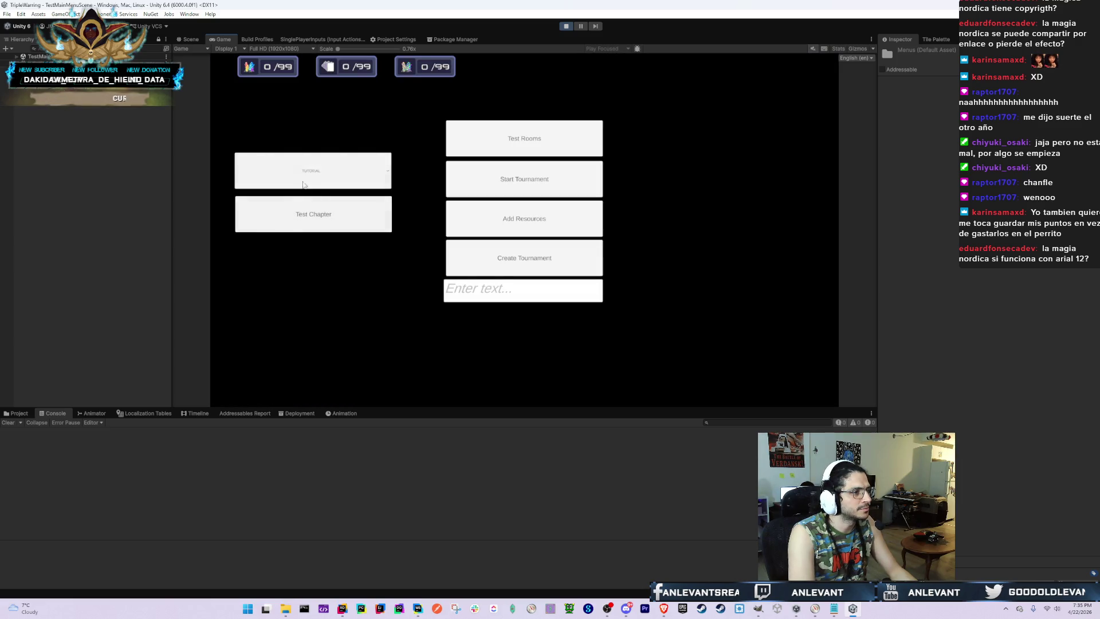
pyautogui.click(321, 219)
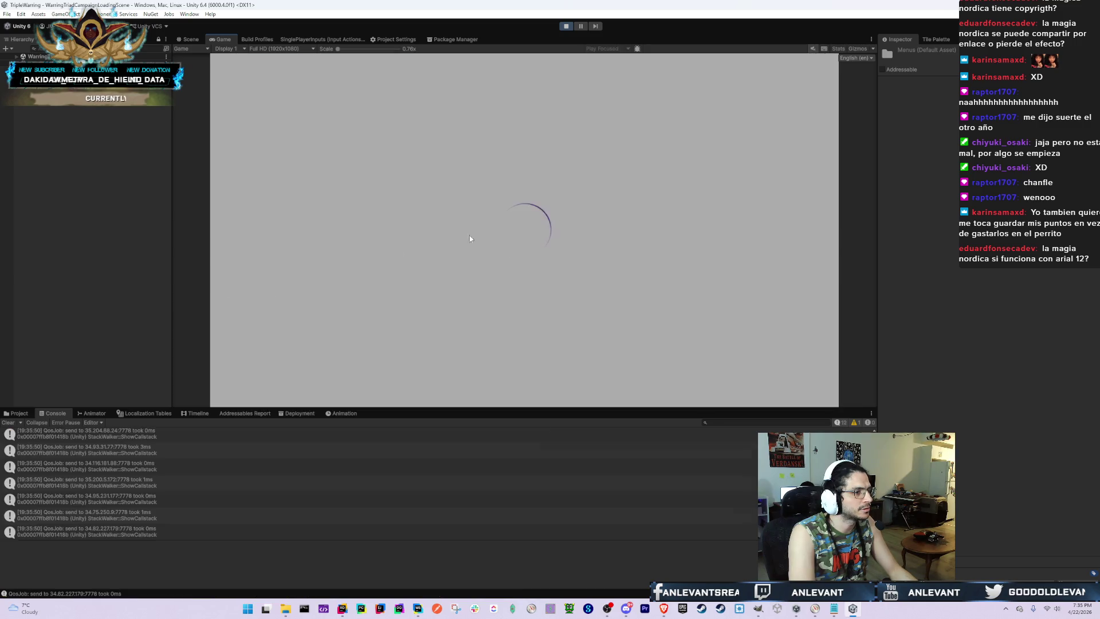
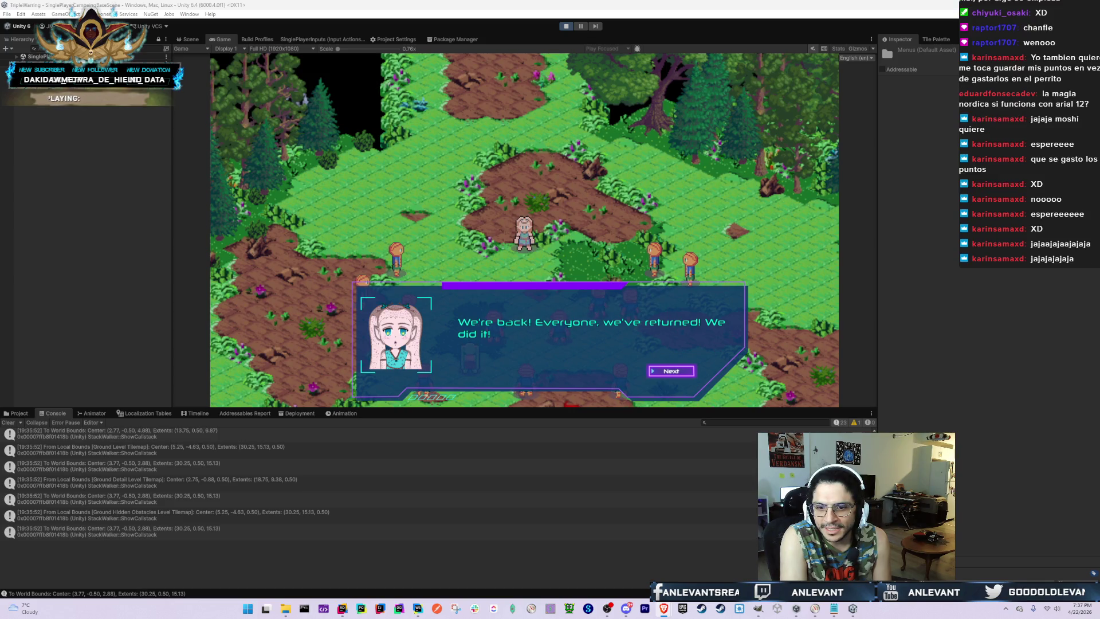
# - Move the Twitch channel-rewards dashboard browser window from the other monitor over the Unity editor
pyautogui.moveTo(550, 3)
pyautogui.mouseDown()
pyautogui.moveTo(325, 7)
pyautogui.moveTo(659, 189)
pyautogui.moveTo(1099, 194)
pyautogui.mouseUp()
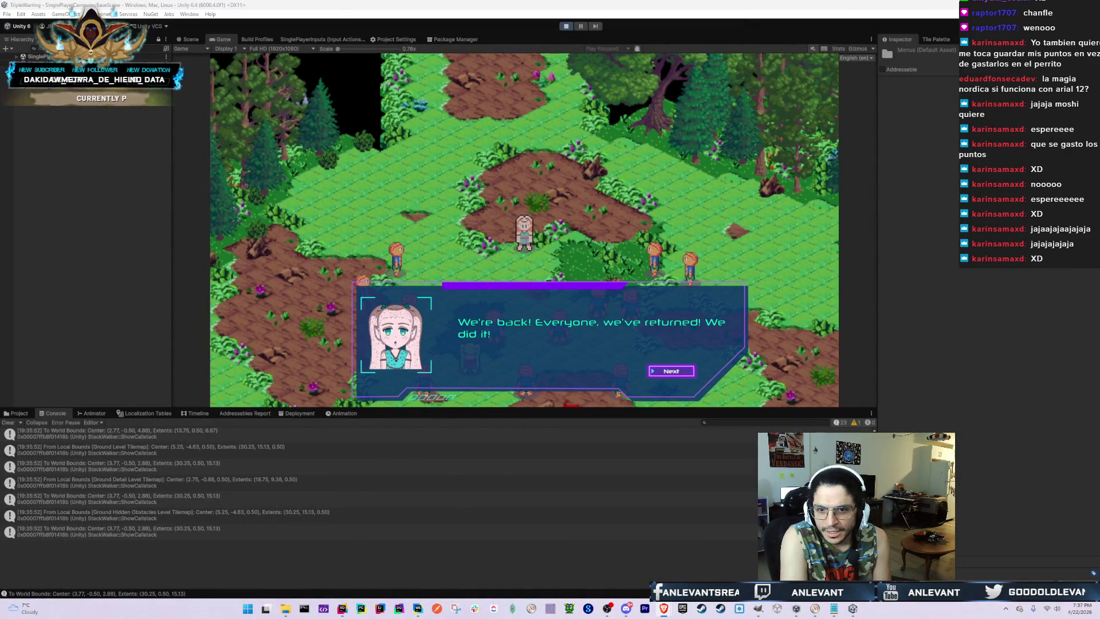
pyautogui.moveTo(1099, 195); pyautogui.dragTo(819, 78)
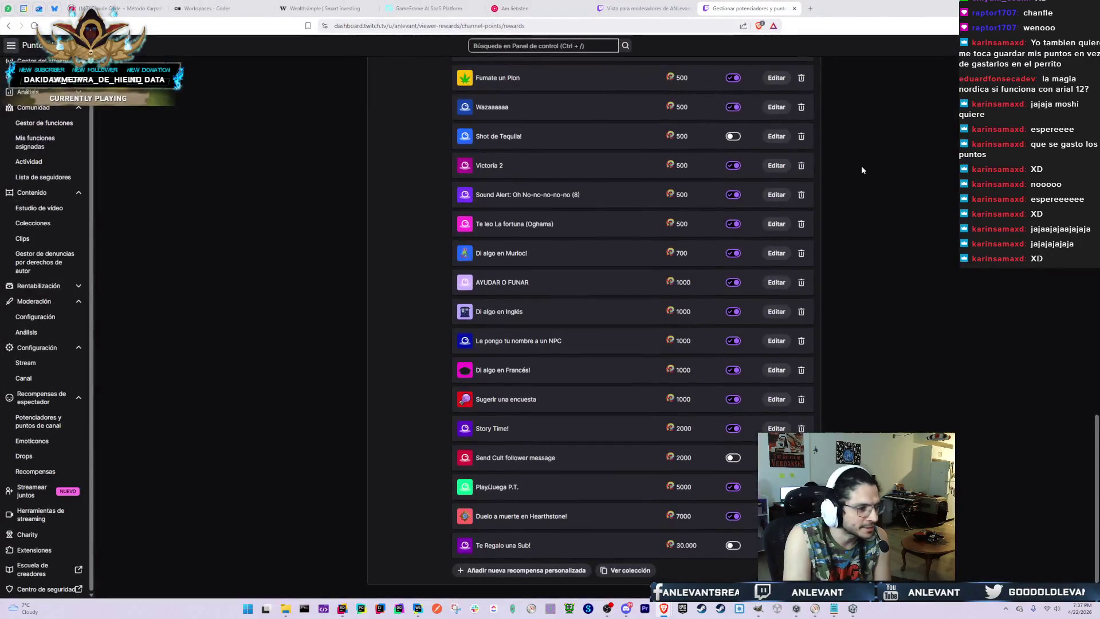
# - Find the 'Te leo La fortuna (Oghams)' reward by searching 'ogha' and open it for editing
pyautogui.scroll(3, 517, 245)
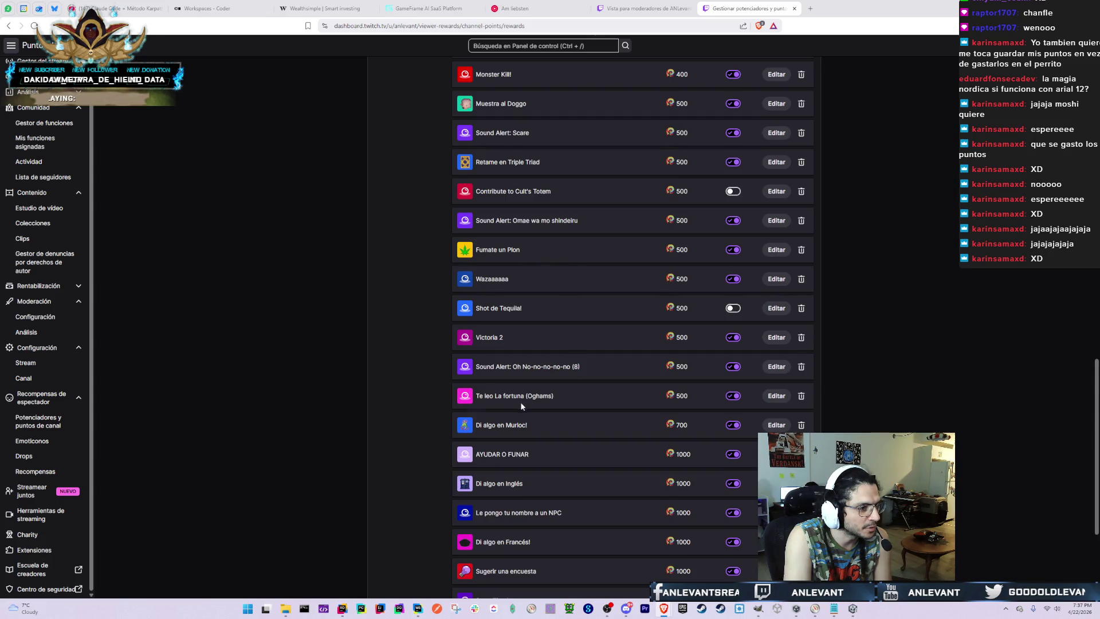
pyautogui.scroll(-3, 521, 403)
pyautogui.scroll(4, 649, 238)
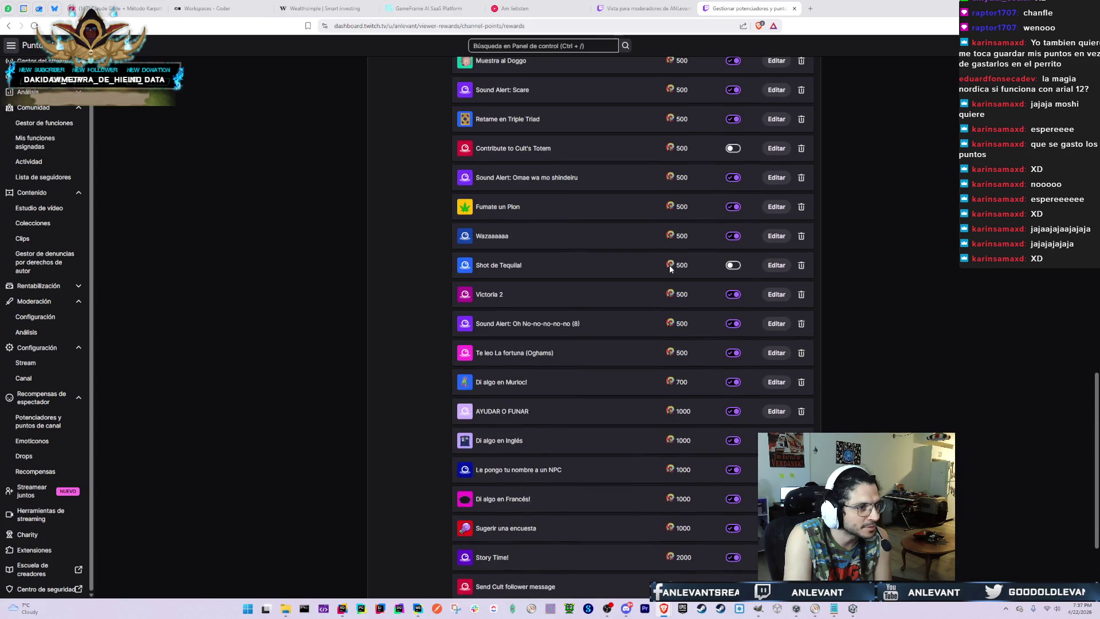
pyautogui.scroll(1, 649, 234)
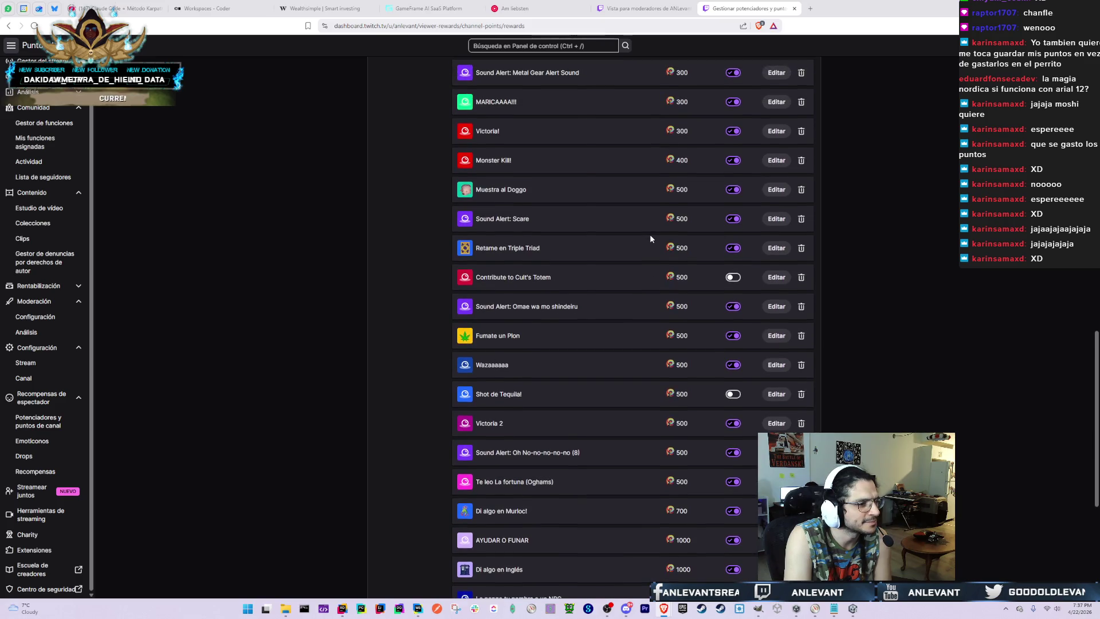
pyautogui.scroll(5, 692, 247)
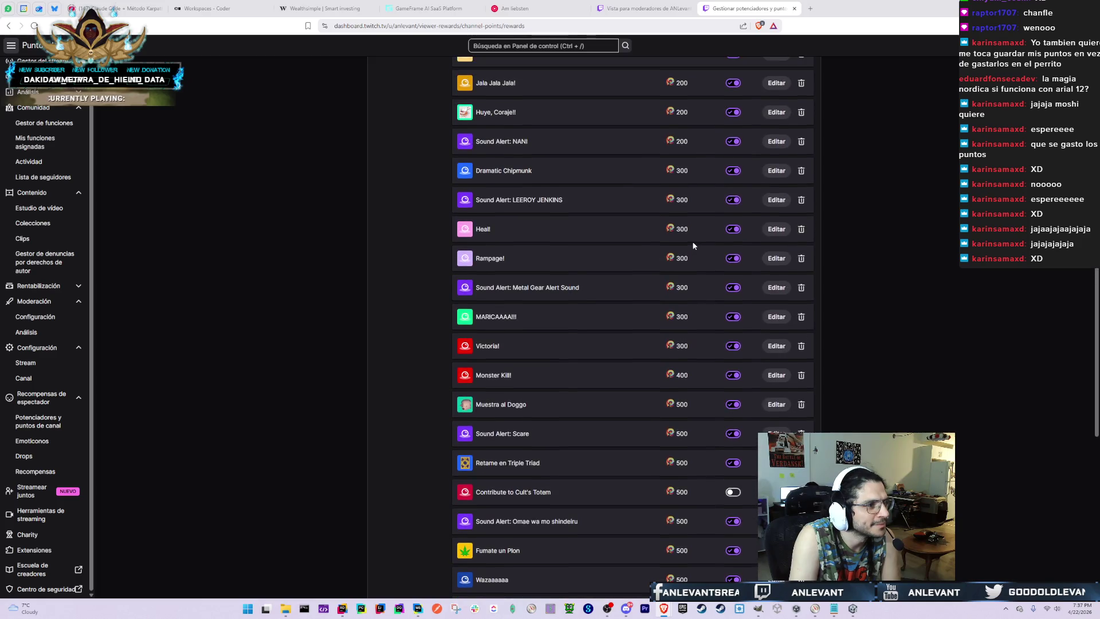
pyautogui.scroll(-1, 592, 374)
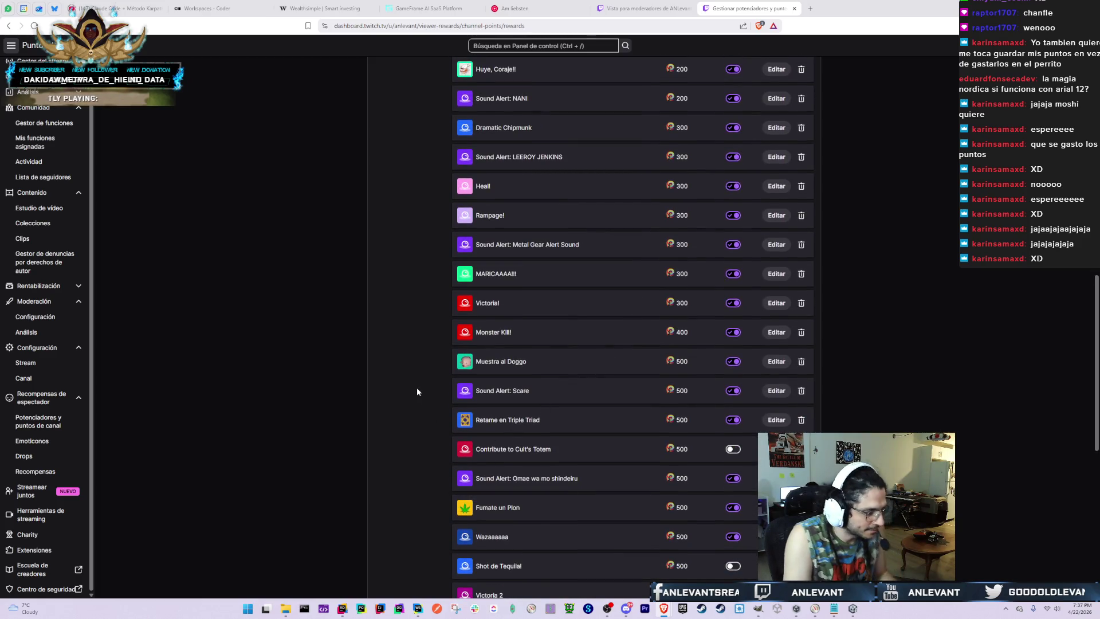
pyautogui.hotkey('ctrl', 'f')
pyautogui.write('ogha')
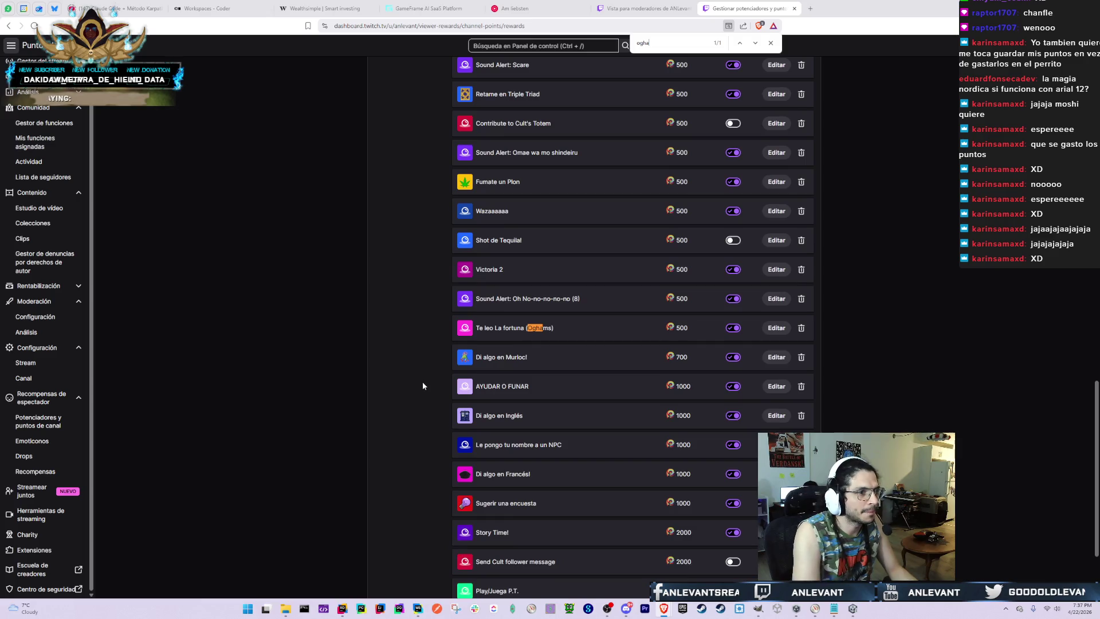
pyautogui.click(777, 333)
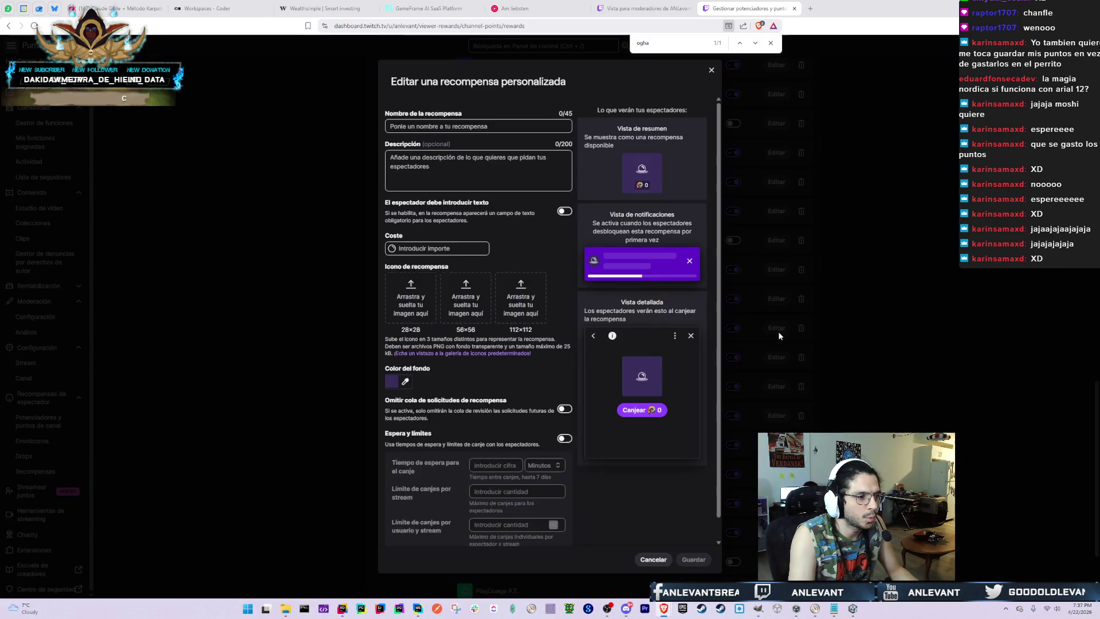
# - Change the cooldown from 30 to 45 minutes and the per-stream limit from 6 to 5, then save
pyautogui.scroll(-1, 497, 462)
pyautogui.doubleClick(499, 447)
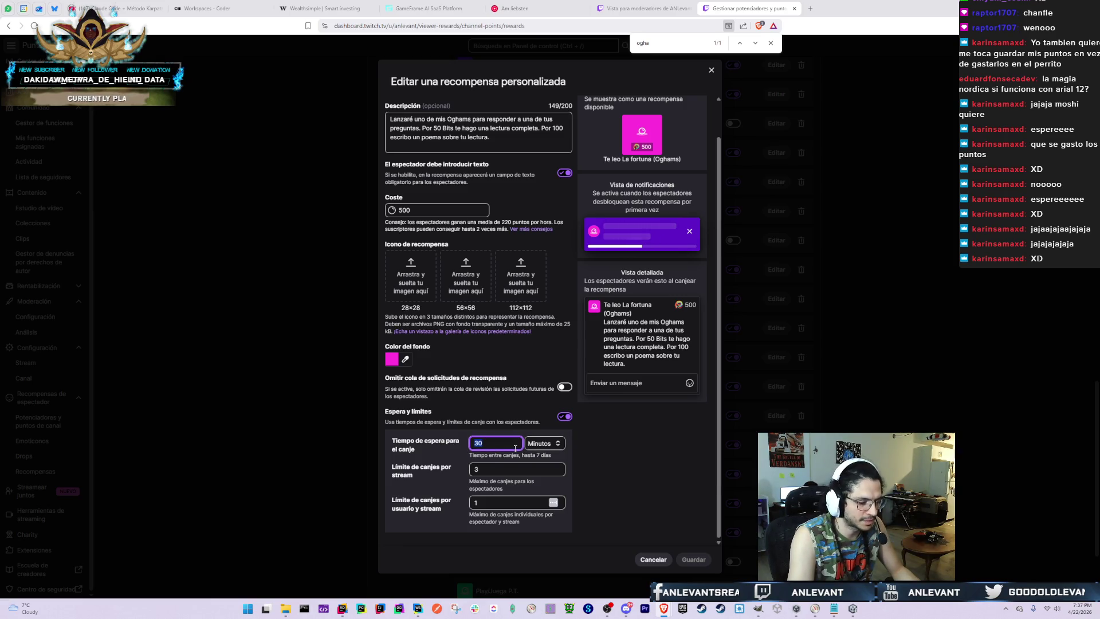
pyautogui.write('45')
pyautogui.scroll(1, 515, 449)
pyautogui.scroll(-1, 504, 458)
pyautogui.click(495, 469)
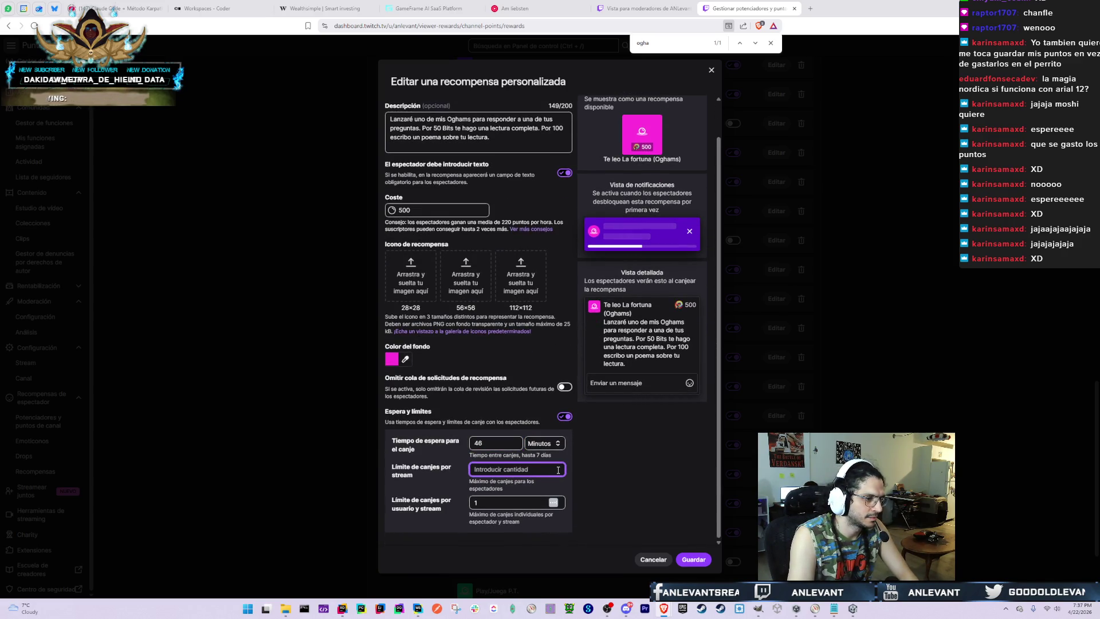
pyautogui.write('5')
pyautogui.scroll(1, 558, 470)
pyautogui.write('6')
pyautogui.click(488, 478)
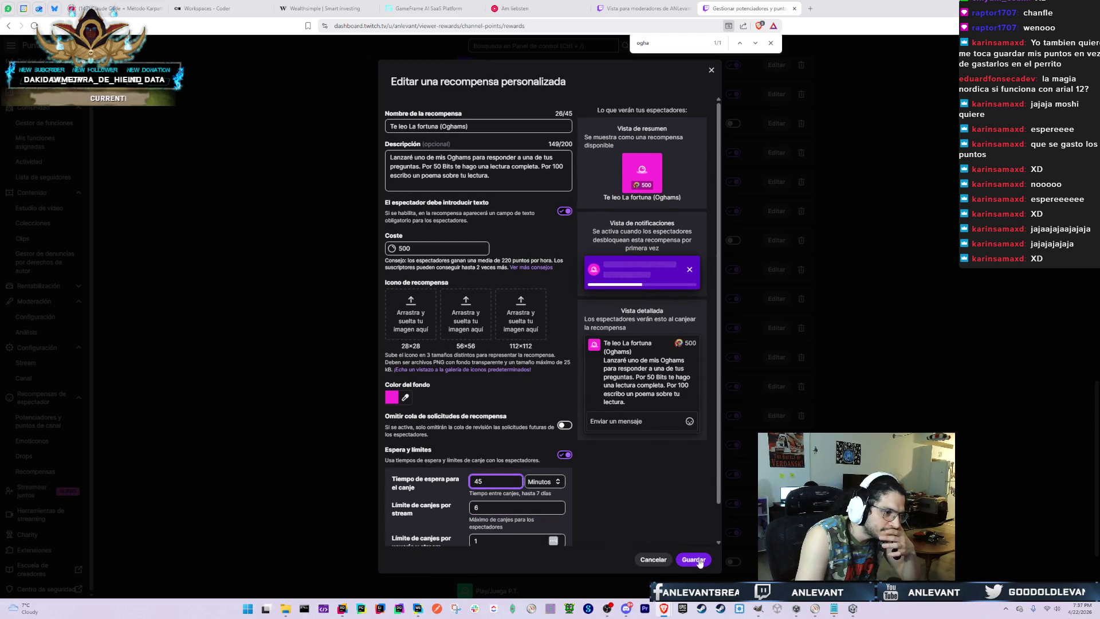
pyautogui.click(539, 506)
pyautogui.press('BackSpace')
pyautogui.write('5')
pyautogui.click(696, 560)
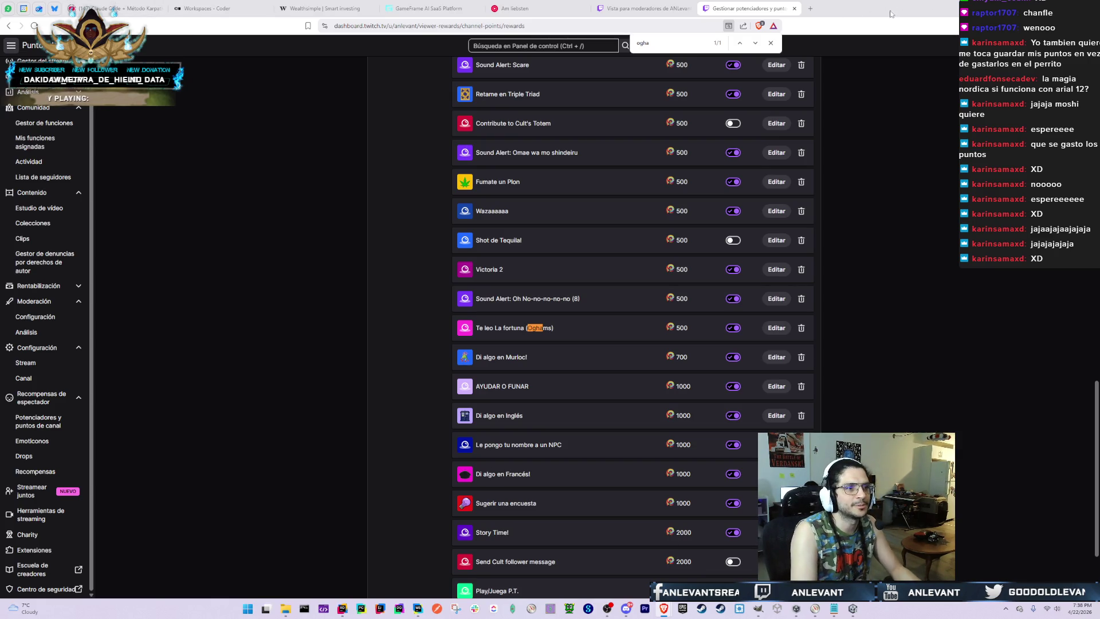
pyautogui.hotkey('alt', 'Tab')
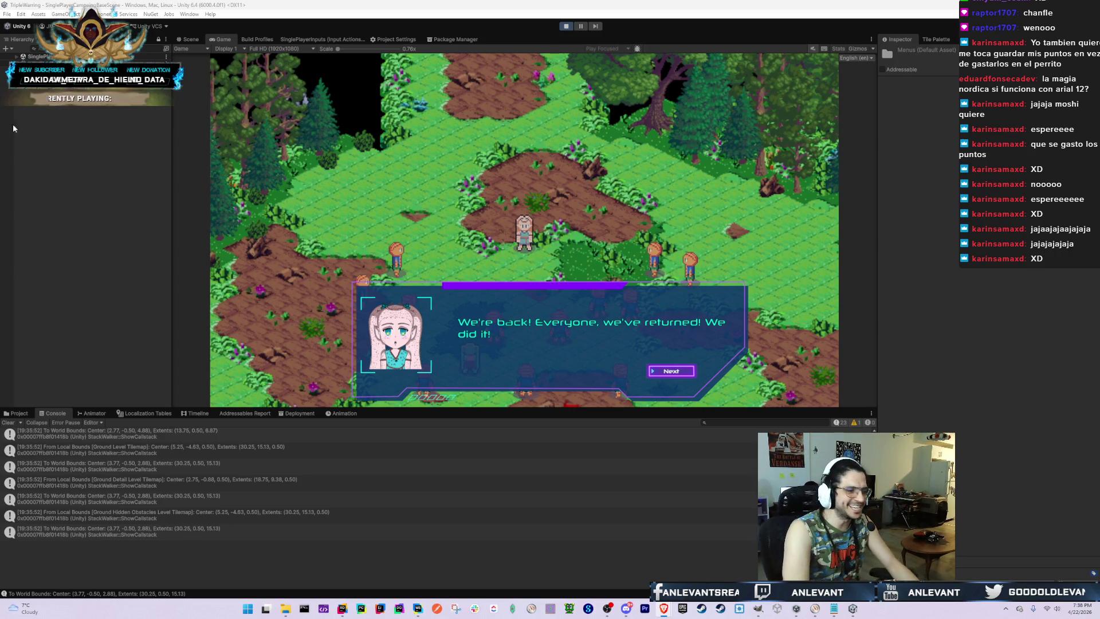
# - Clear the Unity console and advance the NPC dialogue line by line until it closes
pyautogui.click(9, 423)
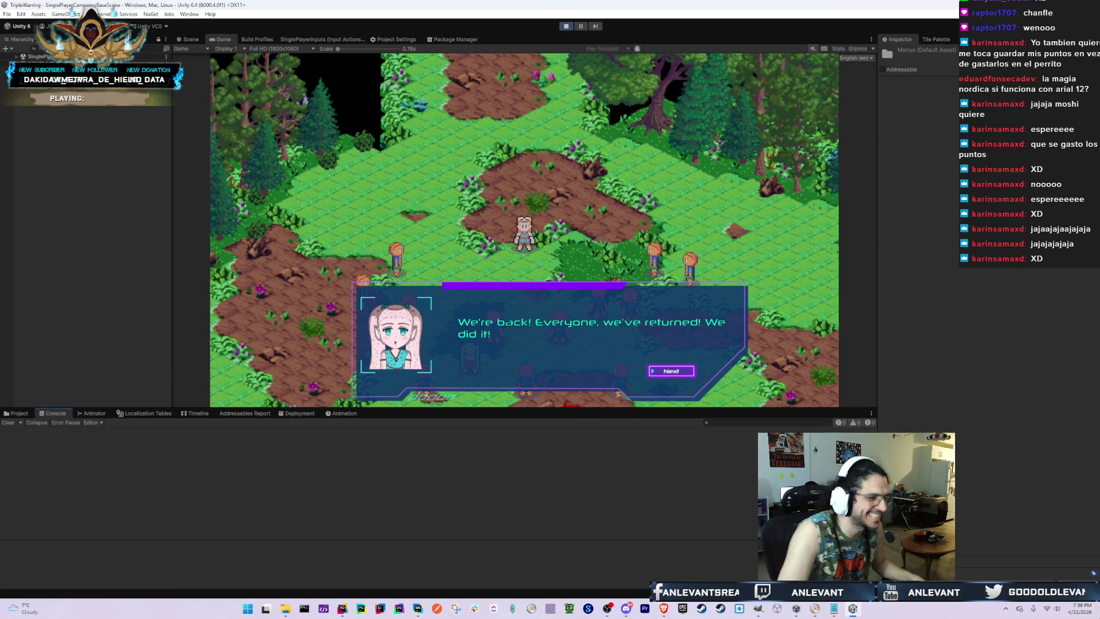
pyautogui.click(660, 373)
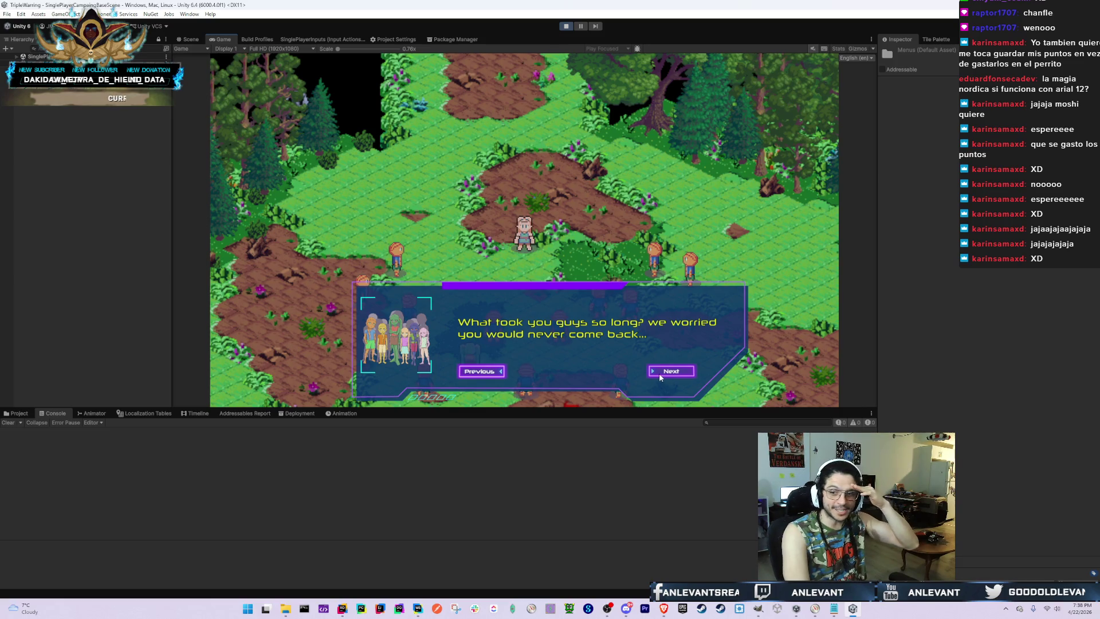
pyautogui.click(656, 373)
pyautogui.click(656, 373)
pyautogui.click(656, 372)
pyautogui.click(656, 373)
pyautogui.click(656, 372)
pyautogui.click(654, 373)
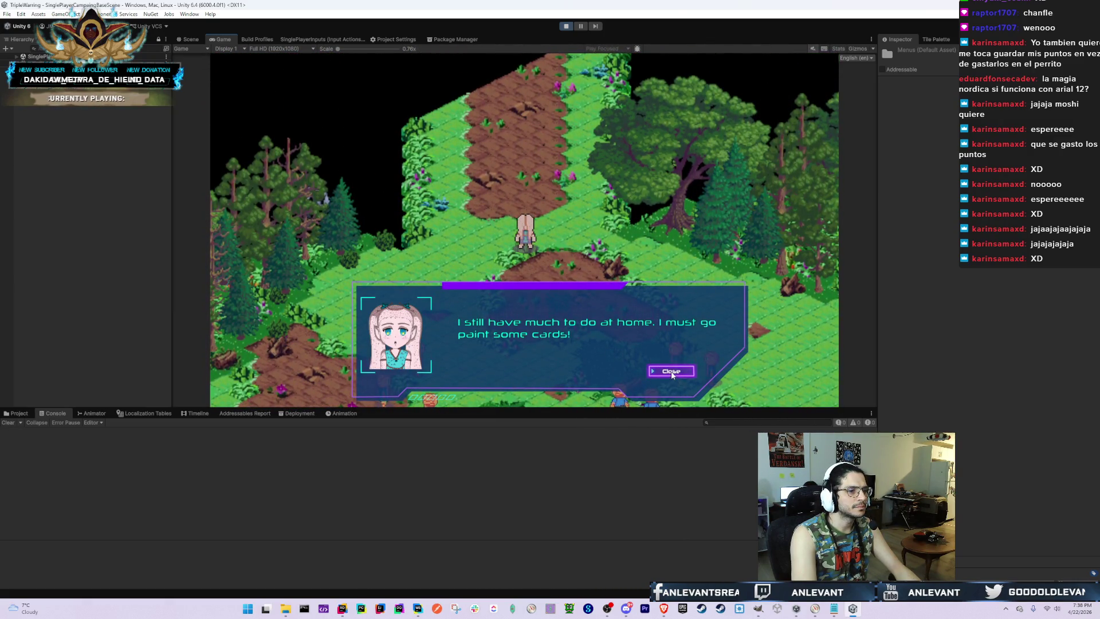
pyautogui.click(663, 370)
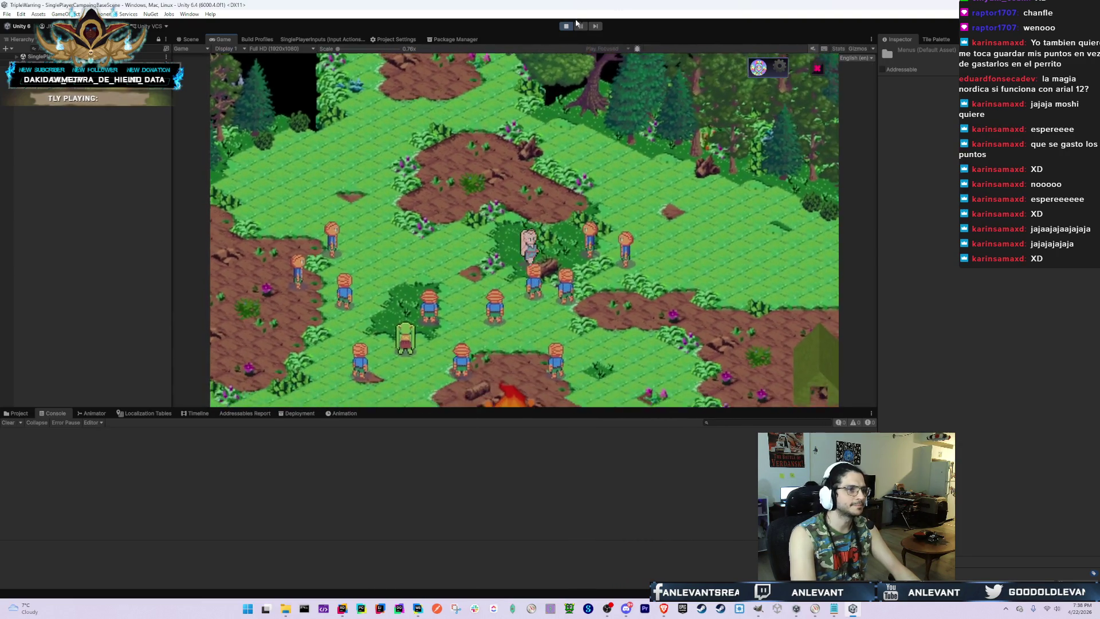
# - Stop the running game and bring the web project's IDE to the front
pyautogui.hotkey('alt', 'Tab')
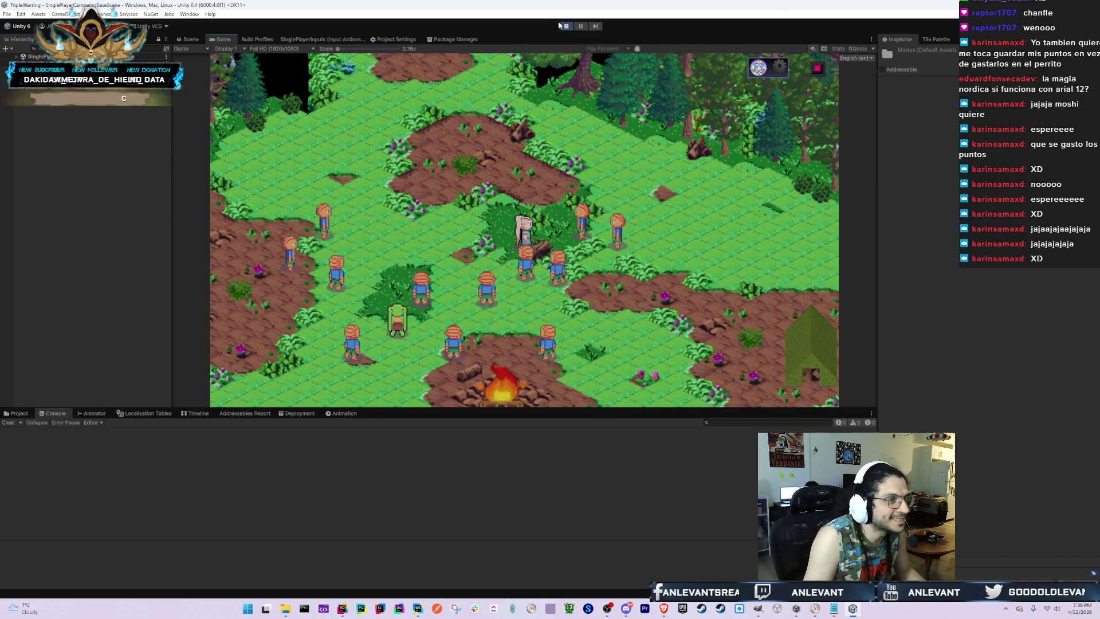
pyautogui.hotkey('ctrl', 'p')
pyautogui.hotkey('alt', 'Tab')
pyautogui.click(208, 359)
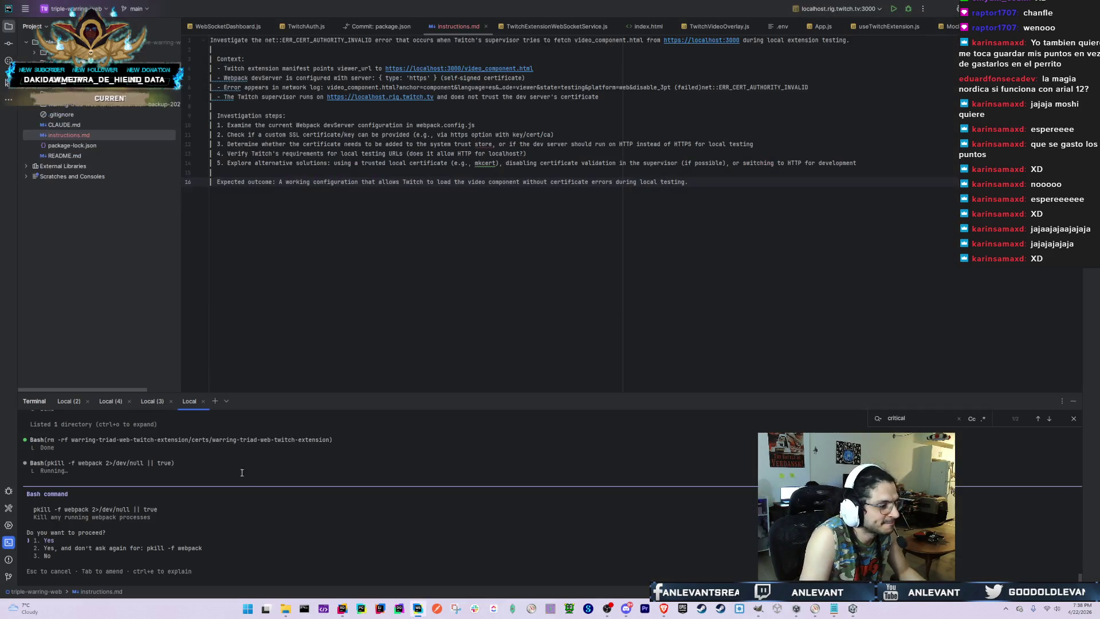
# - Approve the terminal command to kill running webpack processes and return to Unity
pyautogui.press('Return')
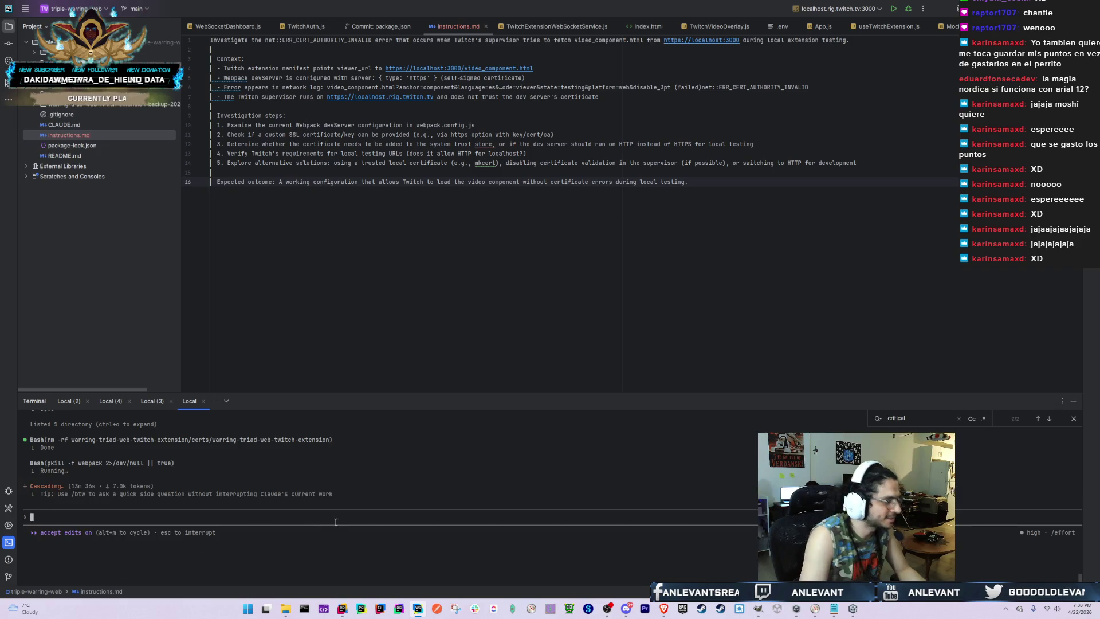
pyautogui.hotkey('alt', 'Tab')
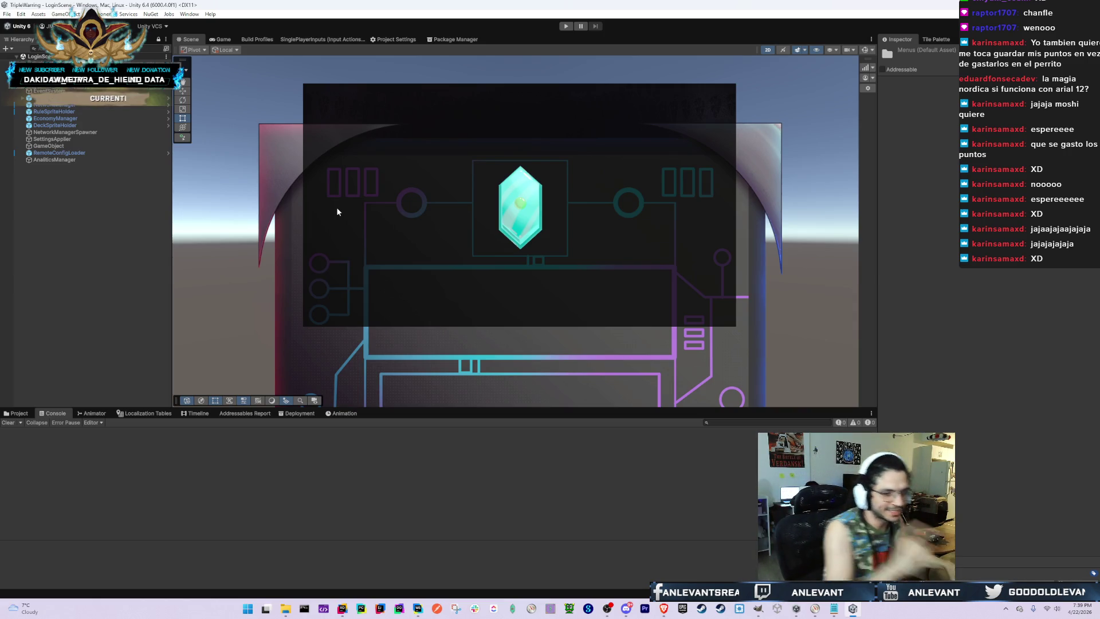
# - Switch to the Game view, start Play mode, and clear the console
pyautogui.hotkey('alt', 'Tab')
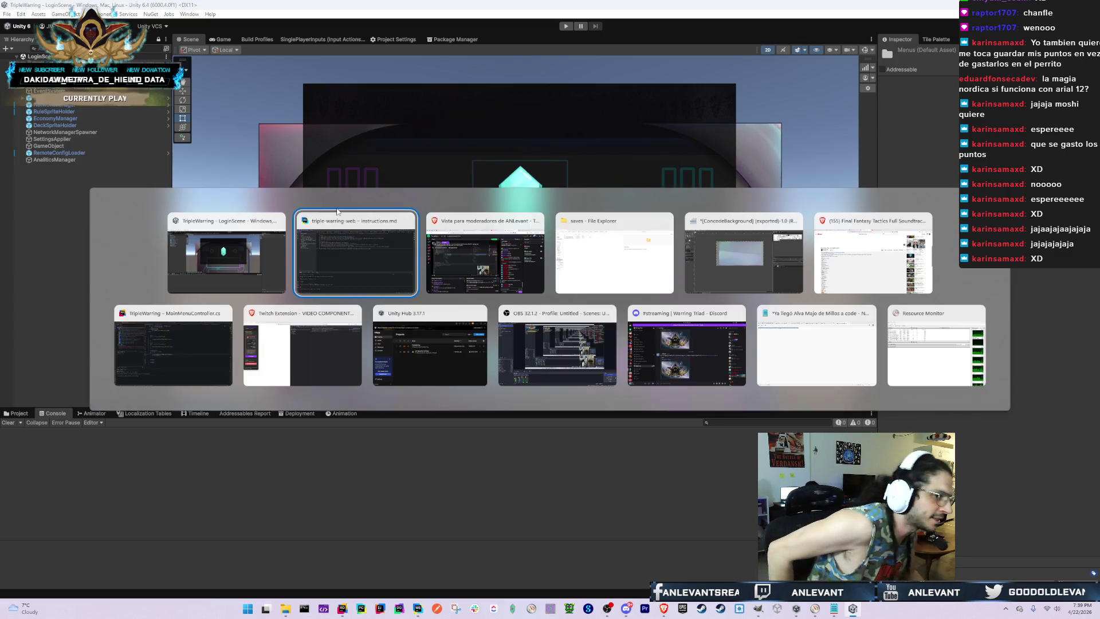
pyautogui.press('Escape')
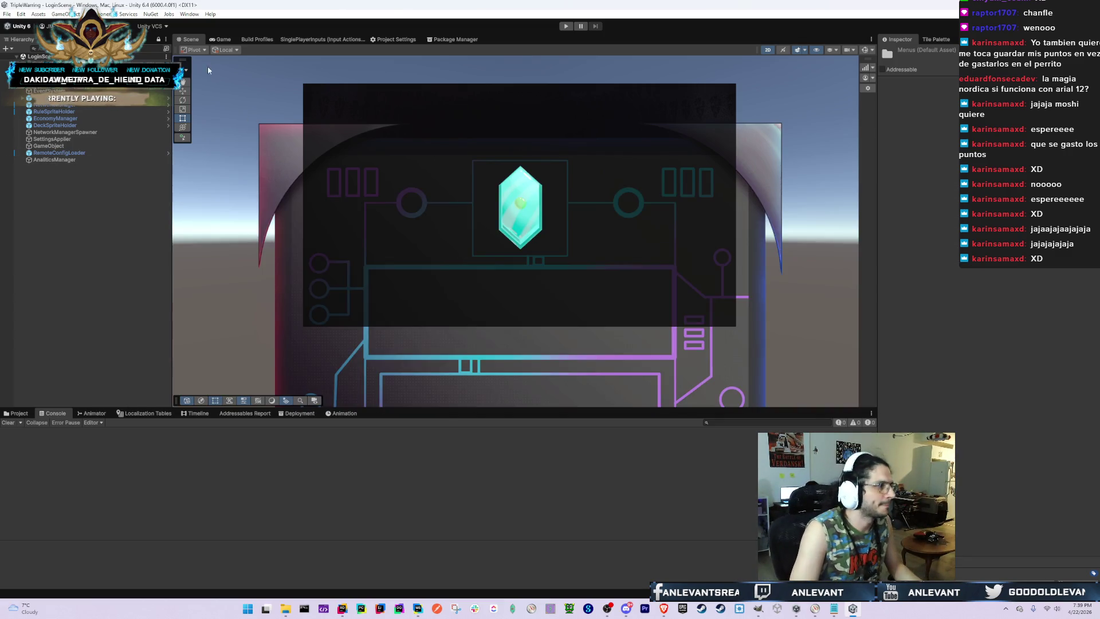
pyautogui.click(221, 39)
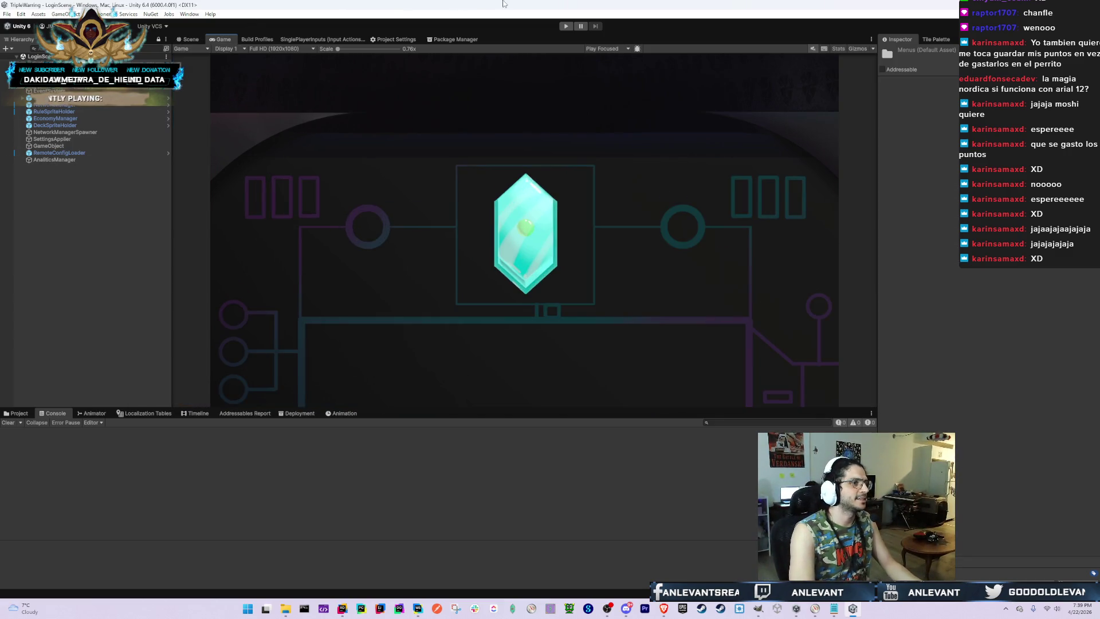
pyautogui.click(564, 27)
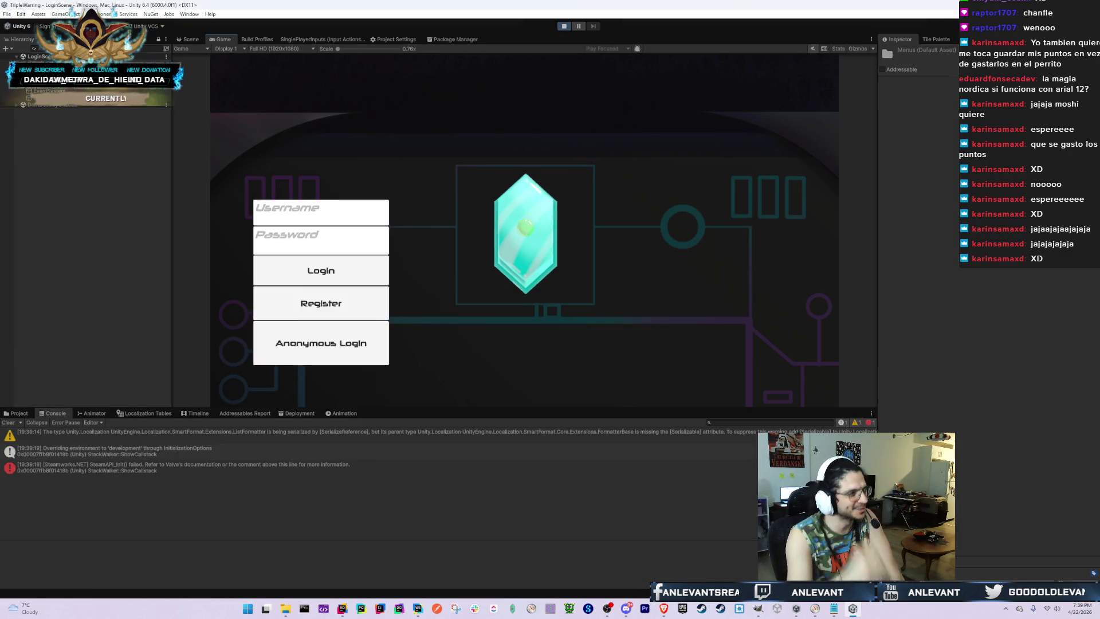
pyautogui.click(8, 422)
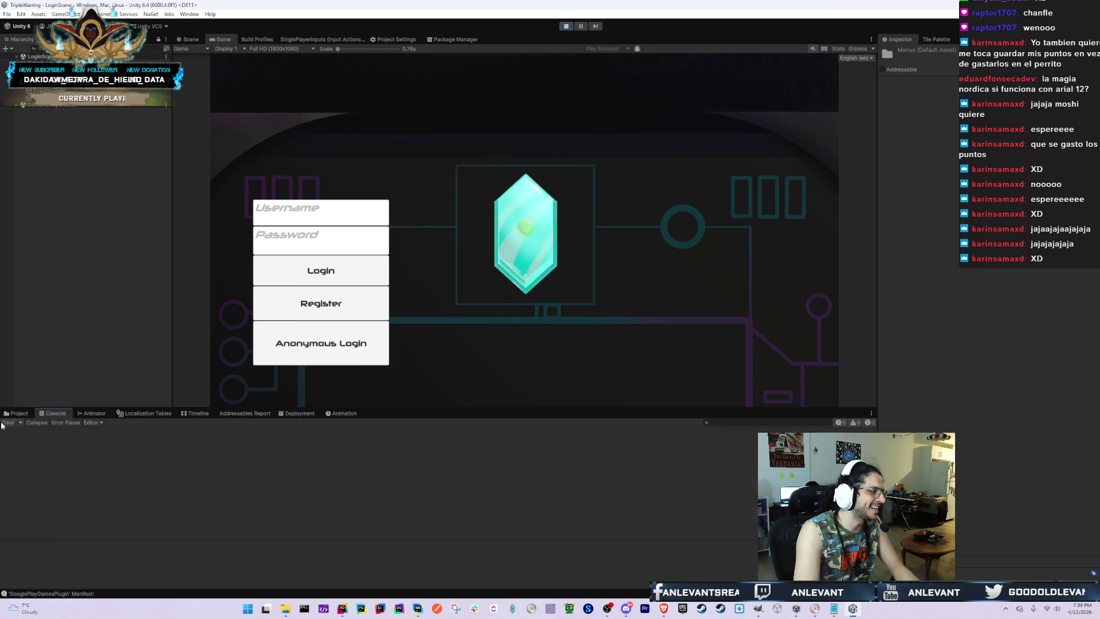
# - Log in with the username and password, then open the Solo campaign selection
pyautogui.click(322, 208)
pyautogui.write('admin')
pyautogui.click(309, 240)
pyautogui.write('*******')
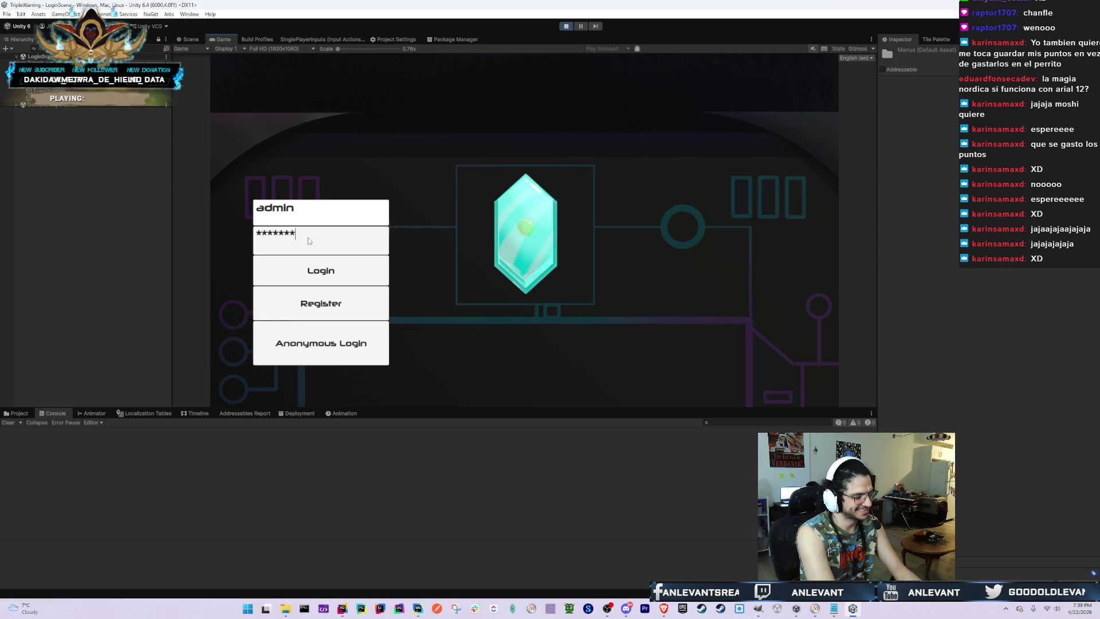
pyautogui.write('*')
pyautogui.click(363, 274)
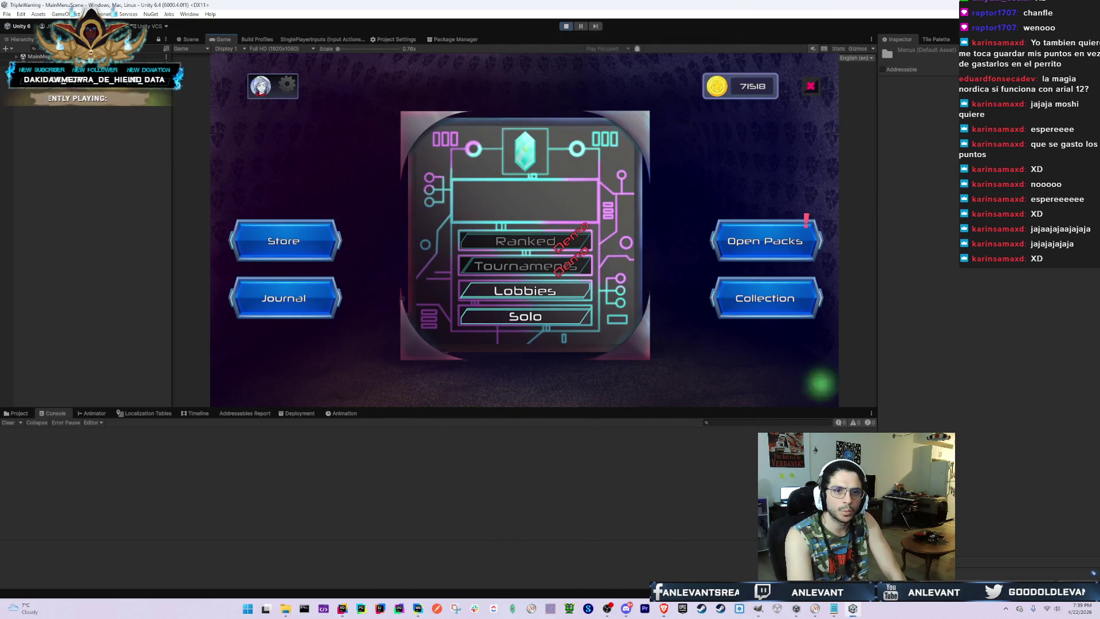
pyautogui.click(564, 316)
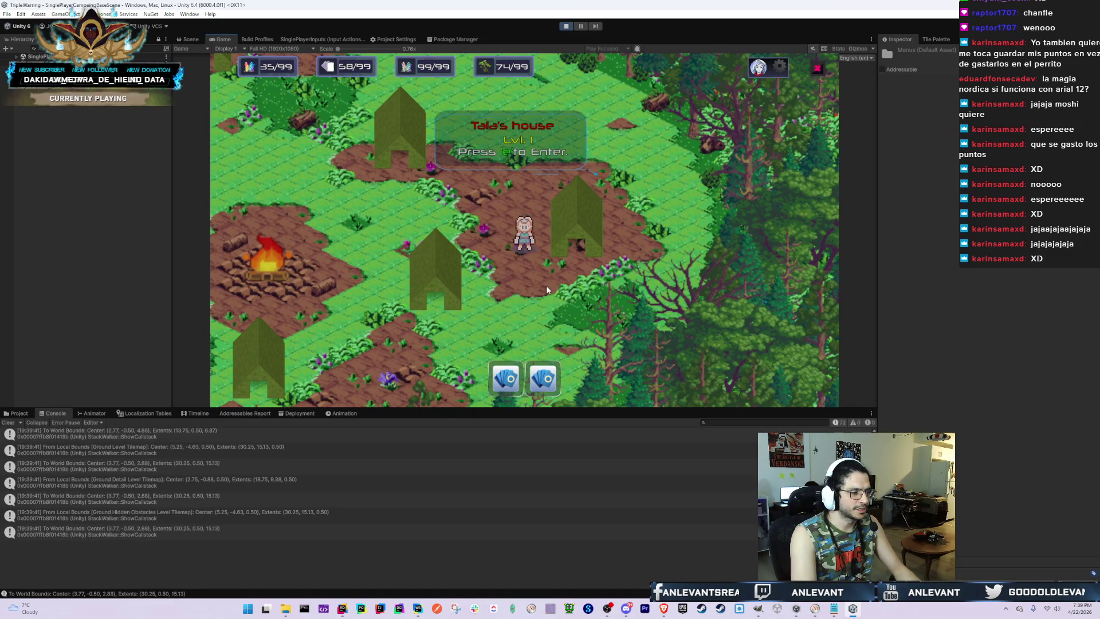
# - Walk the hero around the campground with WASD and show the tile-grid placement overlay with E
pyautogui.press('a')
pyautogui.press('s')
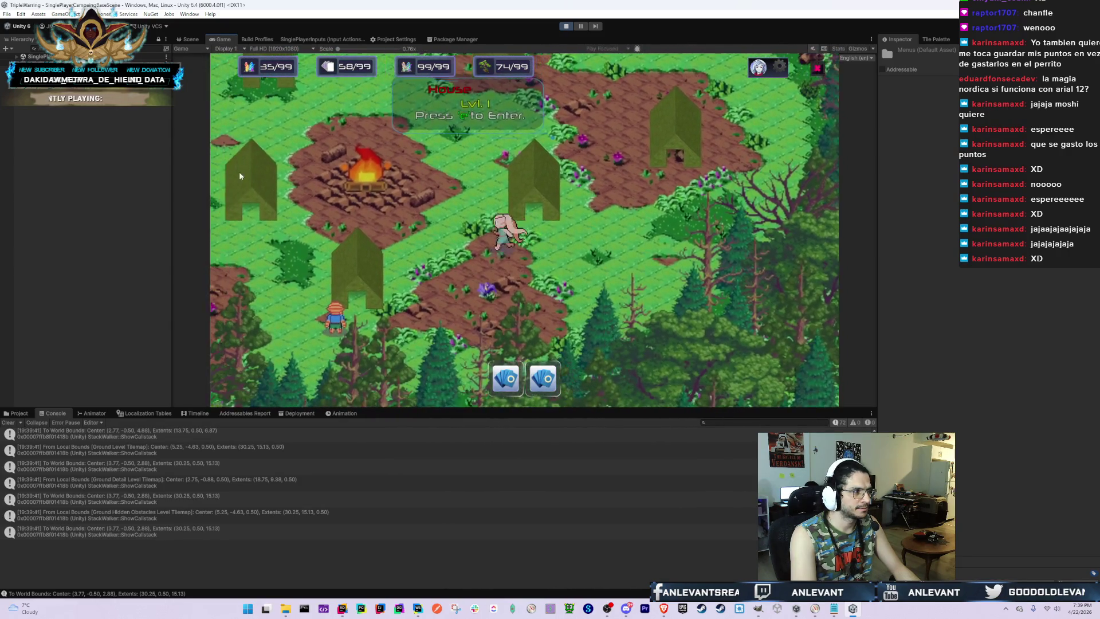
pyautogui.press('w')
pyautogui.press('a')
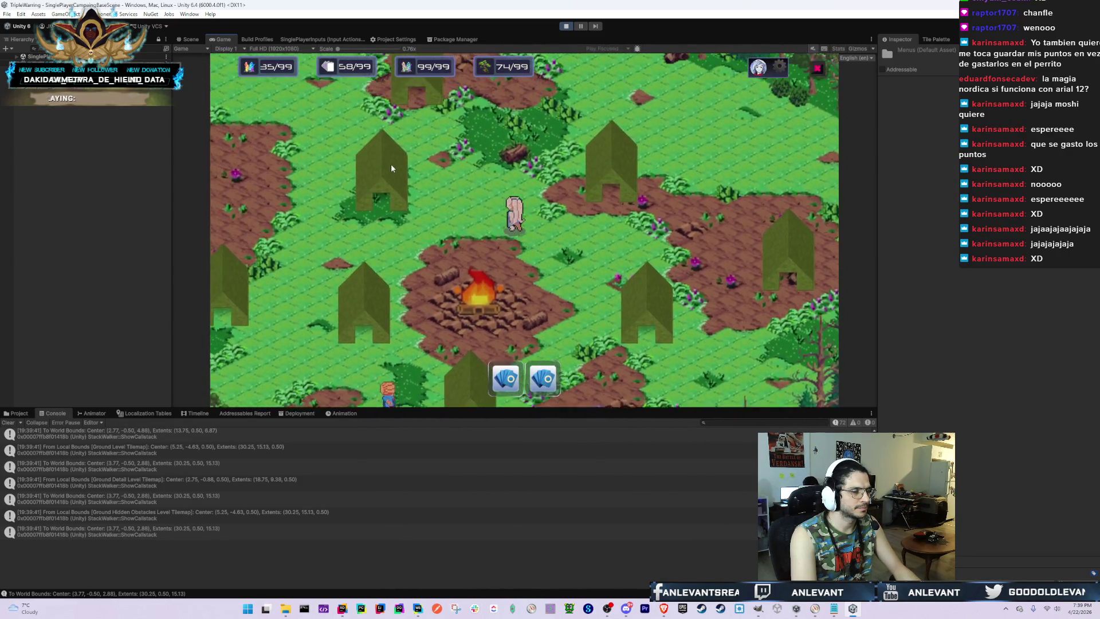
pyautogui.press('w')
pyautogui.press('a')
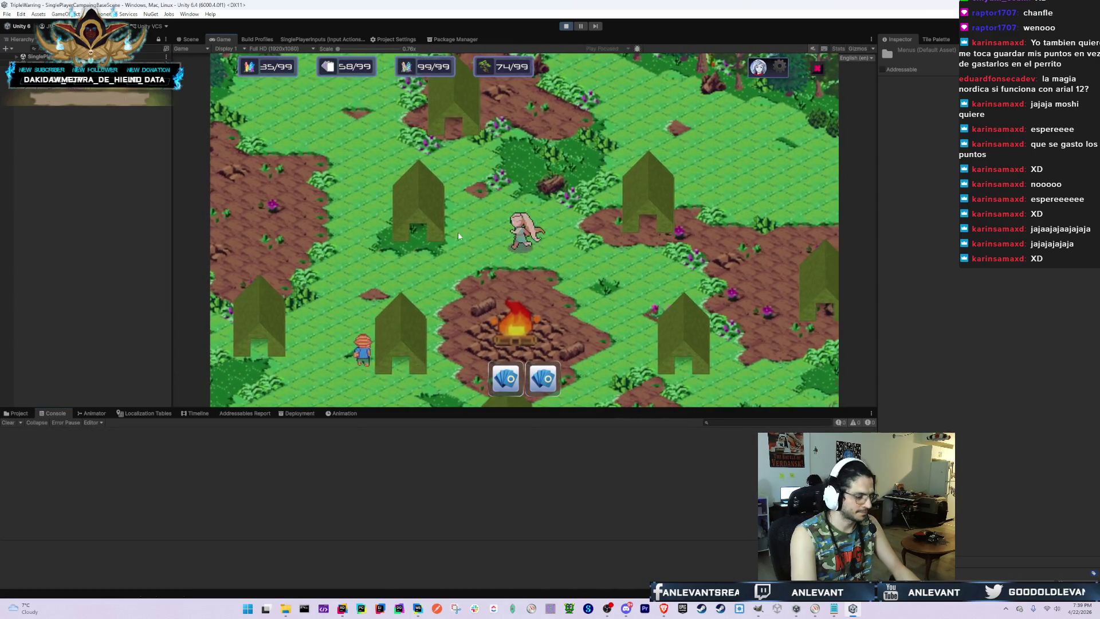
pyautogui.press('e')
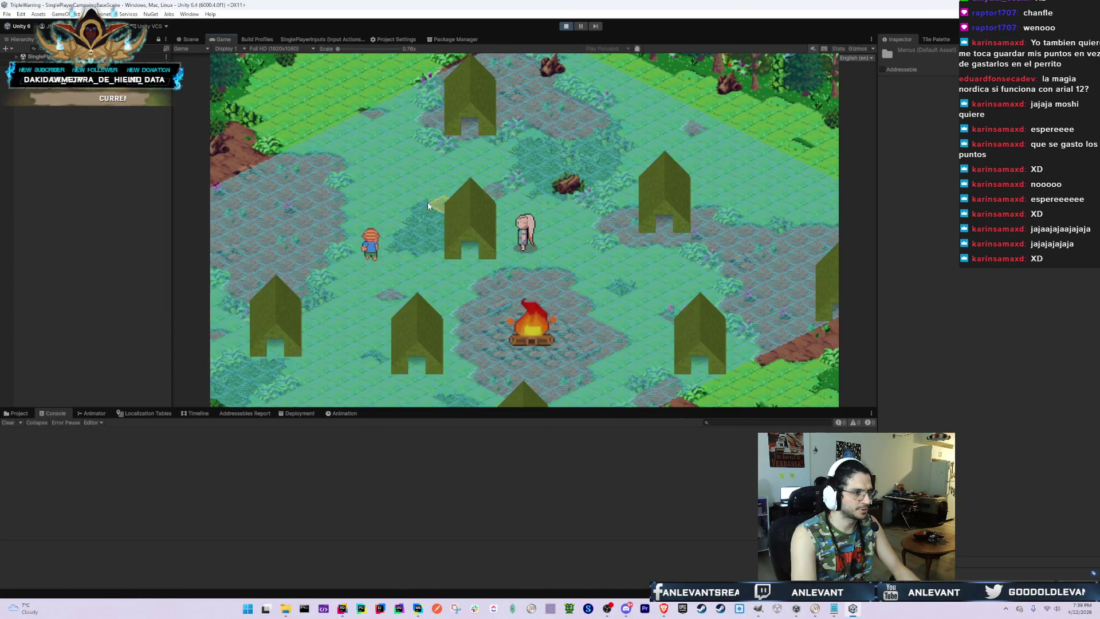
pyautogui.press('s')
pyautogui.press('a')
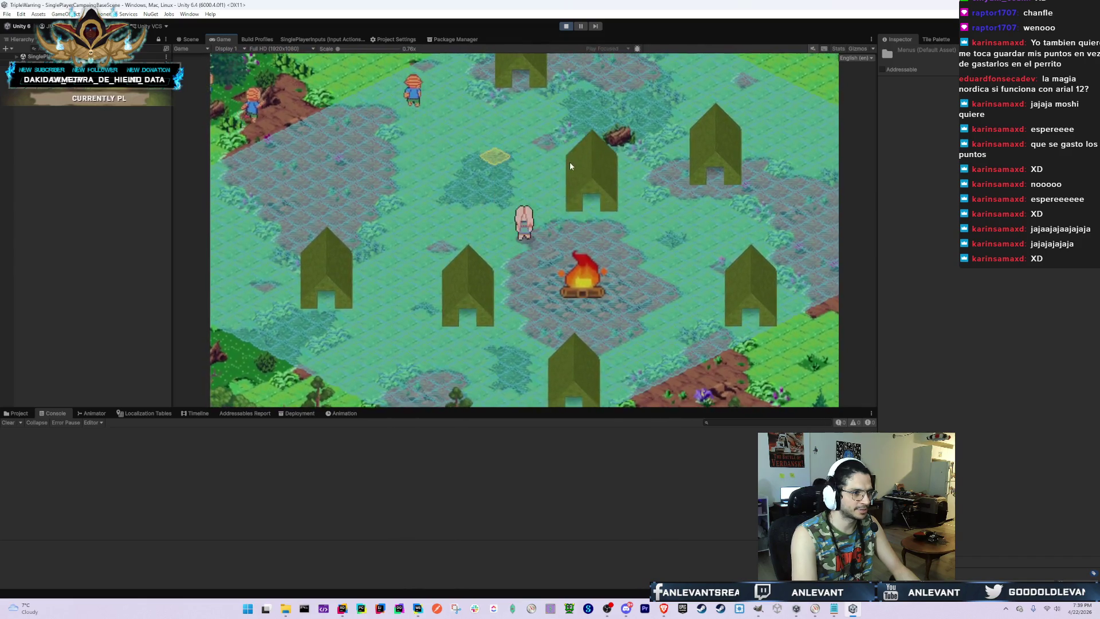
pyautogui.press('w')
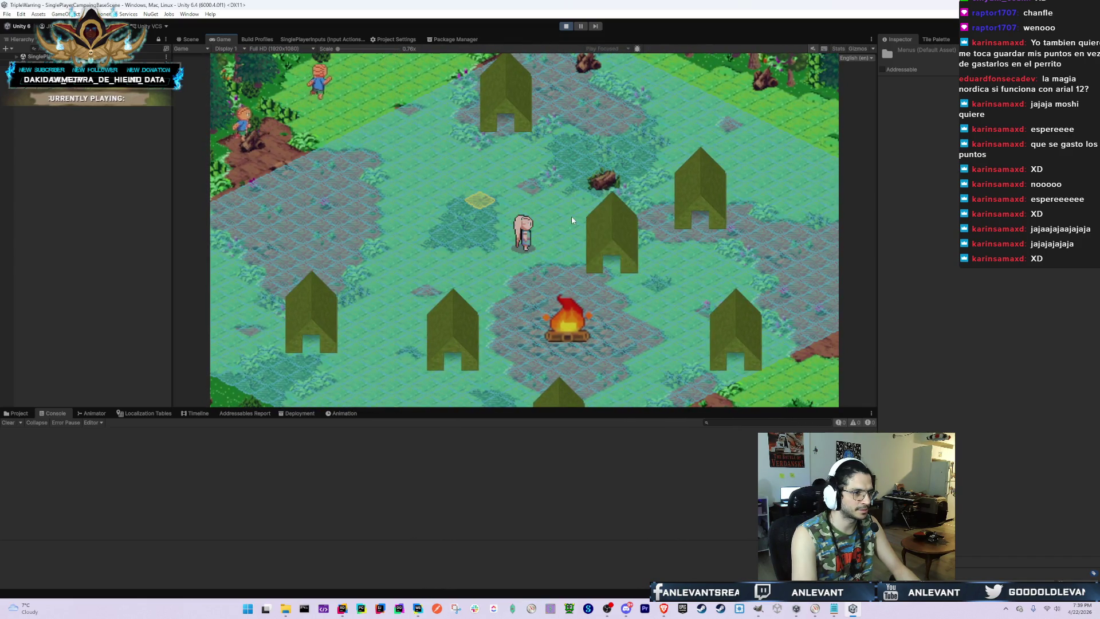
pyautogui.hotkey('alt', 'Tab')
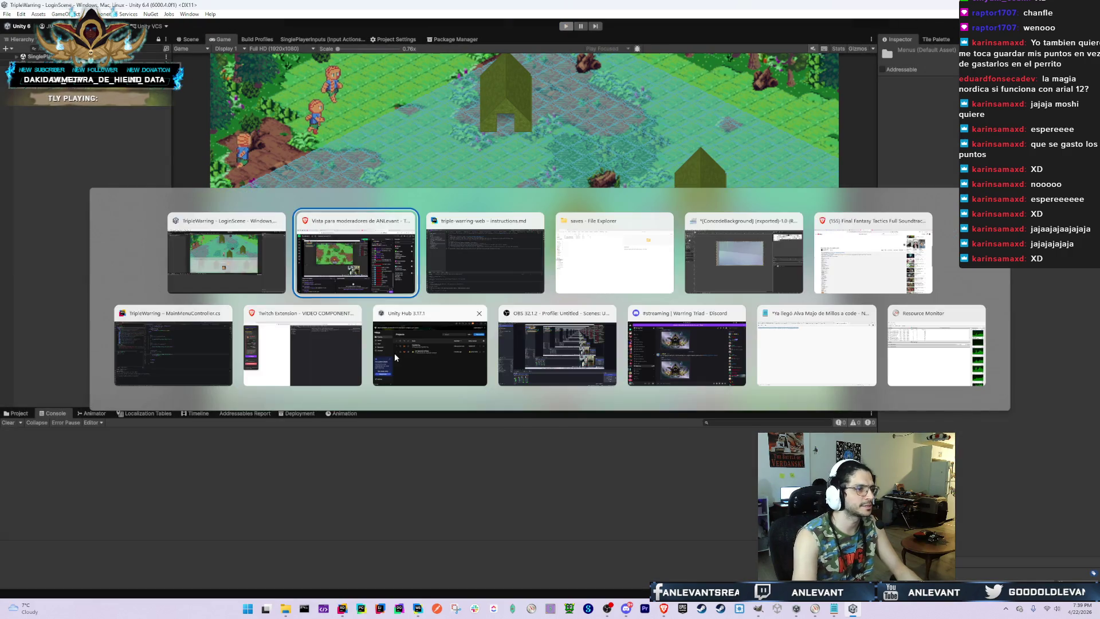
# - In the TripleWarring Rider window, close the open source tabs and include the two unversioned files
pyautogui.press('Tab')
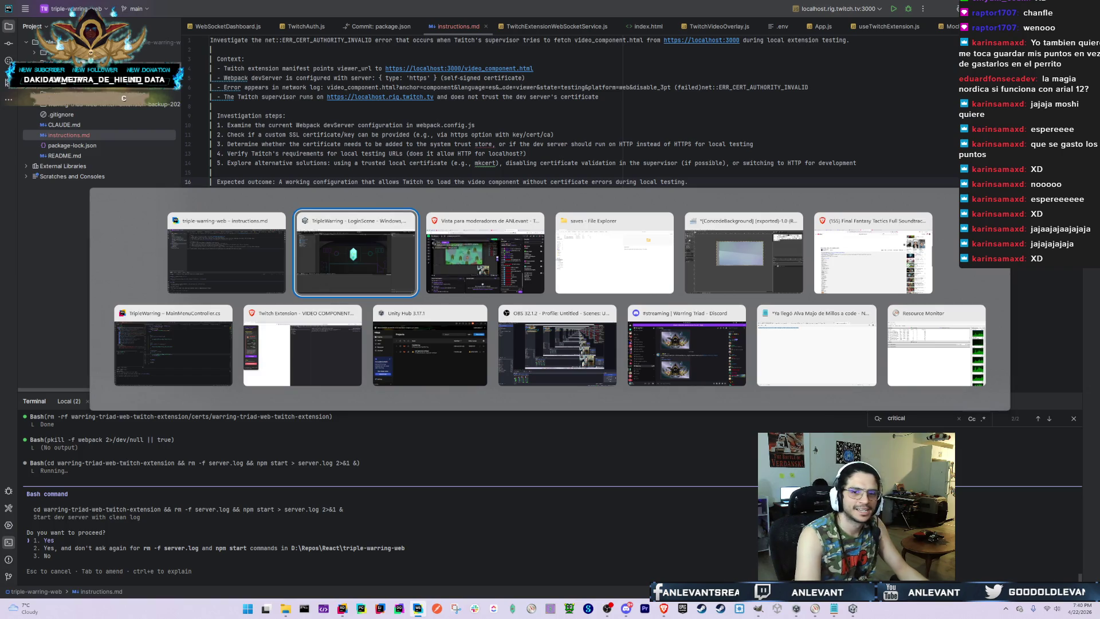
pyautogui.click(1075, 335)
pyautogui.hotkey('alt', 'Tab')
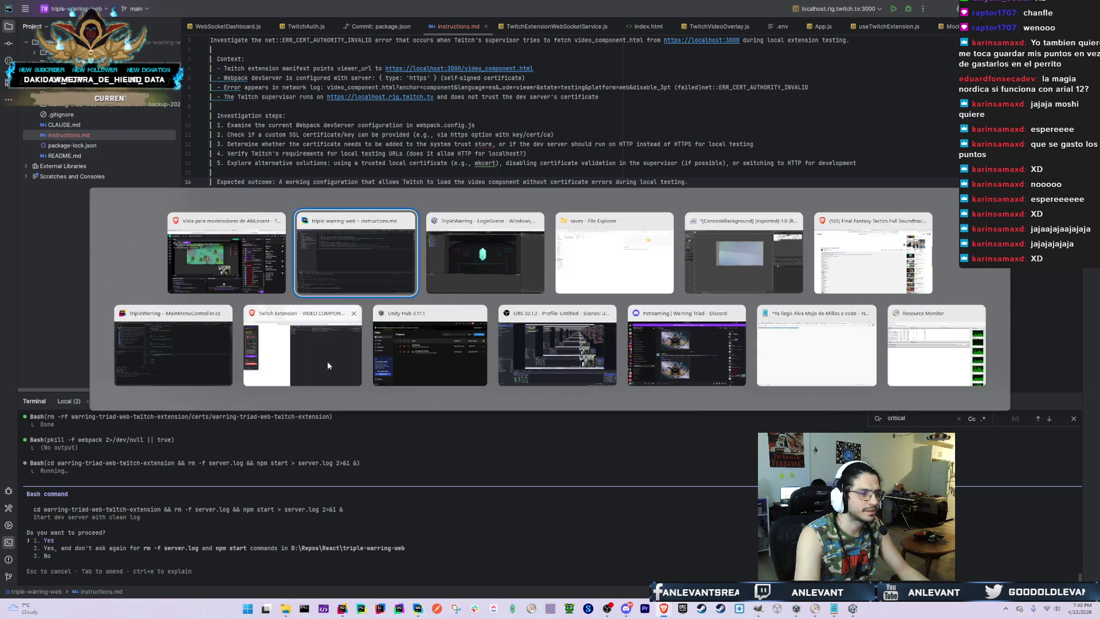
pyautogui.click(146, 346)
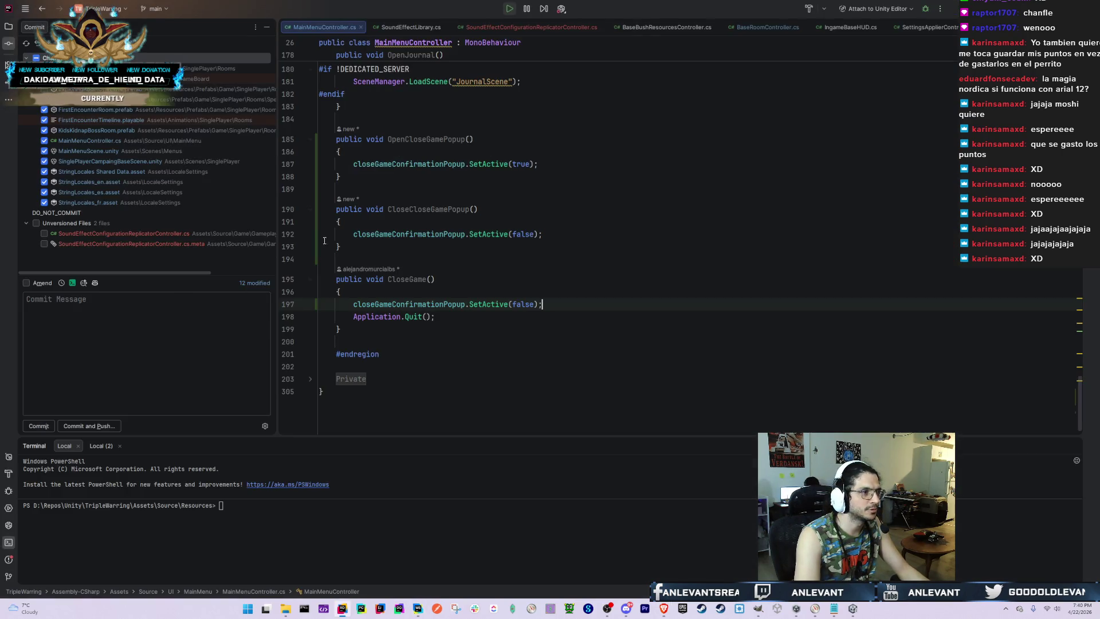
pyautogui.middleClick(335, 29)
pyautogui.middleClick(334, 27)
pyautogui.middleClick(332, 29)
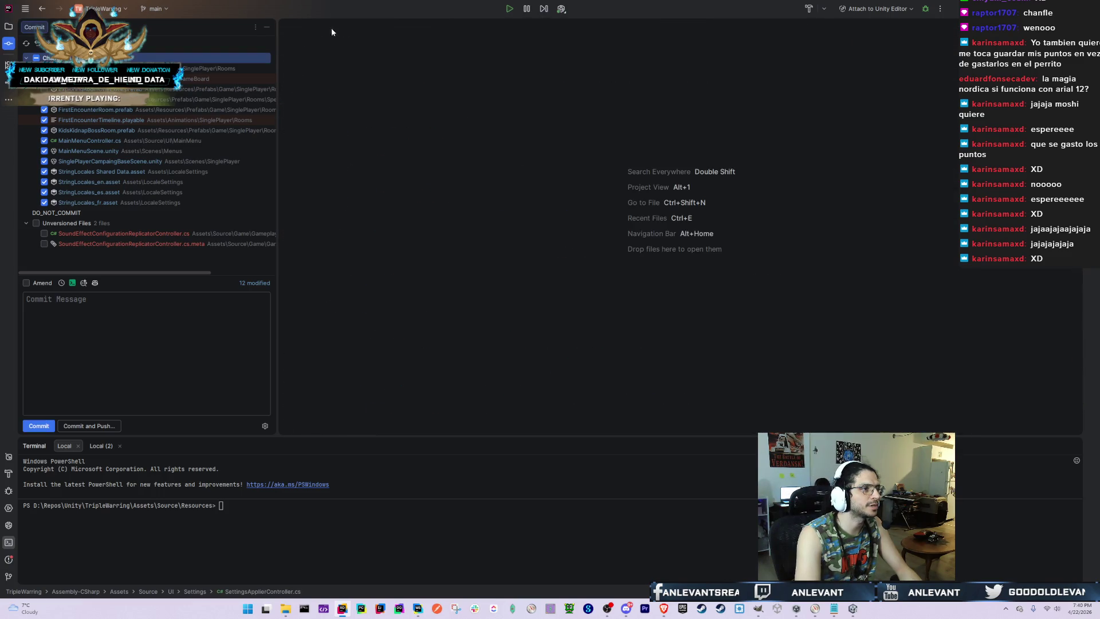
pyautogui.click(114, 79)
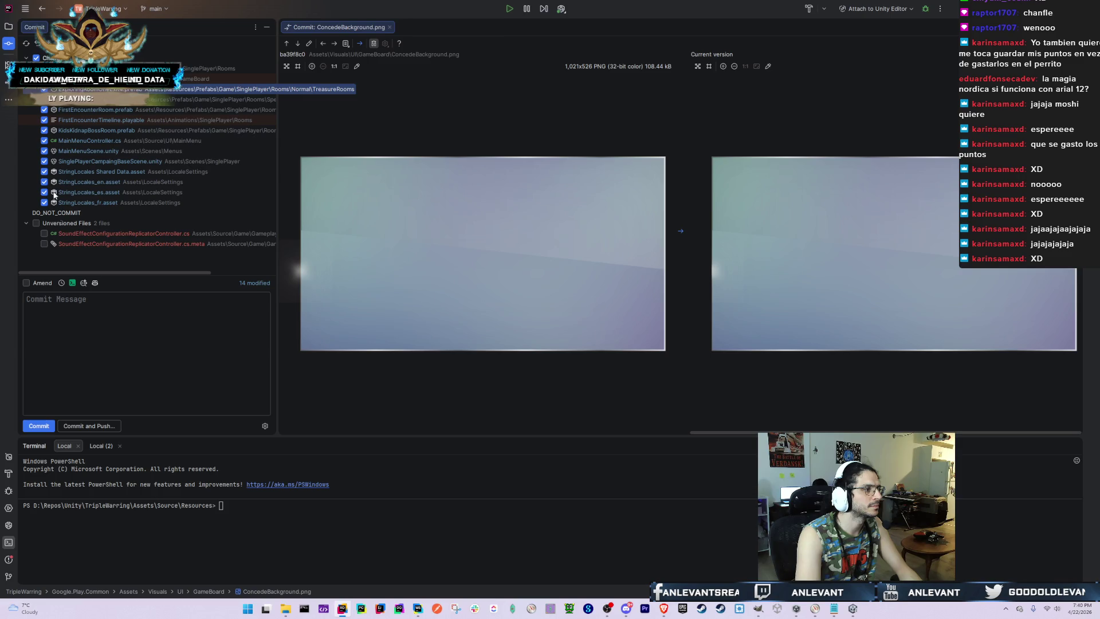
pyautogui.click(36, 223)
# - Write the commit message '- Add close game confirmation popup' and '- Add SoundEffectReplicator to prevent scenematics'
pyautogui.click(151, 290)
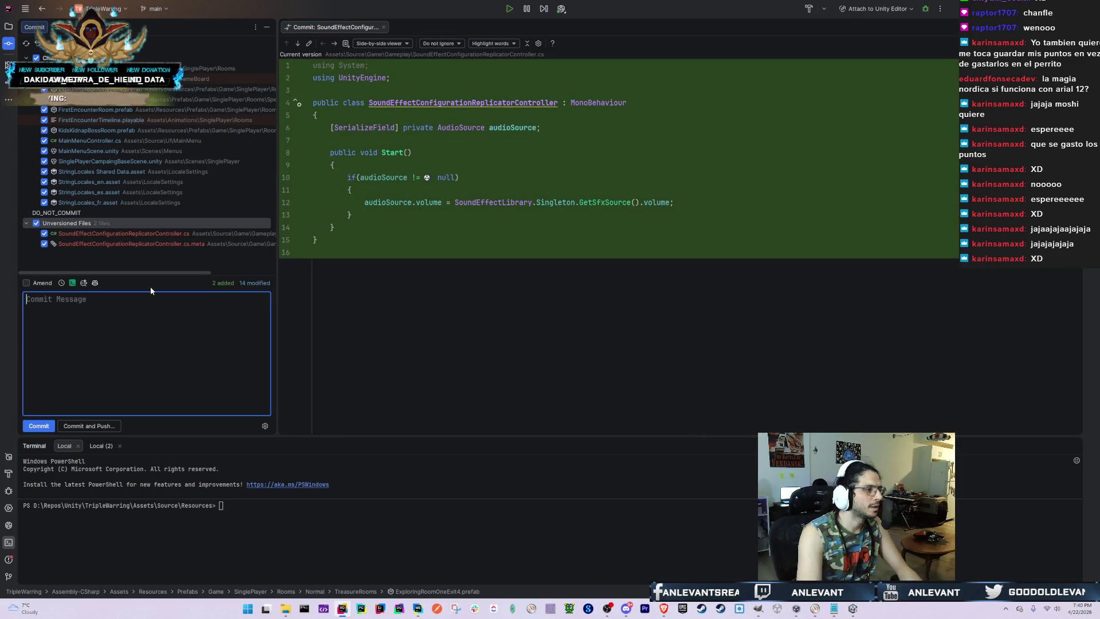
pyautogui.write('Fix me')
pyautogui.press('BackSpace')
pyautogui.press('BackSpace')
pyautogui.press('BackSpace')
pyautogui.press('BackSpace')
pyautogui.press('BackSpace')
pyautogui.write('Add close game confirmation popup')
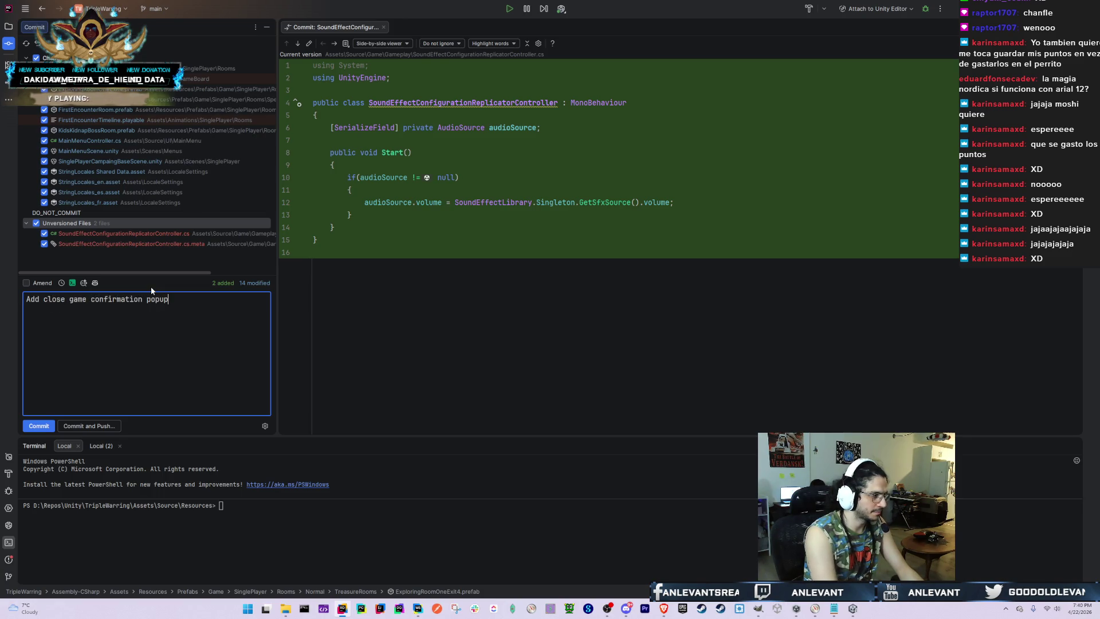
pyautogui.press('Home')
pyautogui.write('-')
pyautogui.press('Return')
pyautogui.write('-')
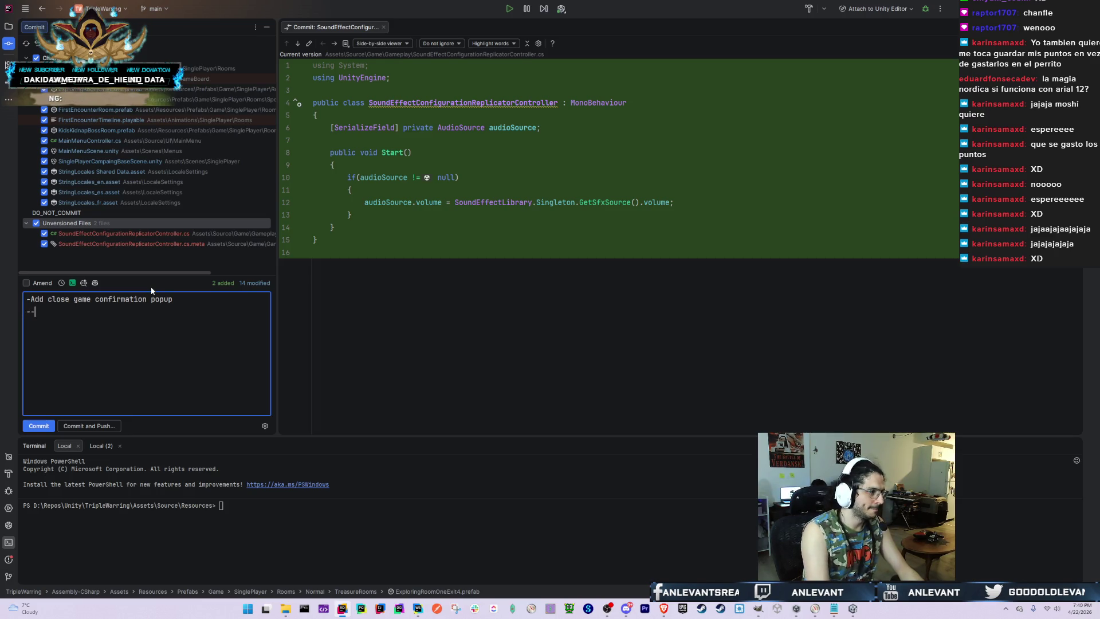
pyautogui.write('Sound')
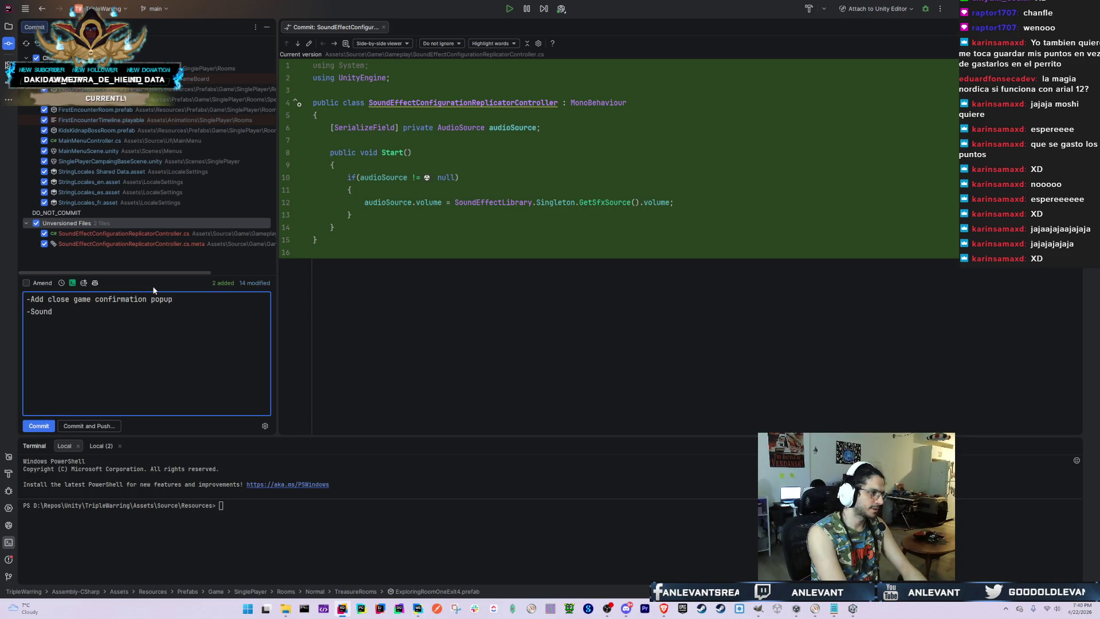
pyautogui.press('Up')
pyautogui.press('Down')
pyautogui.press('Left')
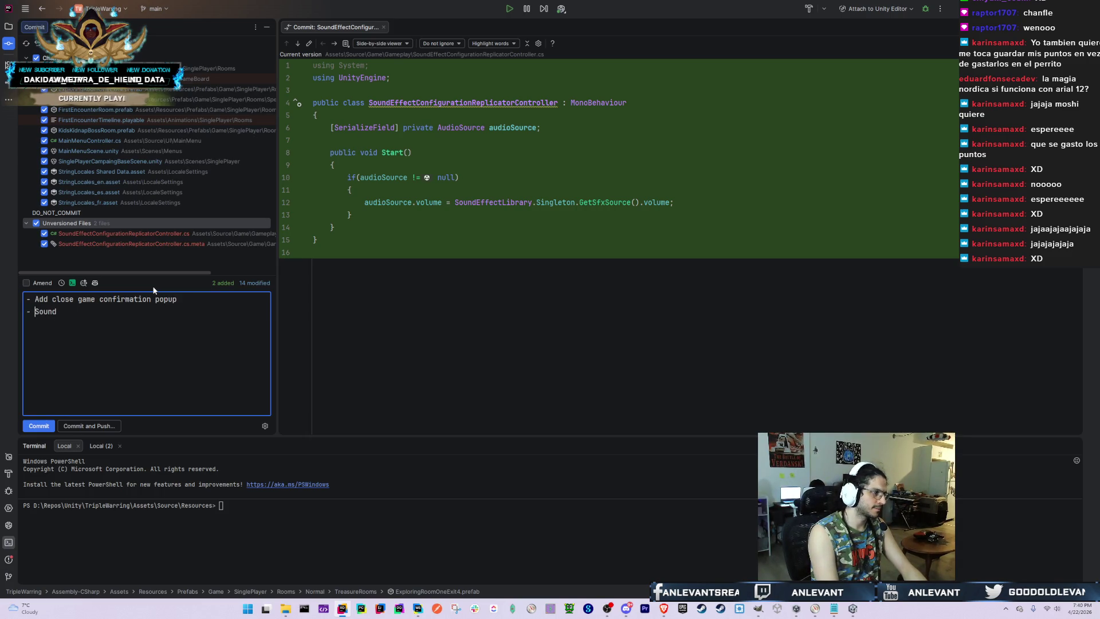
pyautogui.write('add')
pyautogui.press('End')
pyautogui.write('EffectReplica')
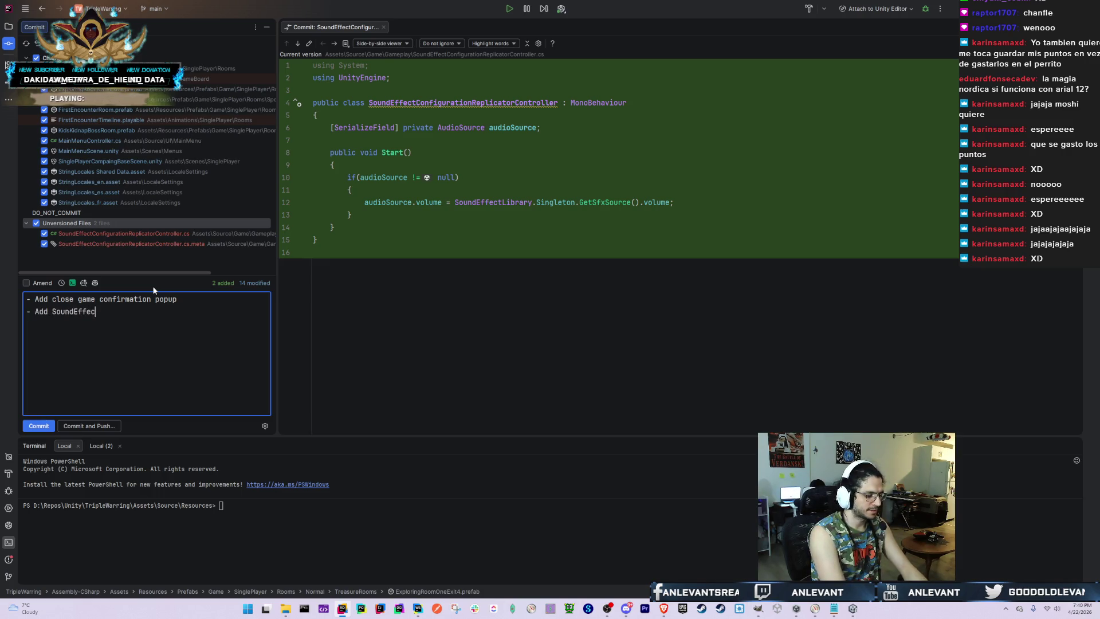
pyautogui.write('tor t')
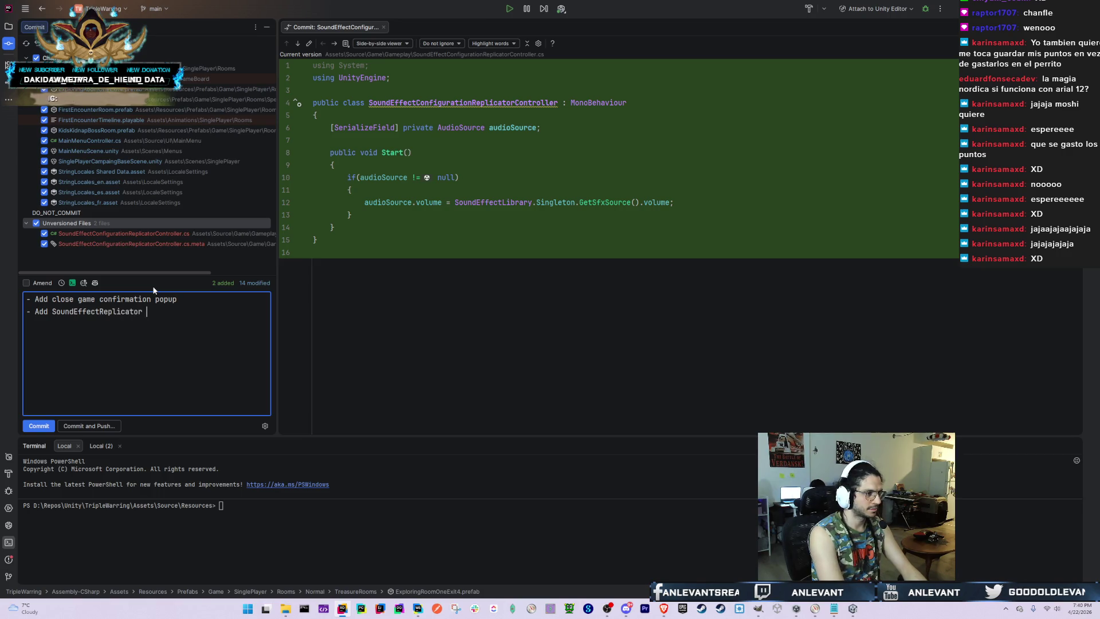
pyautogui.write('o ')
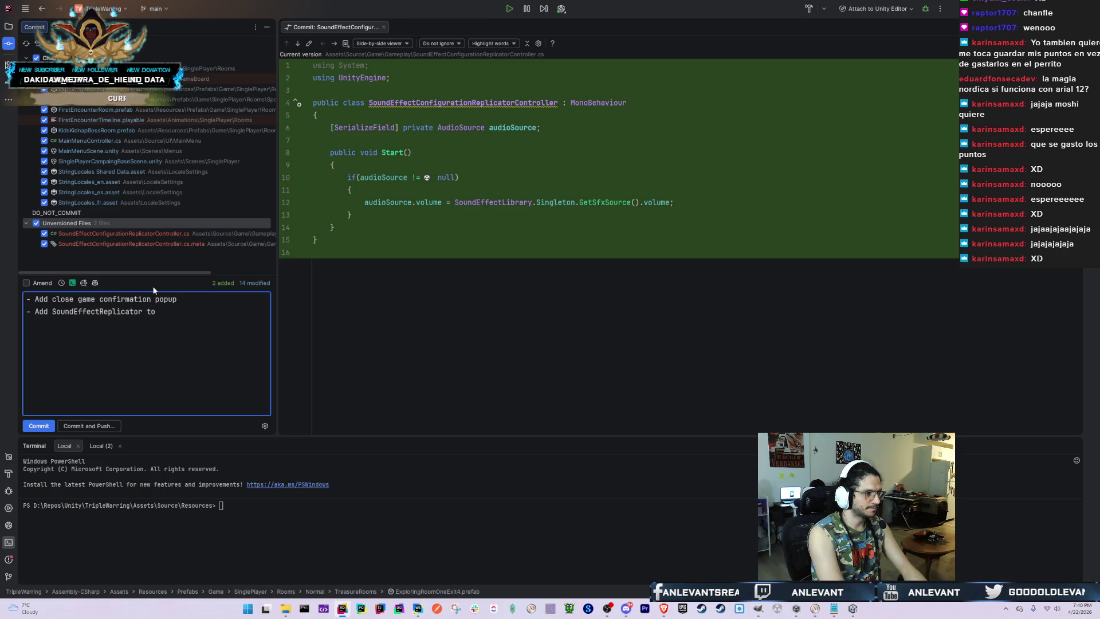
pyautogui.write('prevent ')
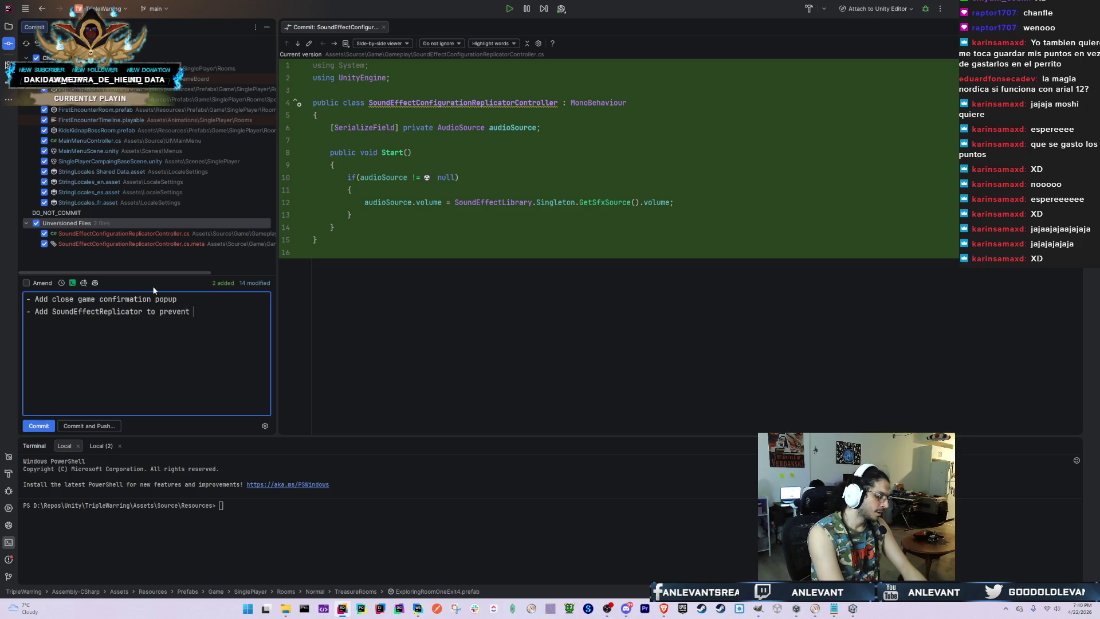
pyautogui.write('scenemati')
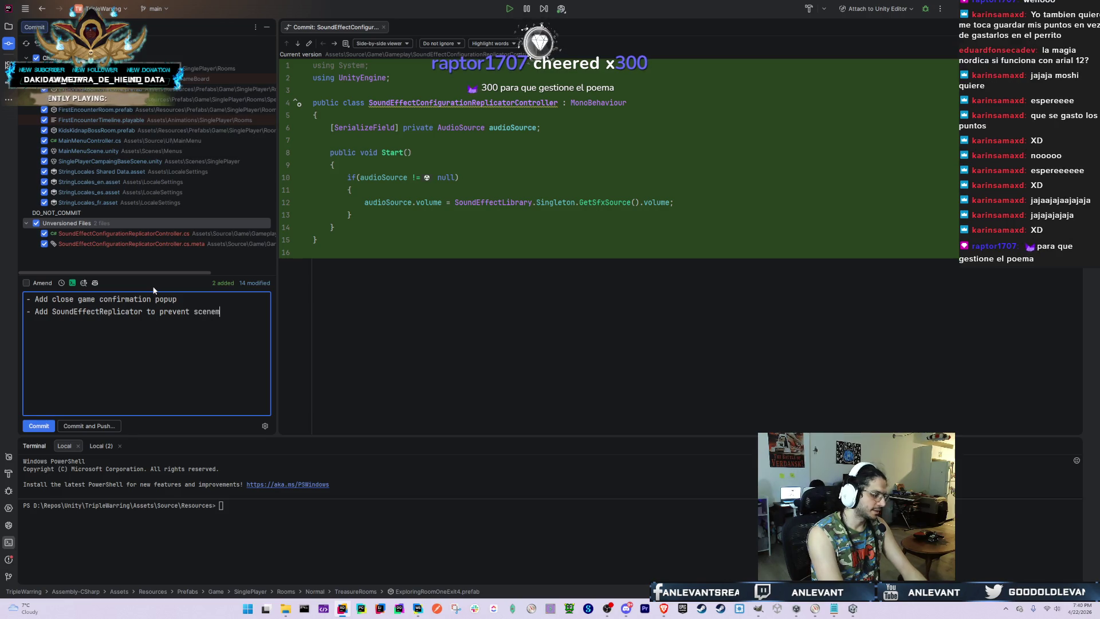
pyautogui.write('cs')
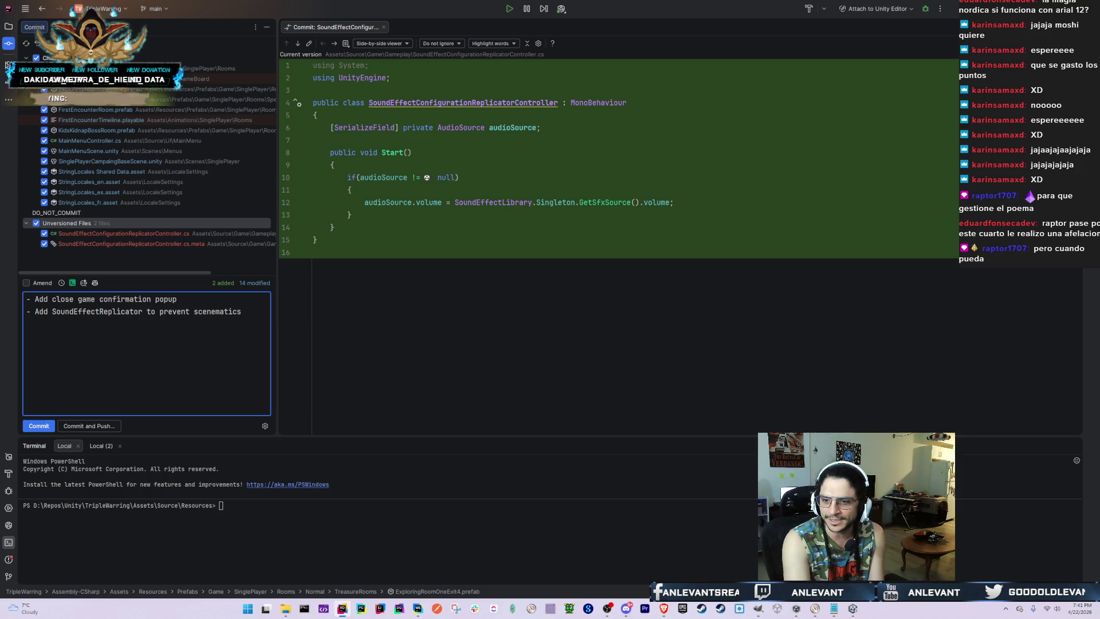
# - Refocus Rider, then bring forward the triple-warring-web IDE showing instructions.md and the terminal prompt
pyautogui.hotkey('alt', 'Tab')
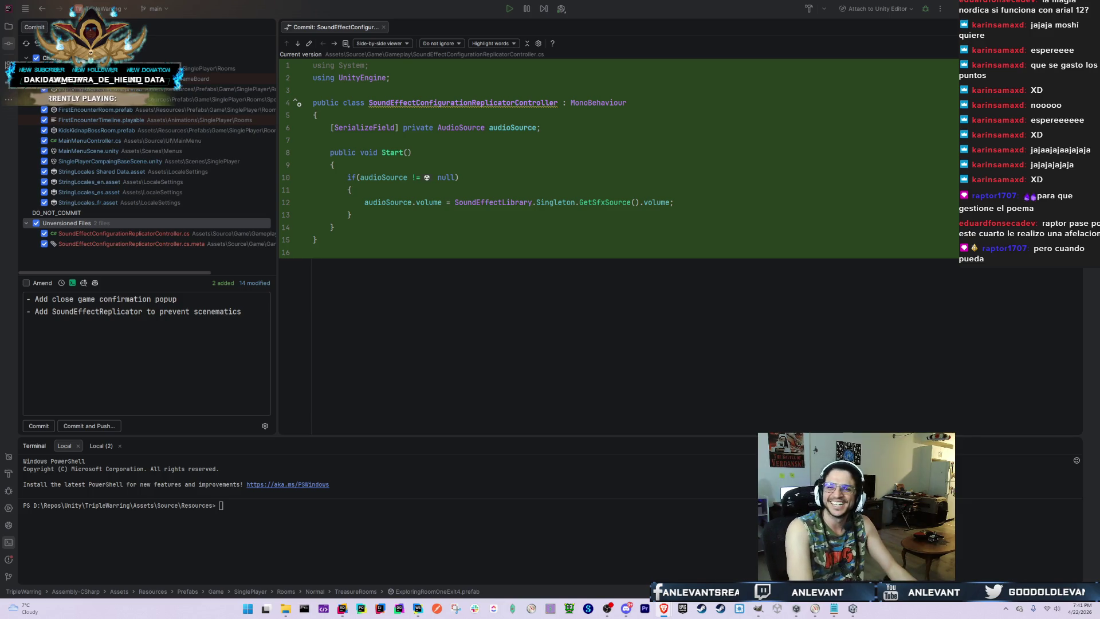
pyautogui.click(582, 356)
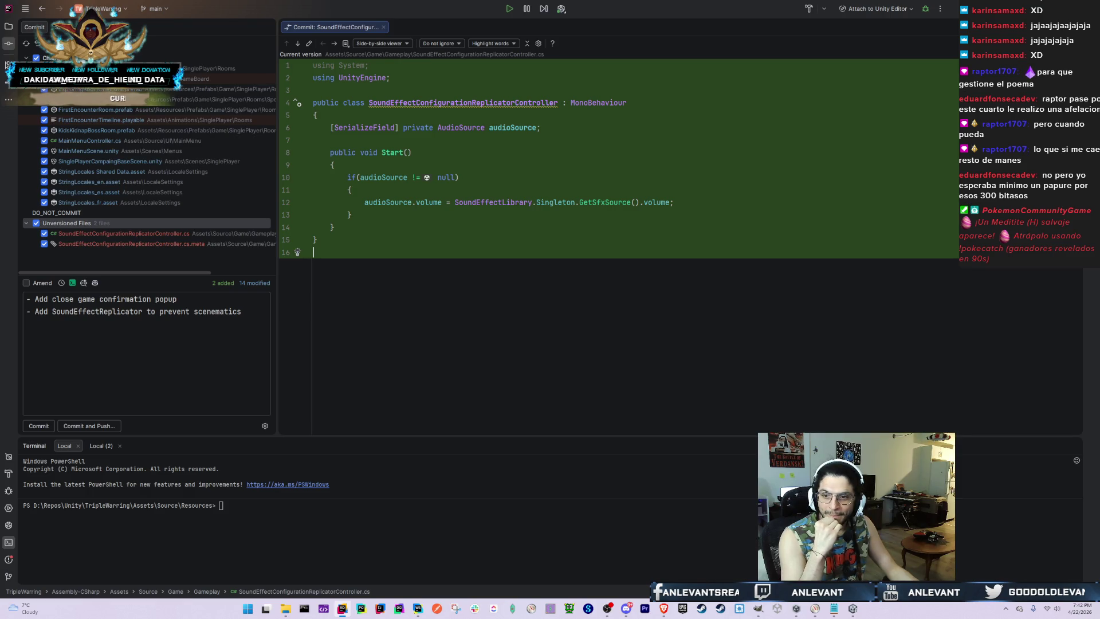
pyautogui.hotkey('alt', 'Tab')
pyautogui.hotkey('alt', 'Tab')
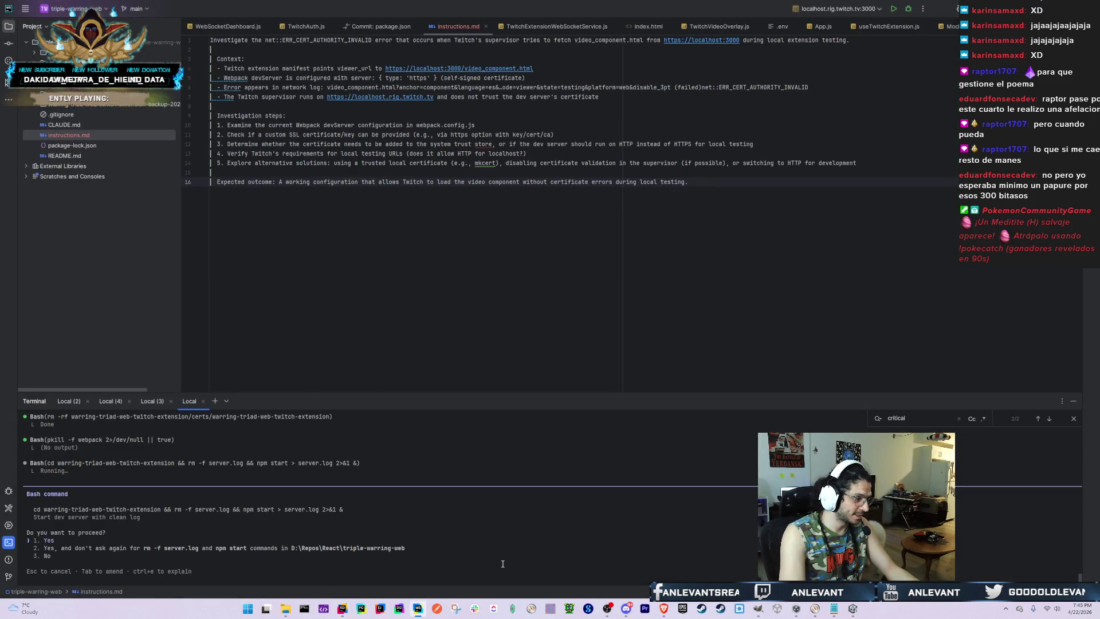
# - Approve the dev-server restart without future prompts, then commit the TripleWarring changes with the written message
pyautogui.press('Down')
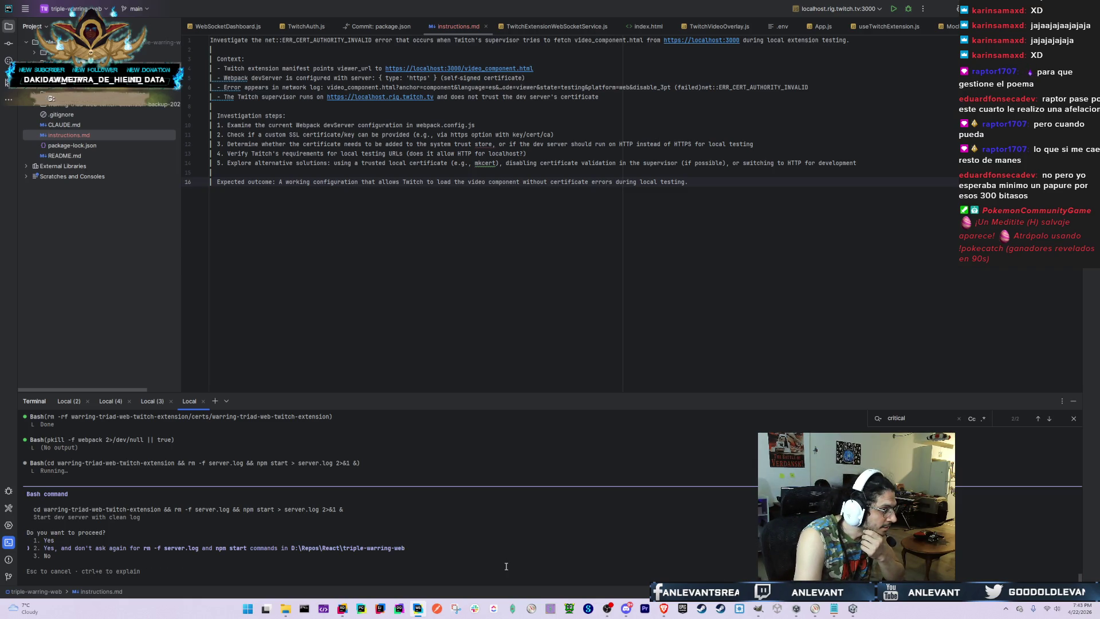
pyautogui.press('Return')
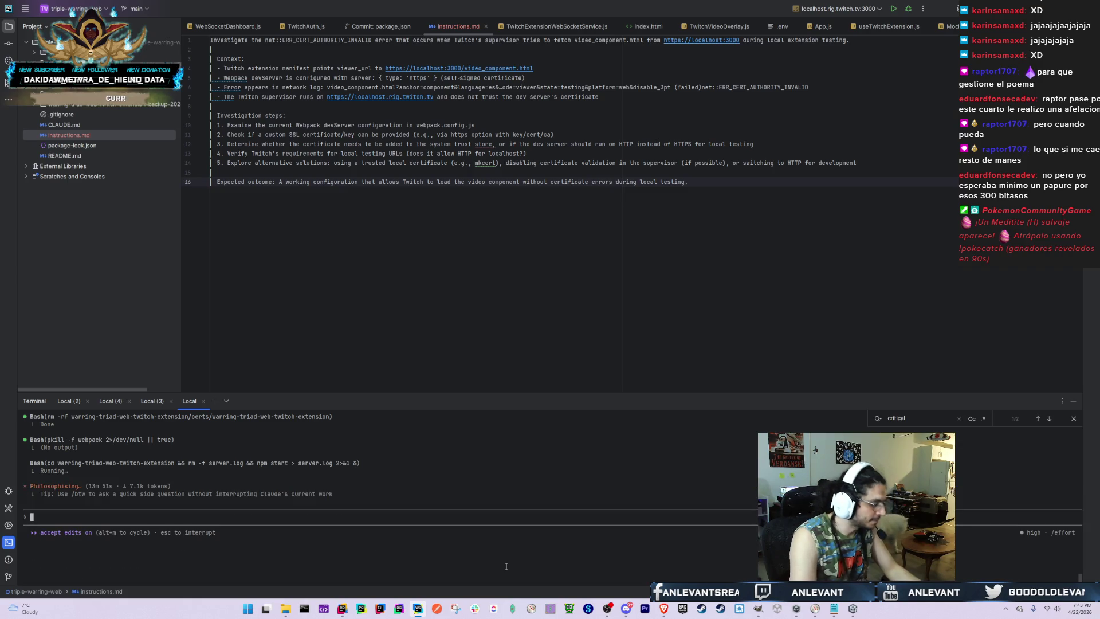
pyautogui.hotkey('alt', 'Tab')
pyautogui.hotkey('alt', 'Tab')
pyautogui.click(356, 252)
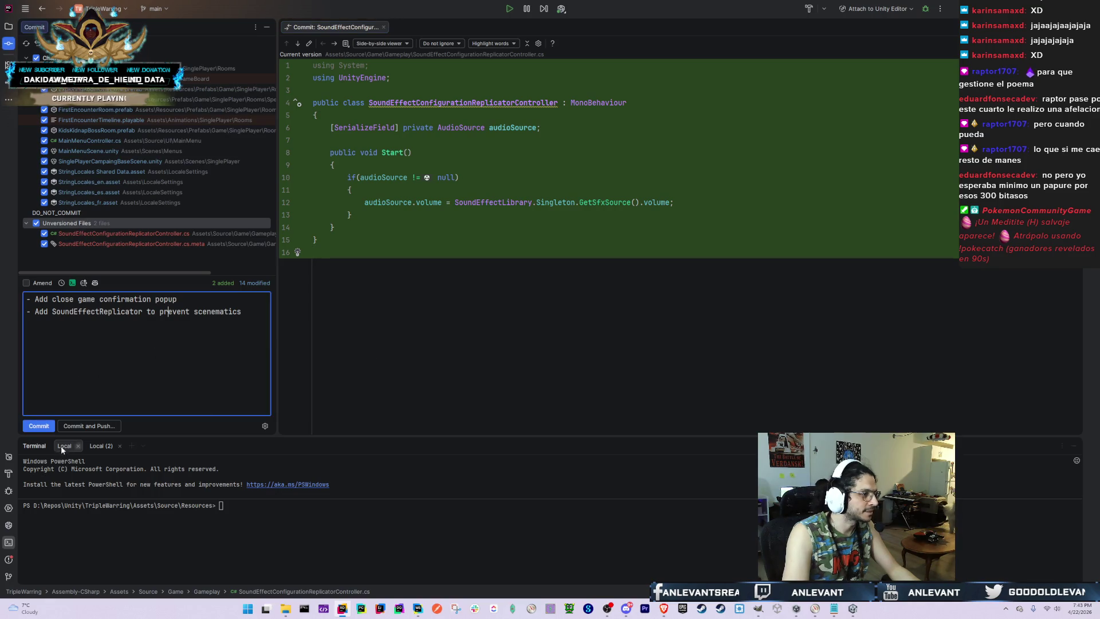
pyautogui.click(38, 426)
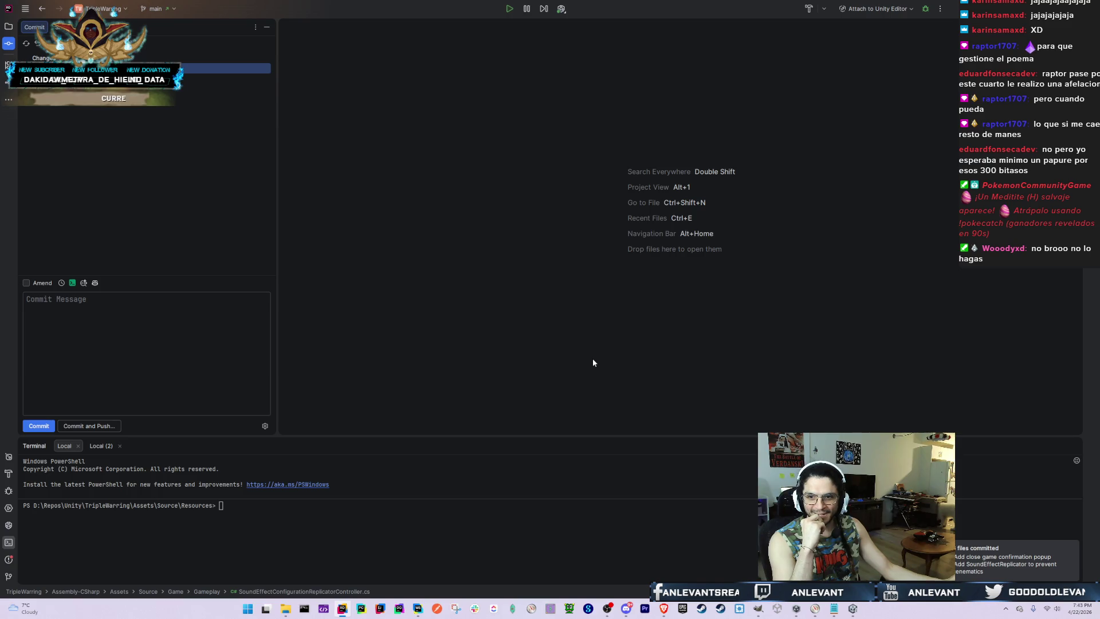
# - Push the commit to origin/main, entering the SSH key passphrase when prompted
pyautogui.write('**************')
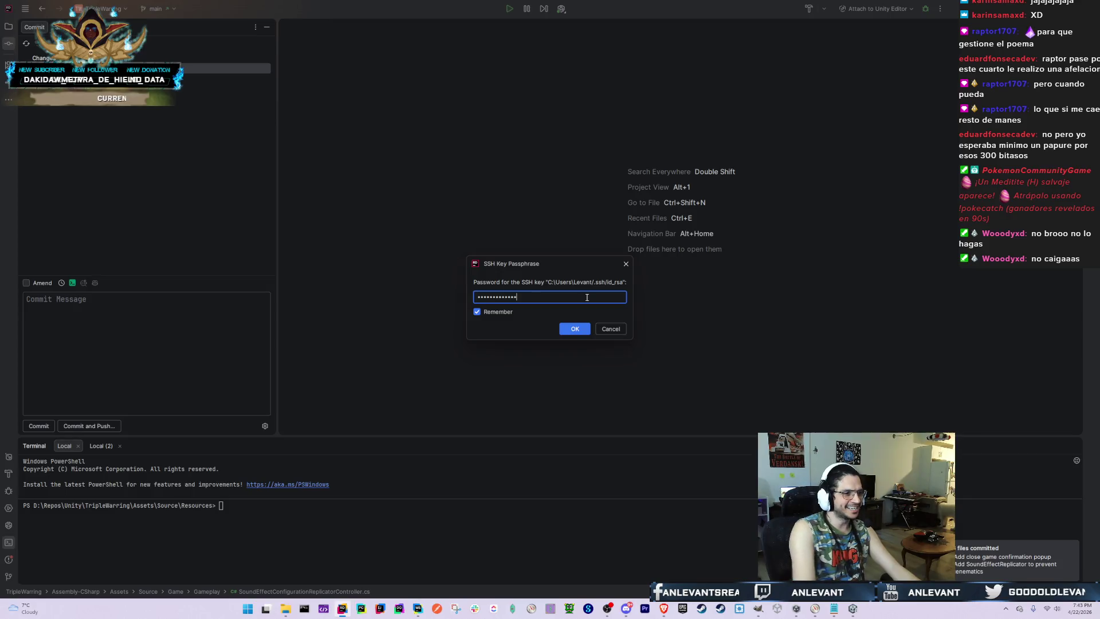
pyautogui.press('Return')
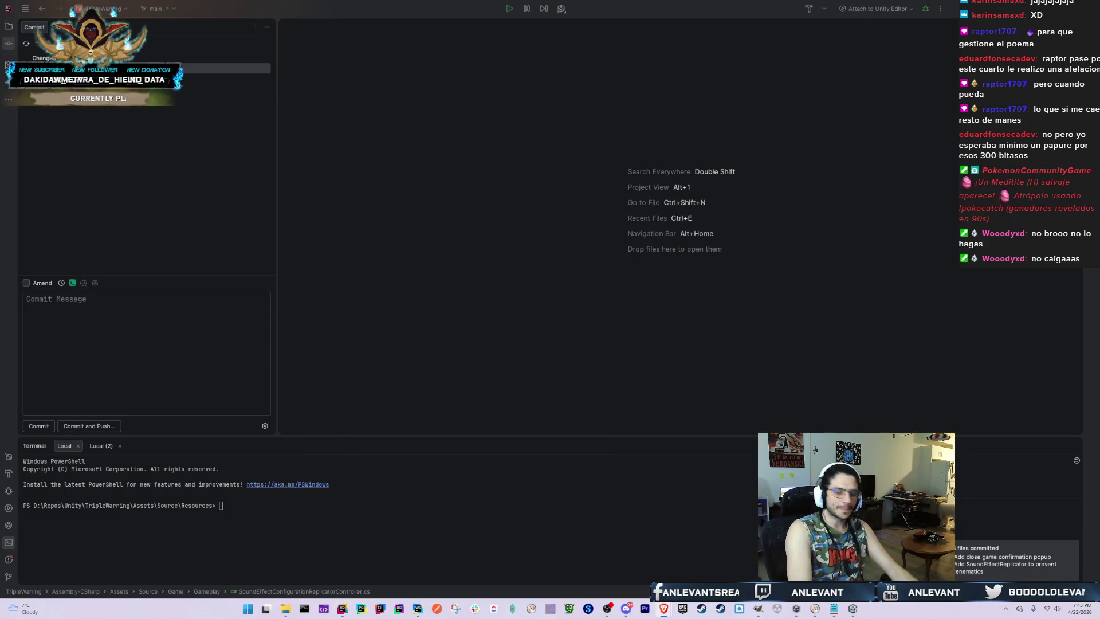
pyautogui.press('Return')
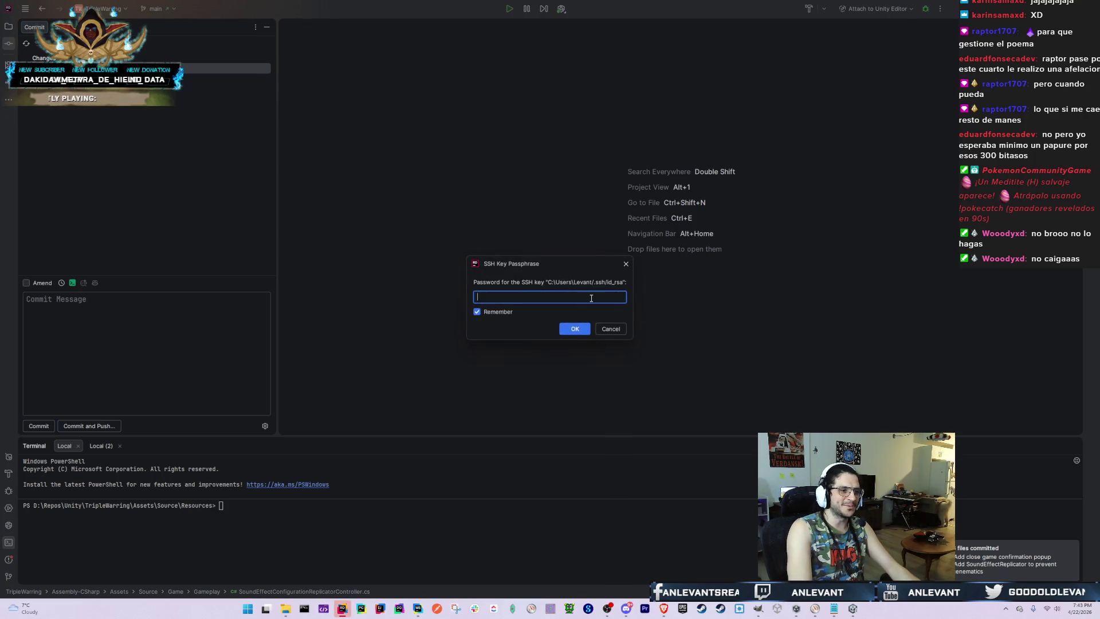
pyautogui.write('•••••••••••••')
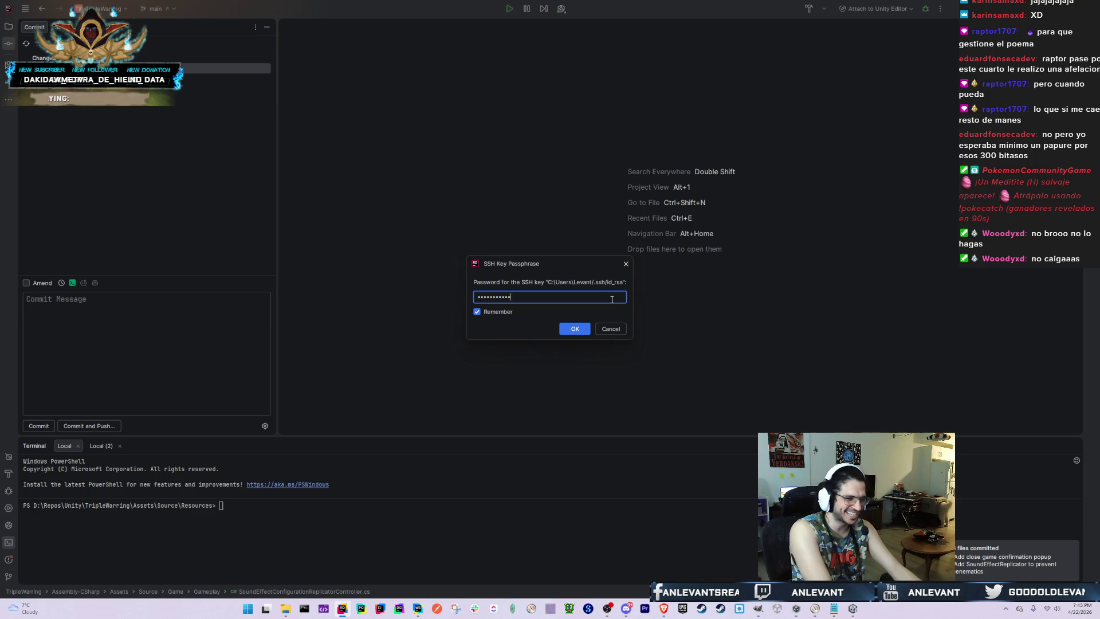
pyautogui.press('Return')
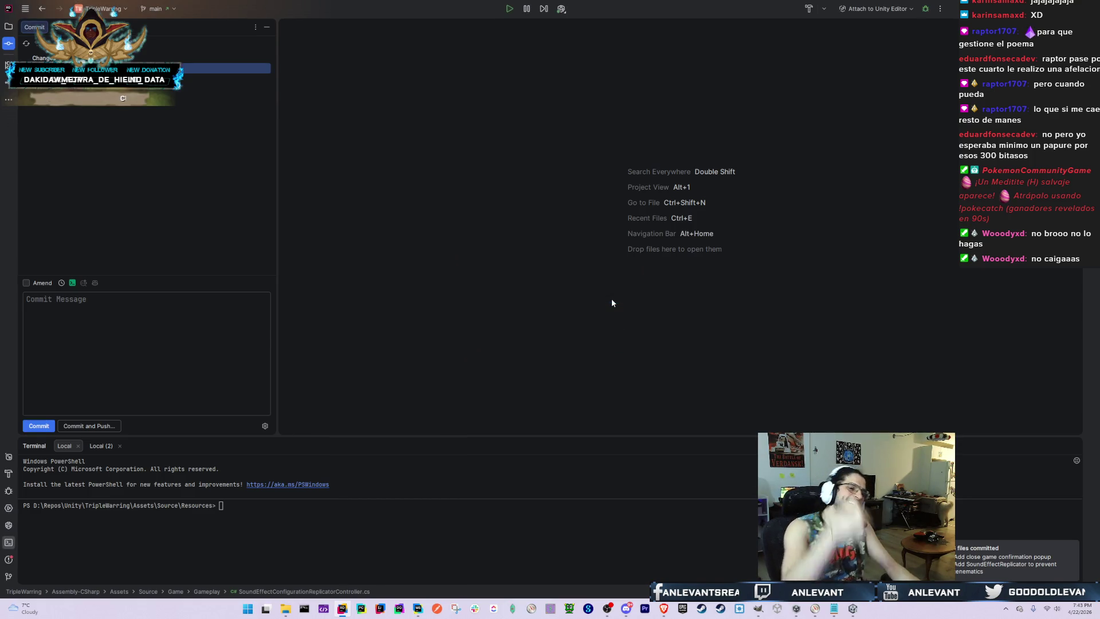
pyautogui.write('•••••••••••')
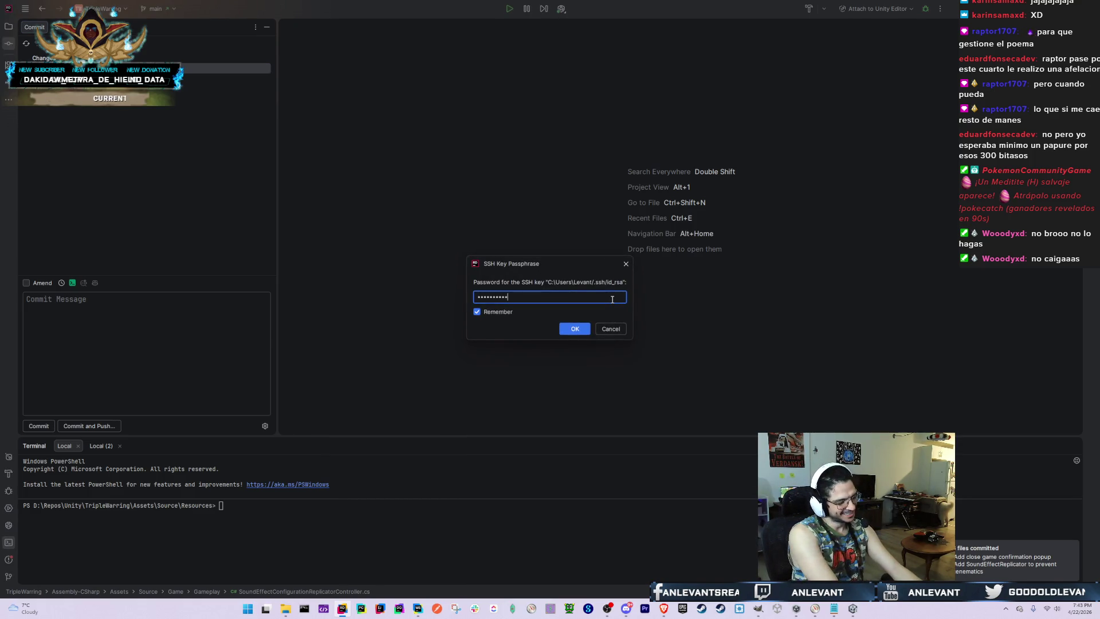
pyautogui.press('Return')
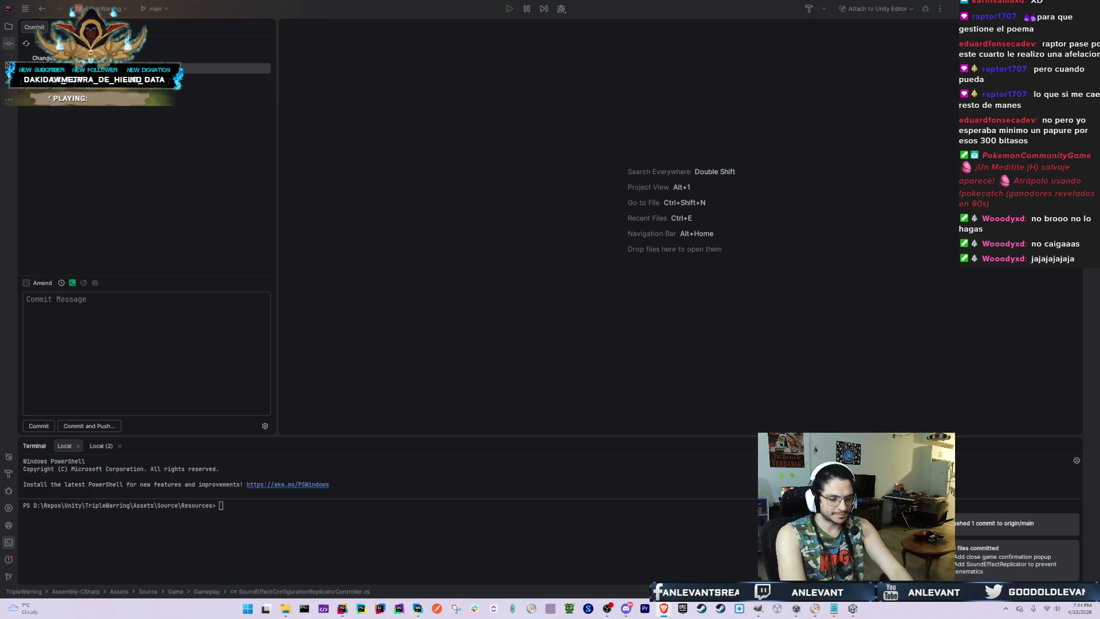
pyautogui.hotkey('alt', 'Tab')
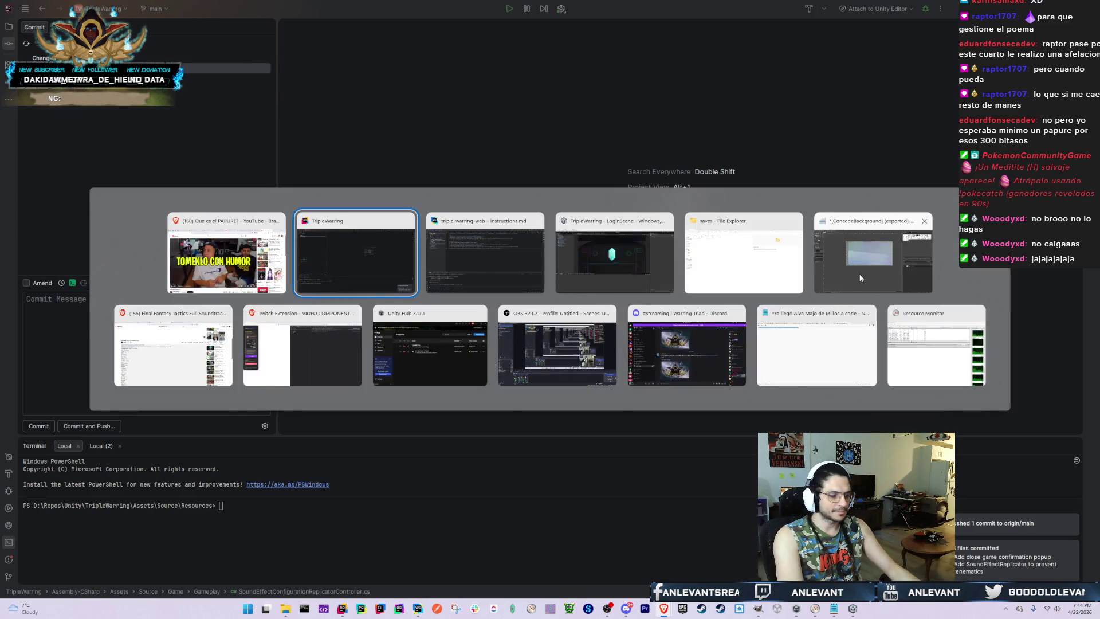
# - Switch between the browser and the streaming software windows
pyautogui.click(172, 346)
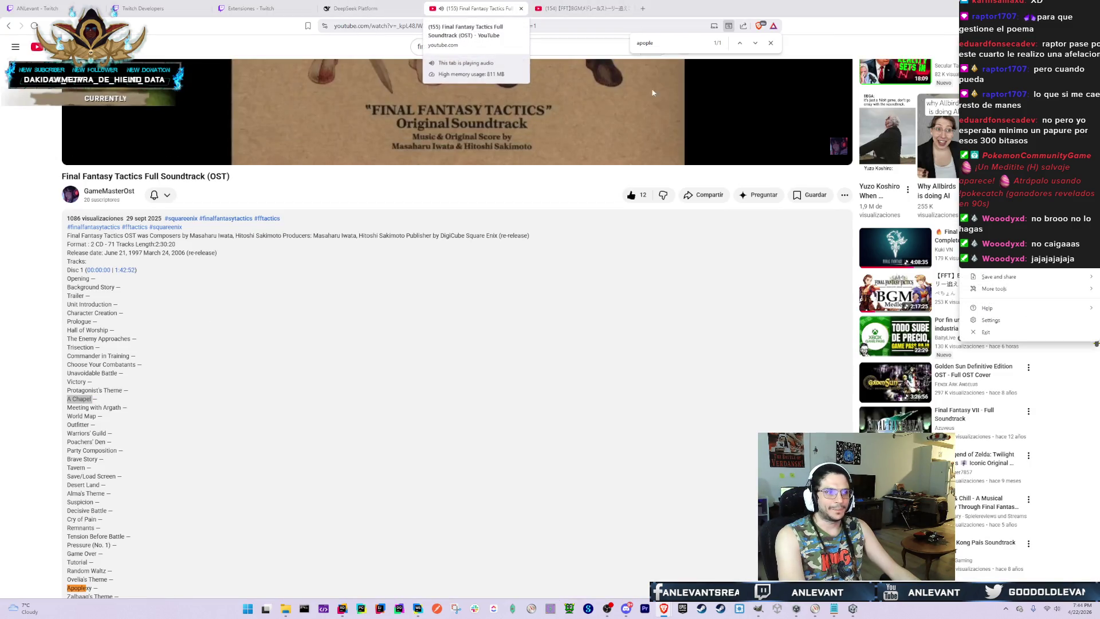
pyautogui.hotkey('alt', 'Tab')
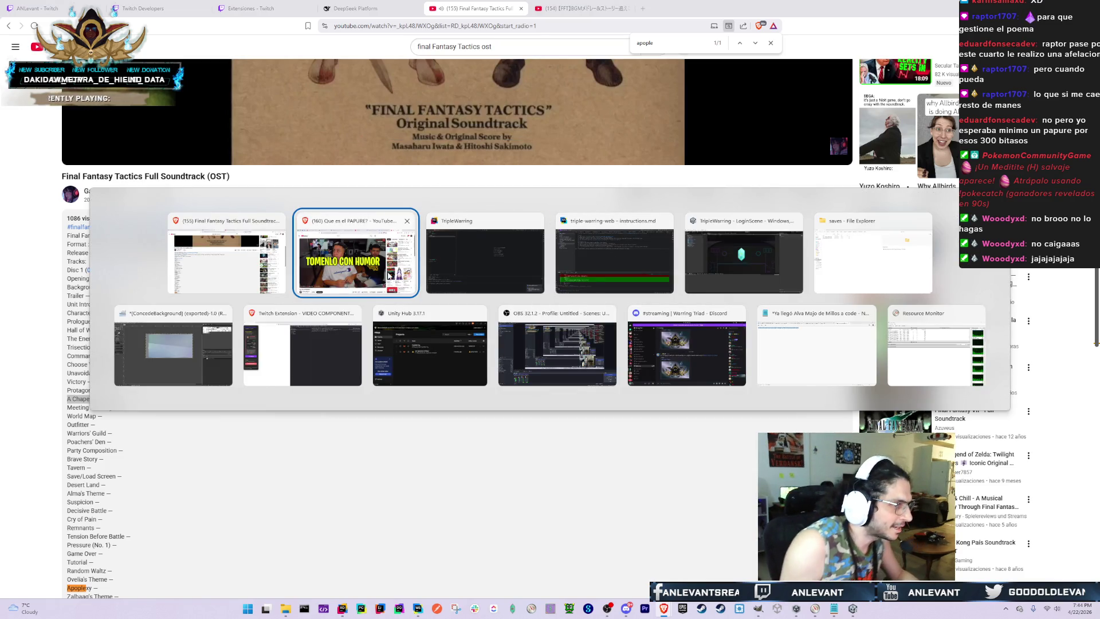
pyautogui.click(557, 346)
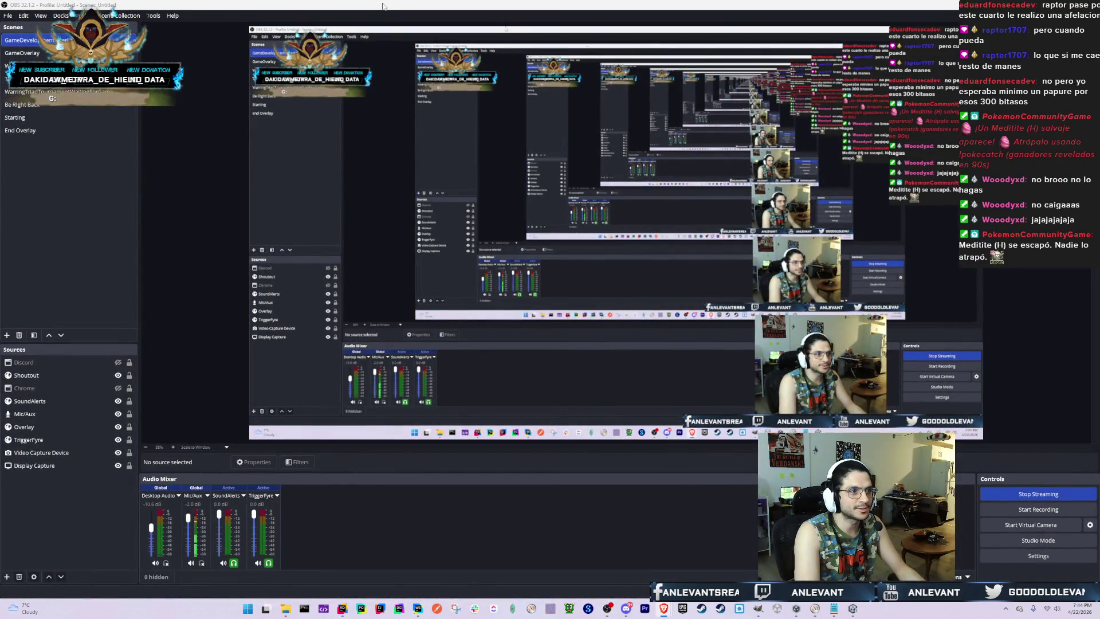
pyautogui.hotkey('alt', 'Tab')
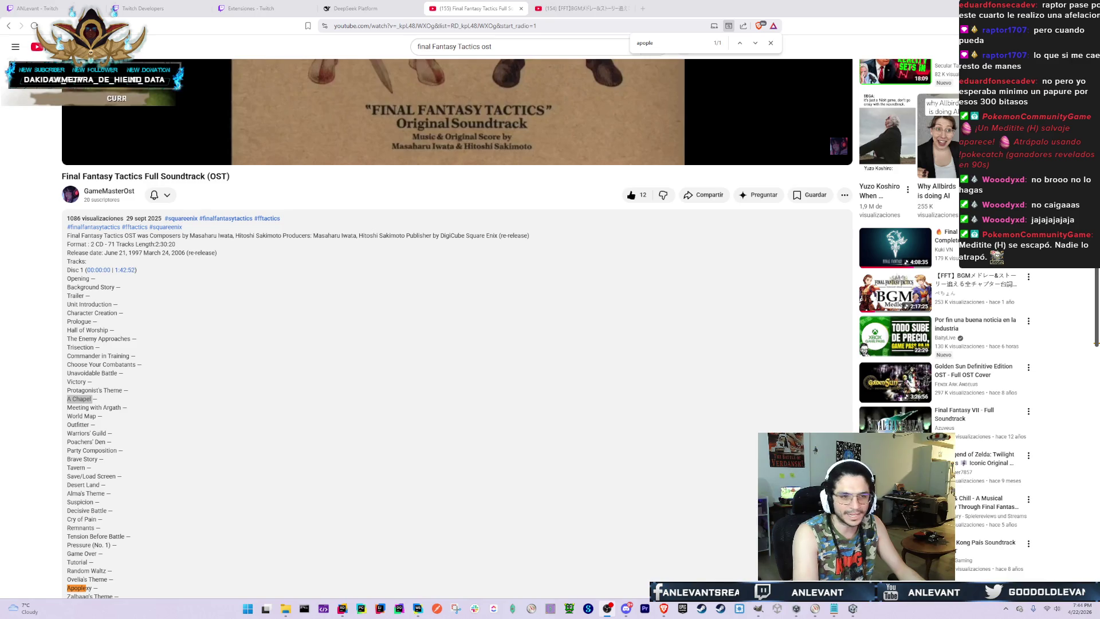
pyautogui.hotkey('alt', 'Tab')
pyautogui.hotkey('alt', 'Tab')
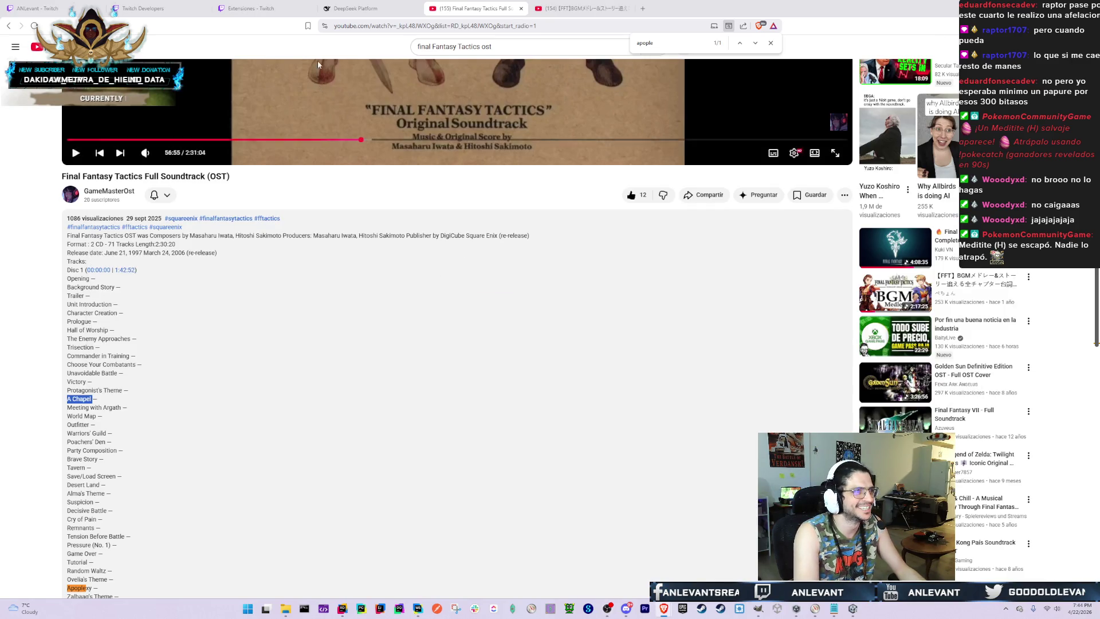
pyautogui.hotkey('alt', 'Tab')
pyautogui.hotkey('alt', 'Tab')
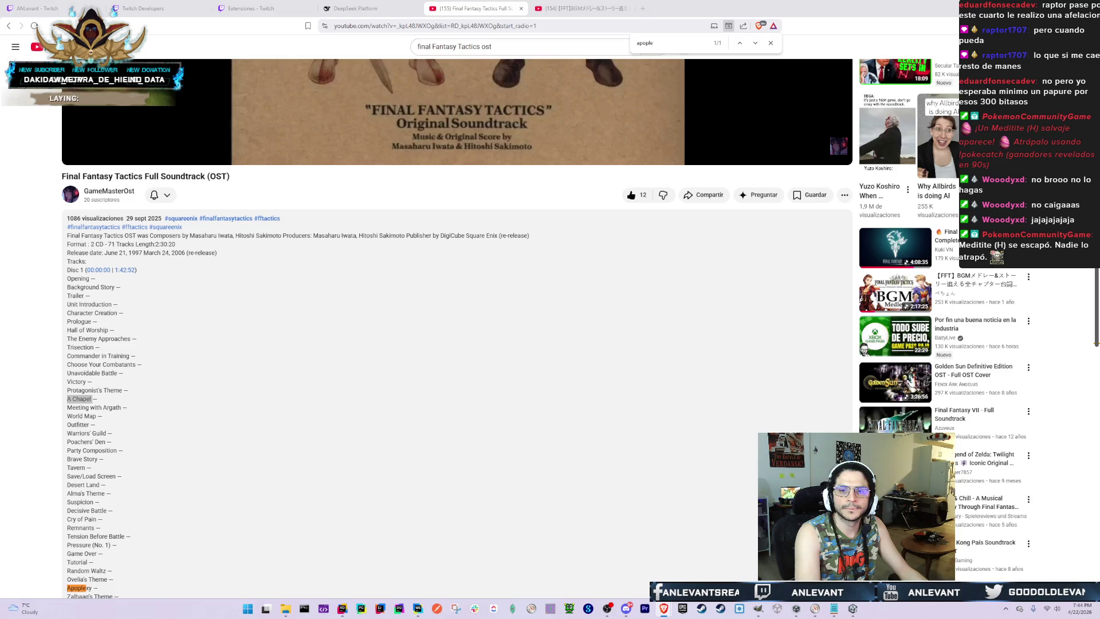
# - Reopen and close the Twitch moderator tab, then return to the TripleWarring project in Rider
pyautogui.hotkey('ctrl', 'shift', 't')
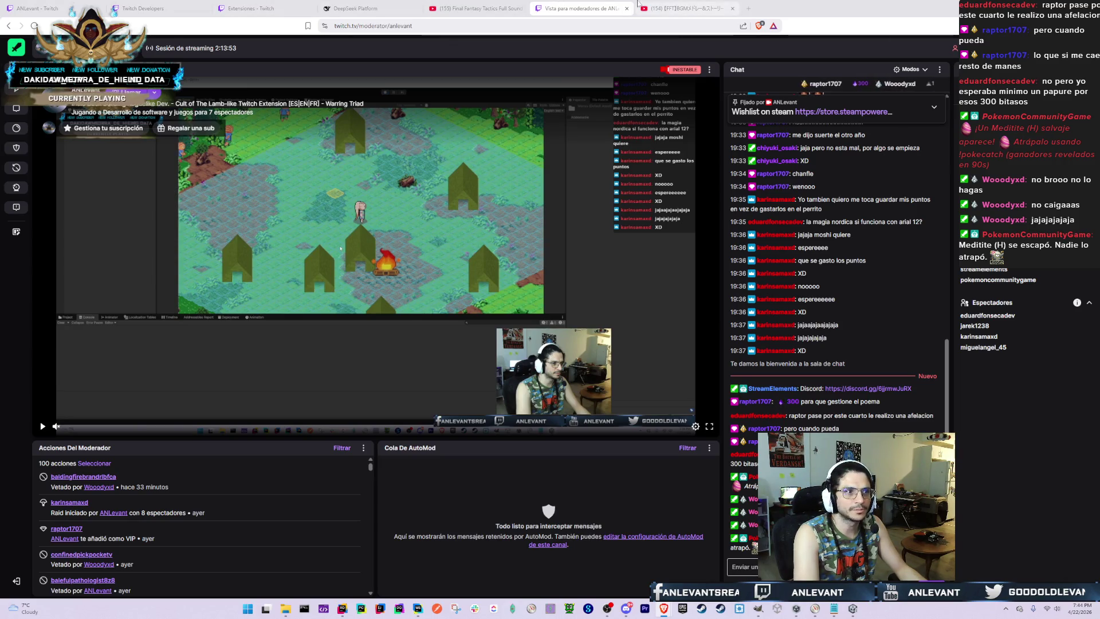
pyautogui.click(626, 9)
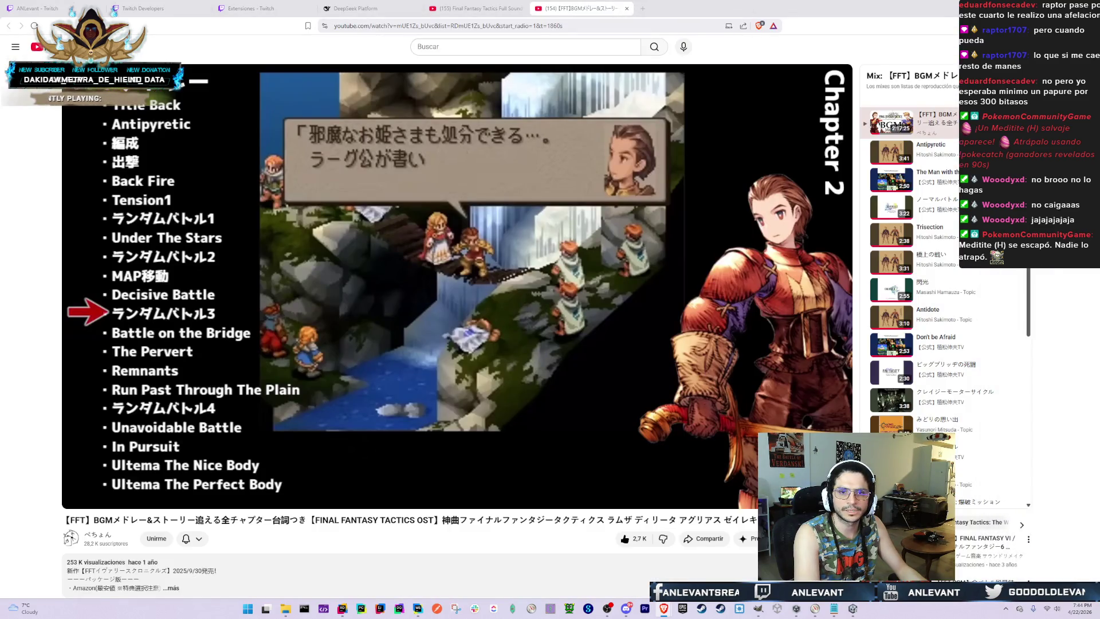
pyautogui.hotkey('alt', 'Tab')
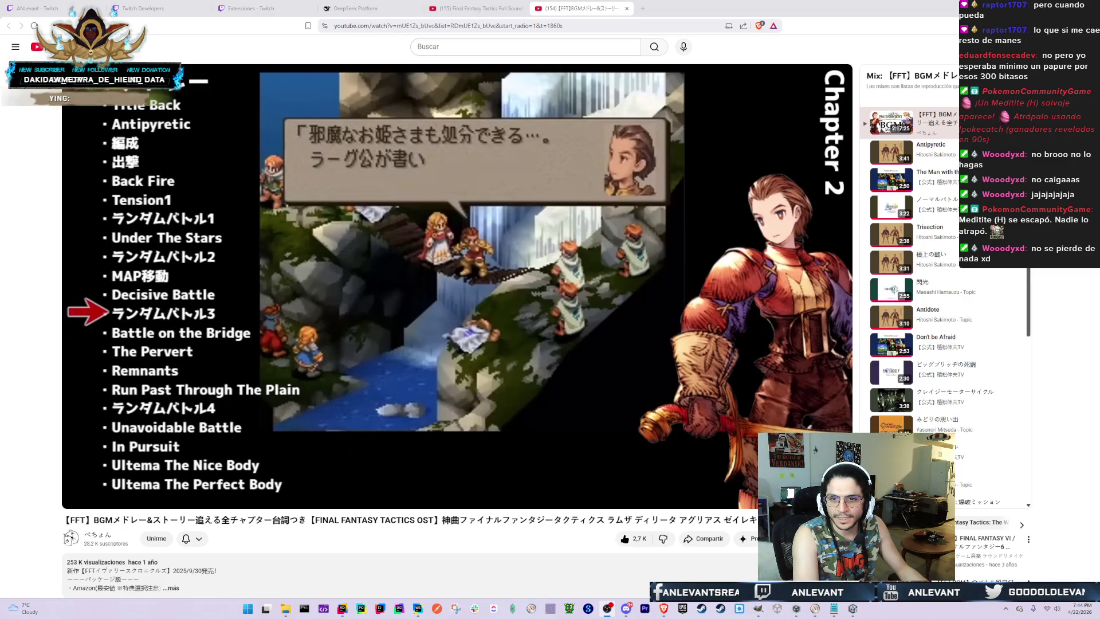
pyautogui.hotkey('alt', 'Tab')
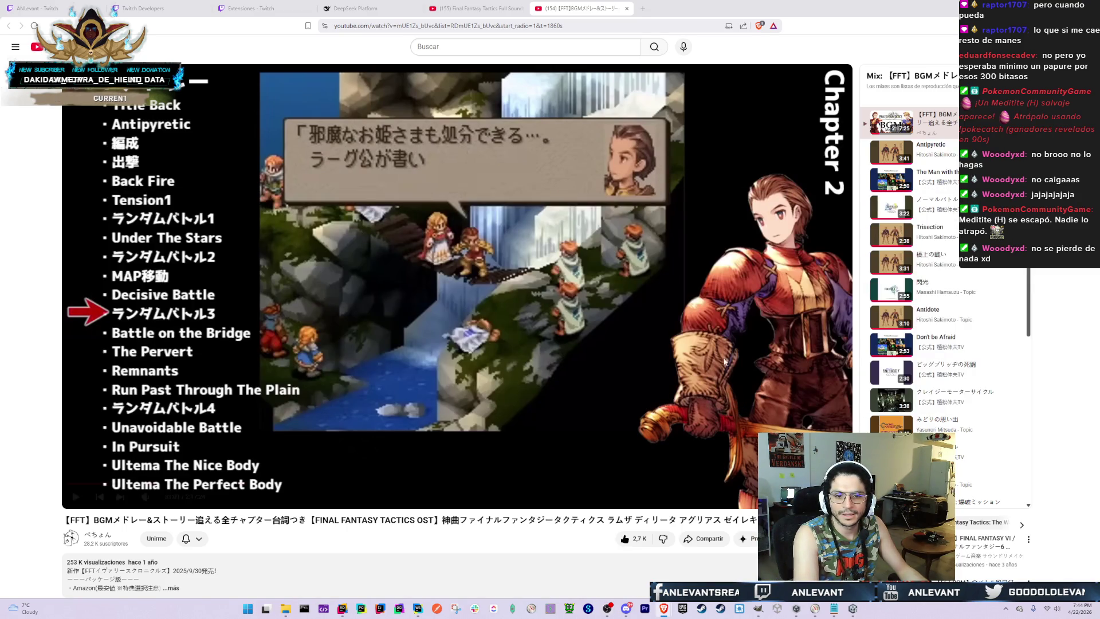
pyautogui.hotkey('alt', 'Tab')
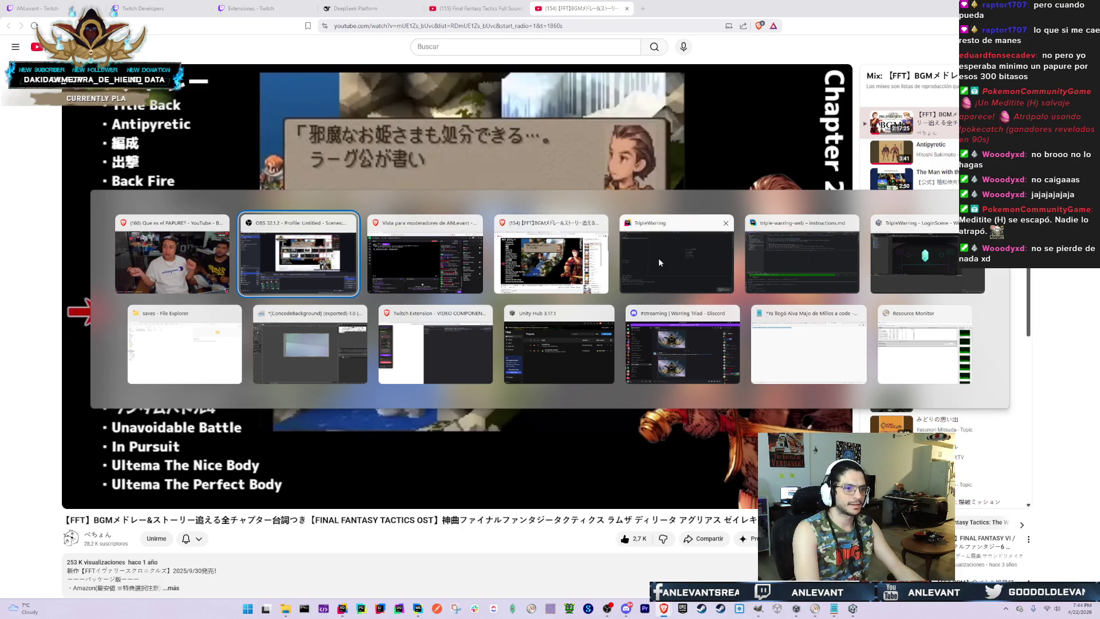
pyautogui.click(659, 260)
pyautogui.hotkey('alt', 'Tab')
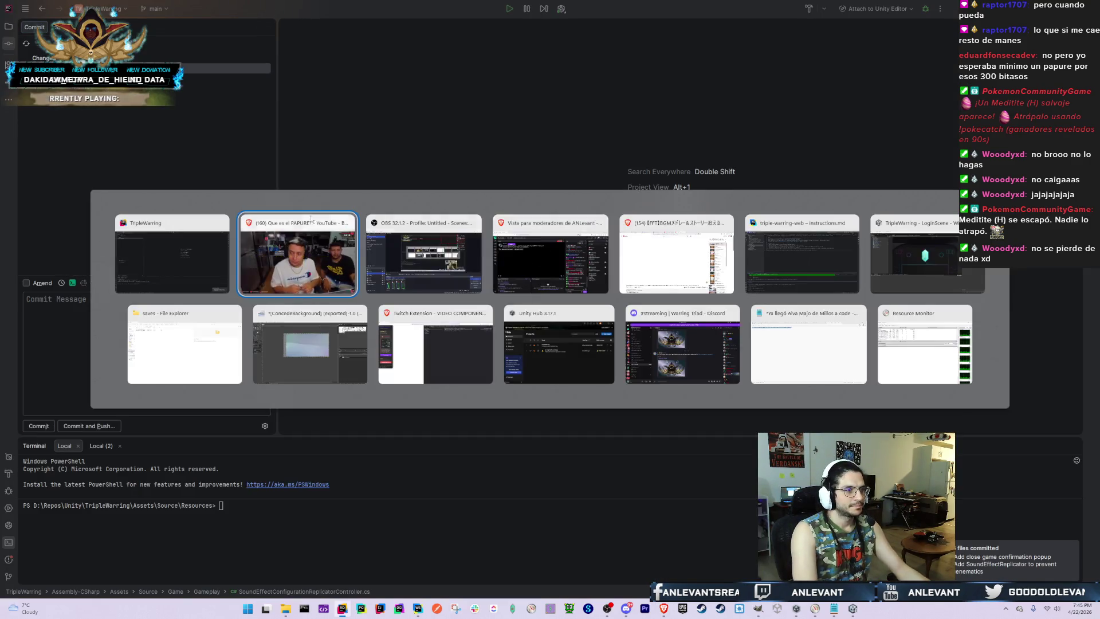
# - Open BasePlaceableBuildingController.cs via a 'Pla' project search, then search again for 'BaseBui'
pyautogui.press('shift')
pyautogui.press('shift')
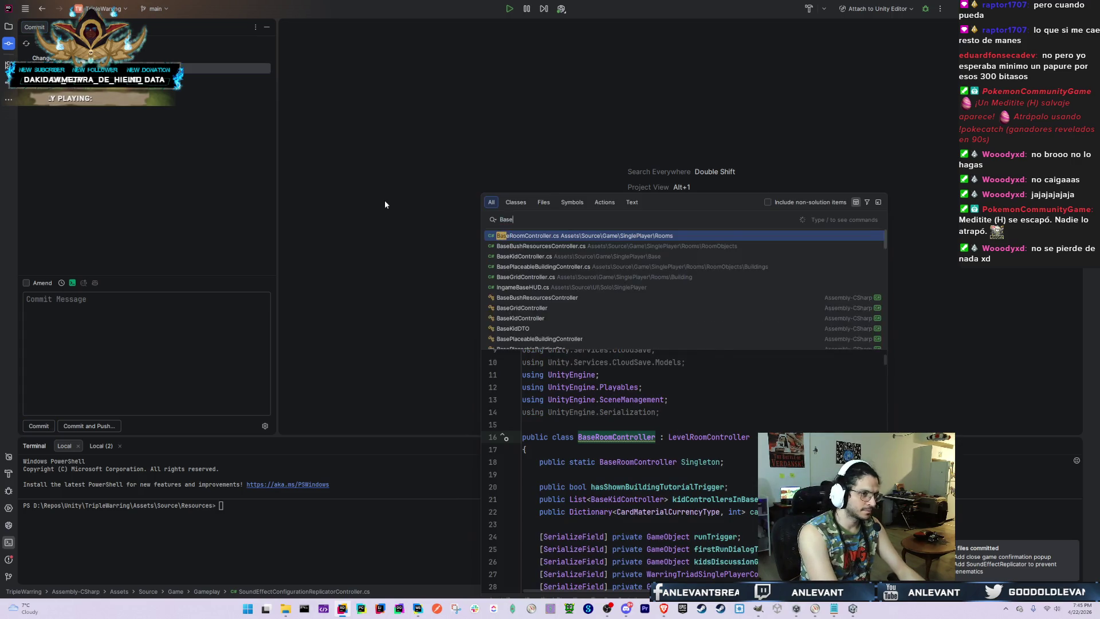
pyautogui.write('Pla')
pyautogui.press('Return')
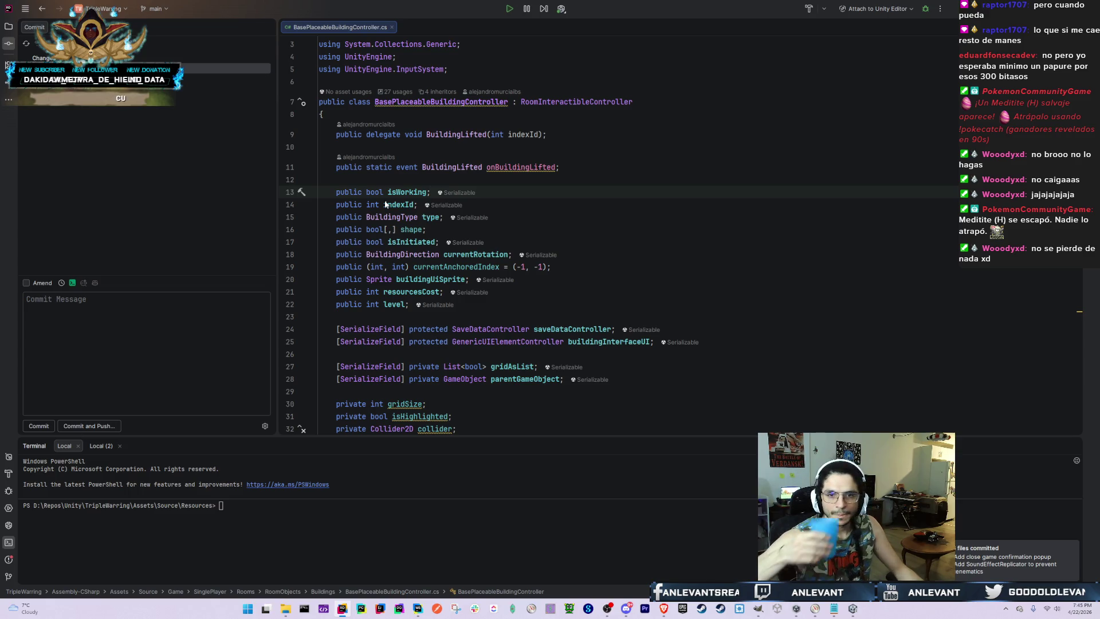
pyautogui.hotkey('ctrl', 't')
pyautogui.write('BaseBui')
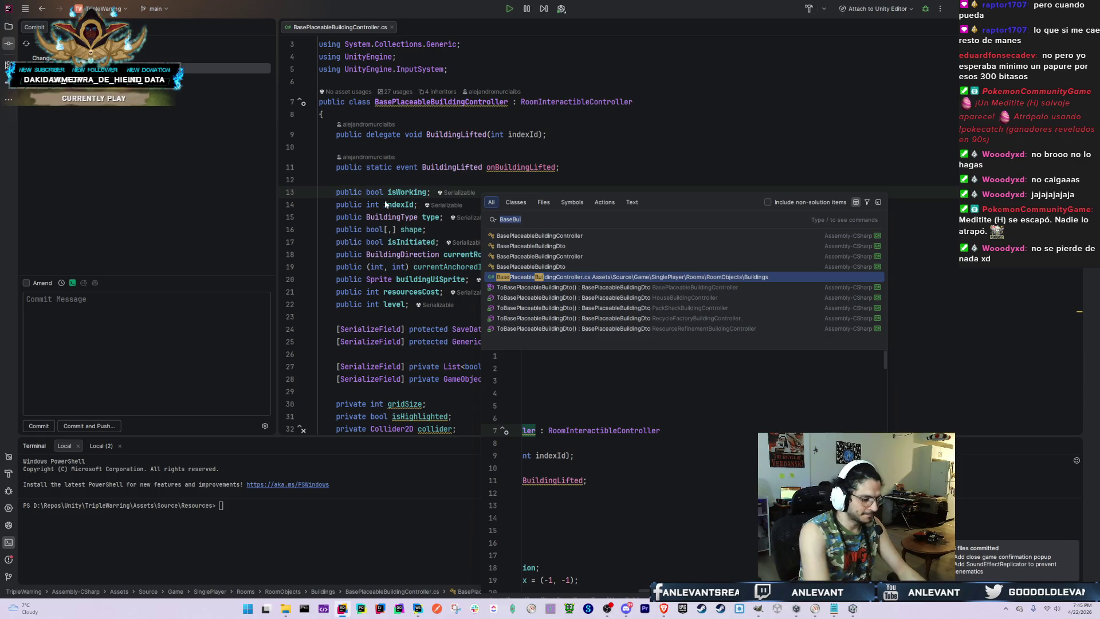
pyautogui.hotkey('alt', 'Tab')
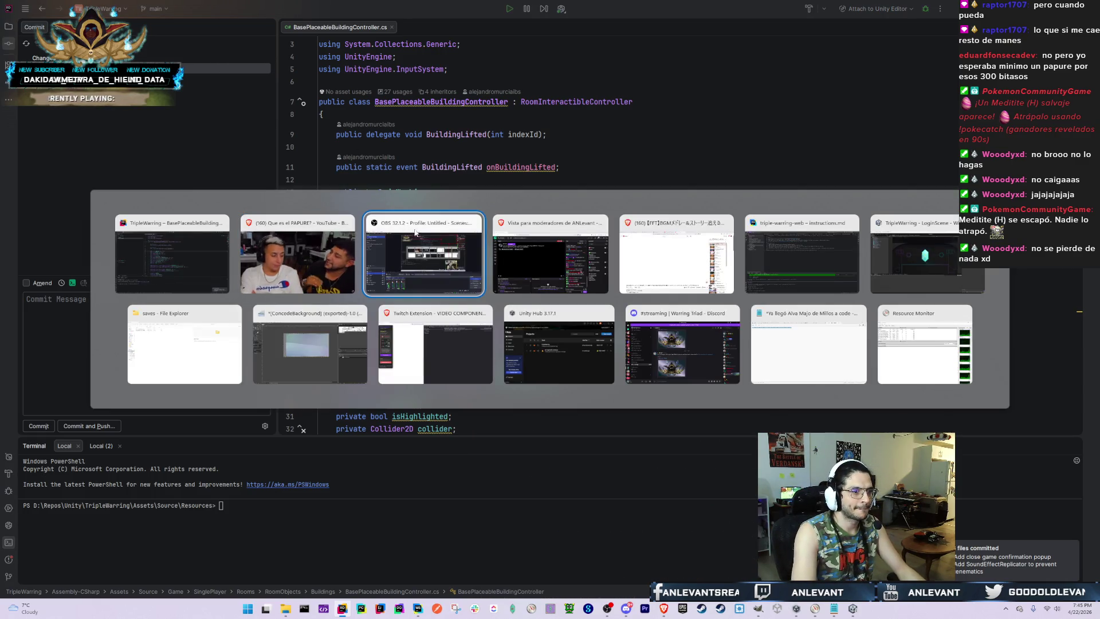
pyautogui.press('Escape')
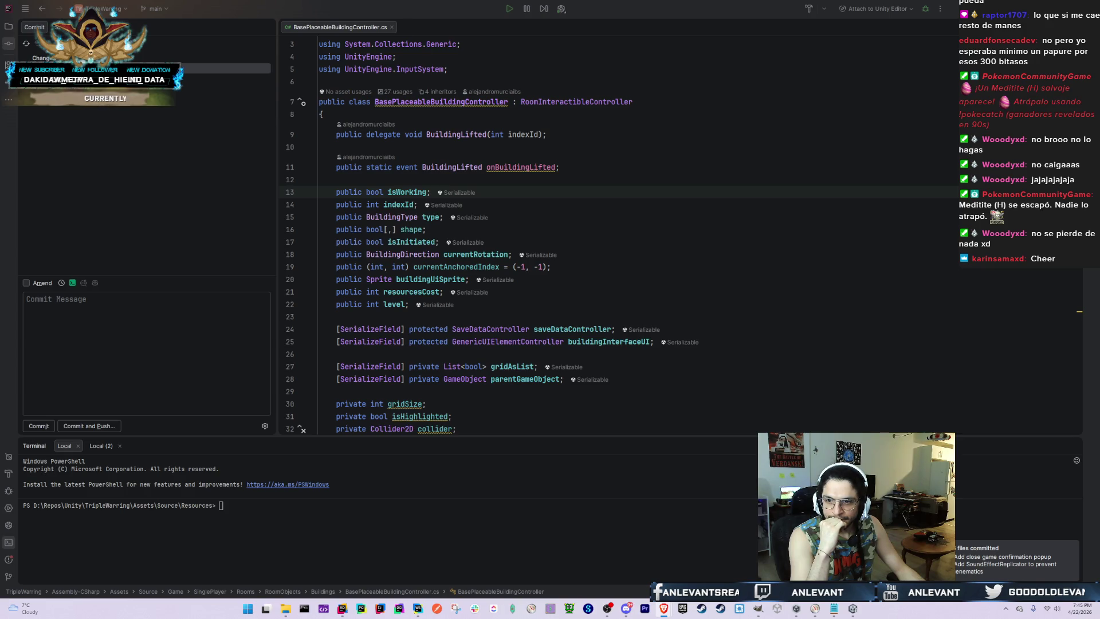
pyautogui.hotkey('alt', 'Tab')
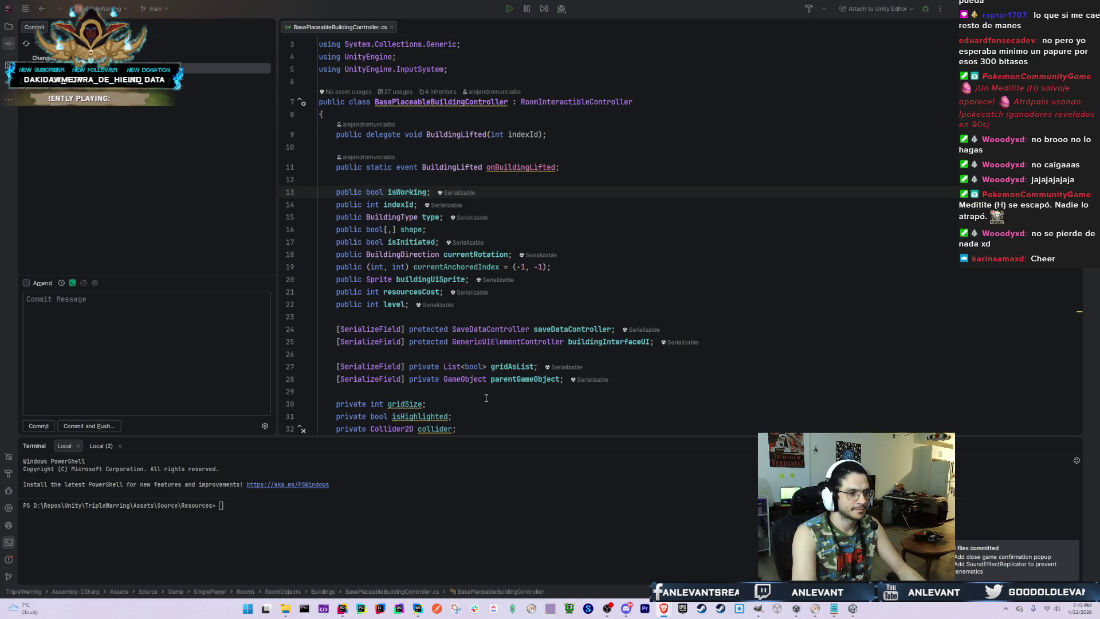
# - Open BaseGridController.cs through a project search for 'Grid'
pyautogui.click(487, 354)
pyautogui.scroll(-4, 504, 298)
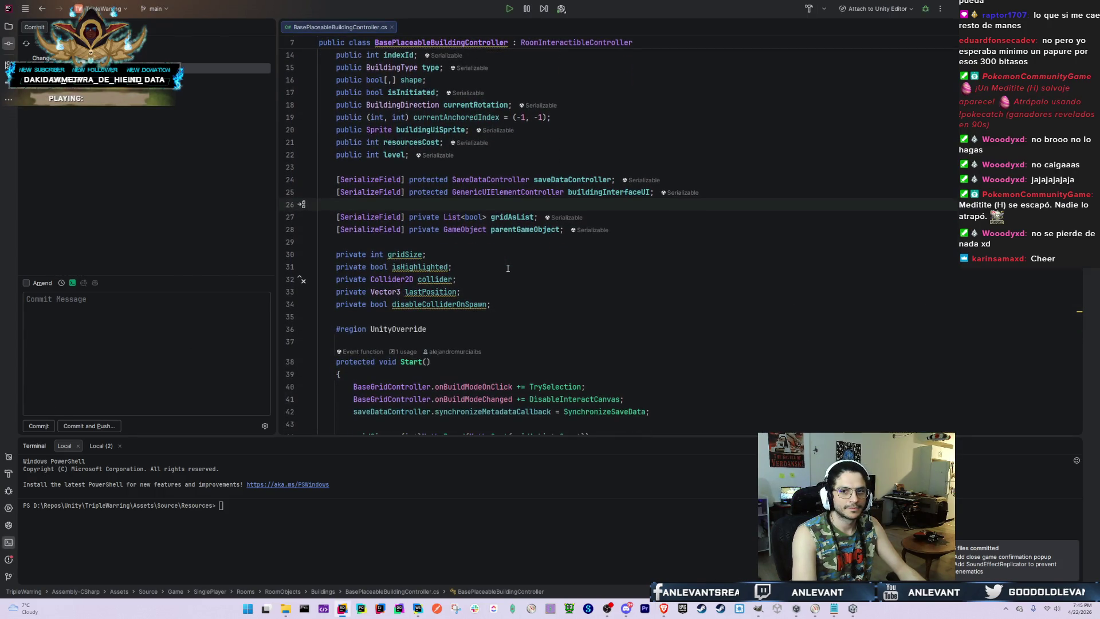
pyautogui.scroll(-1, 508, 268)
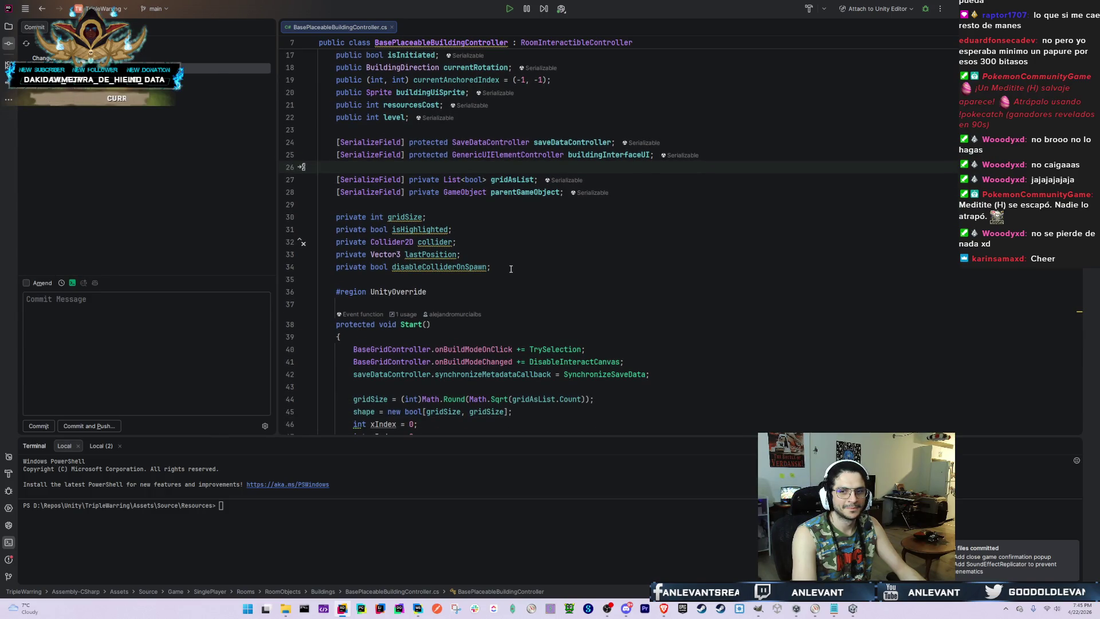
pyautogui.scroll(-10, 510, 268)
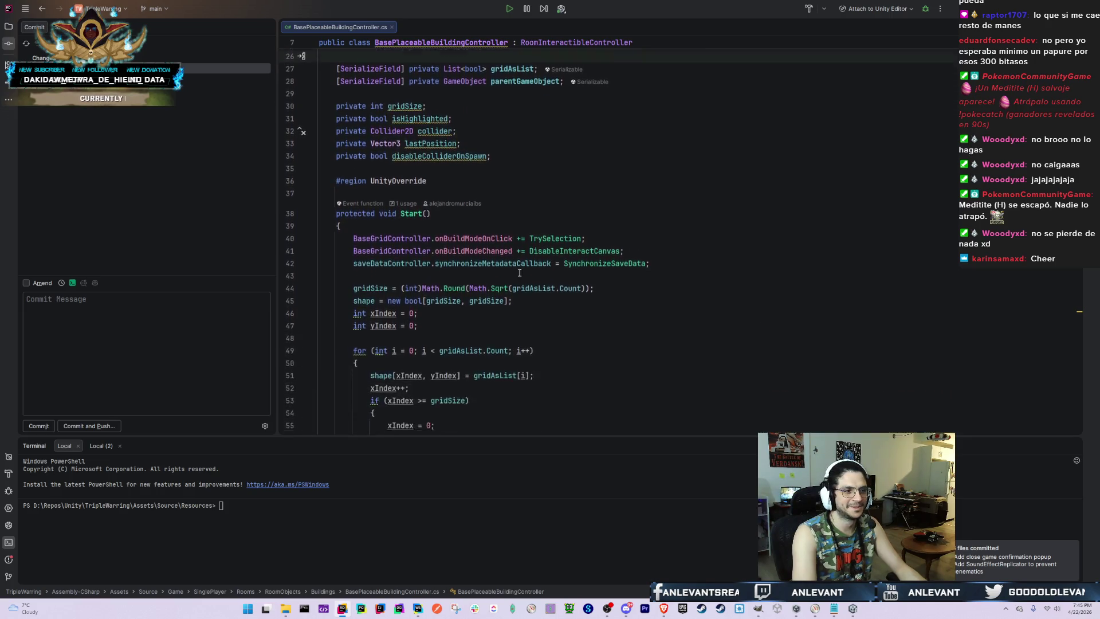
pyautogui.scroll(-5, 535, 254)
pyautogui.press('shift')
pyautogui.press('shift')
pyautogui.write('Grid')
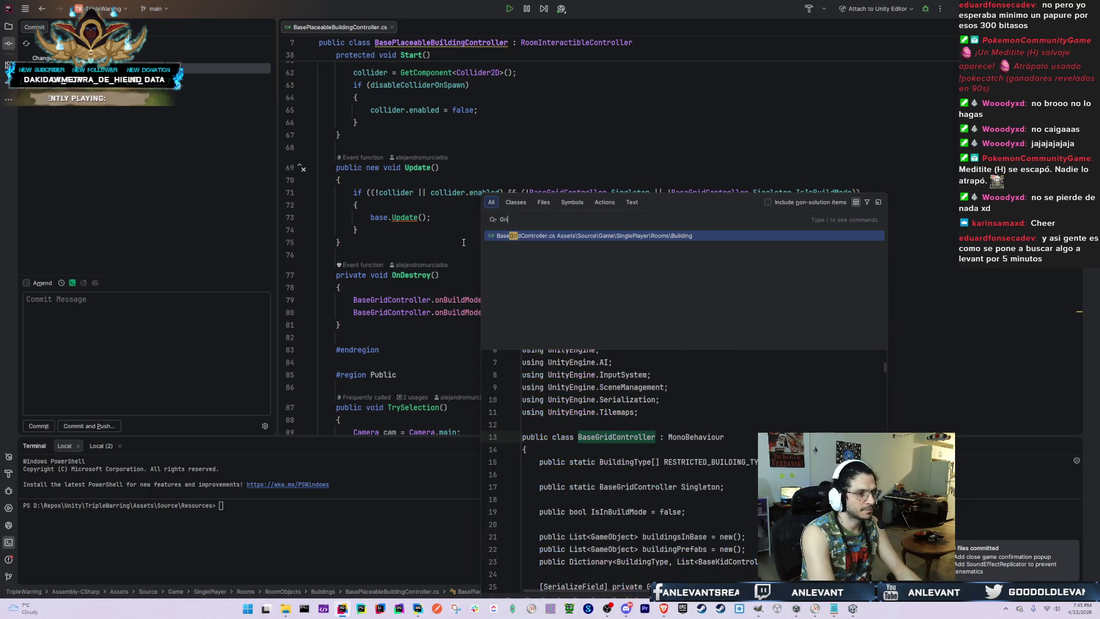
pyautogui.press('Return')
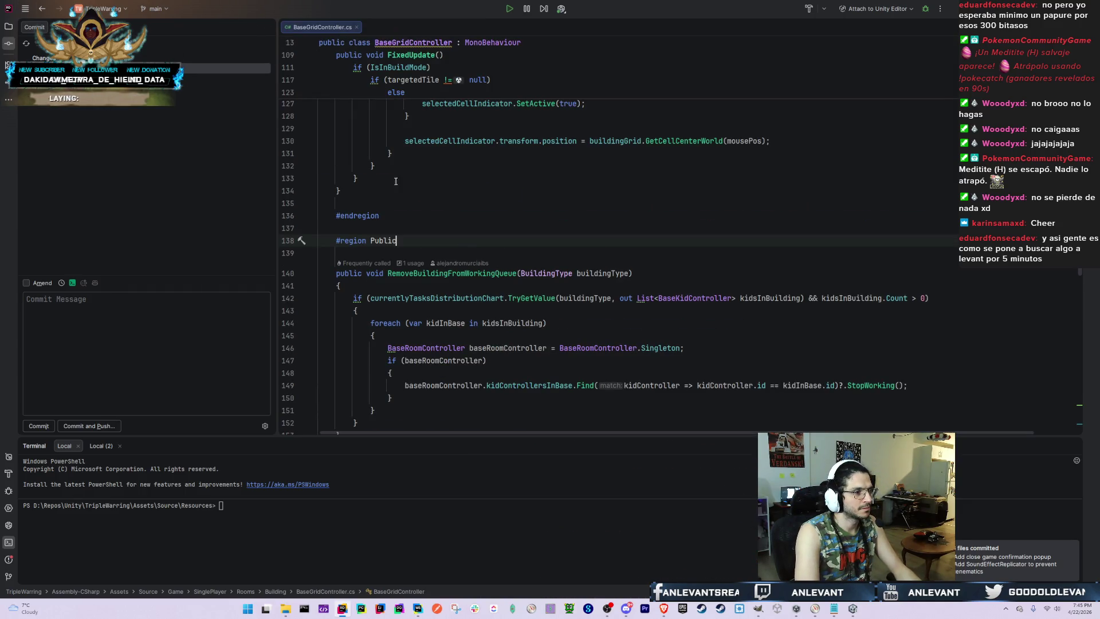
# - Show and hide the blame annotations, search the file for 'Selectio', then close the Find bar
pyautogui.rightClick(290, 55)
pyautogui.click(320, 64)
pyautogui.rightClick(339, 174)
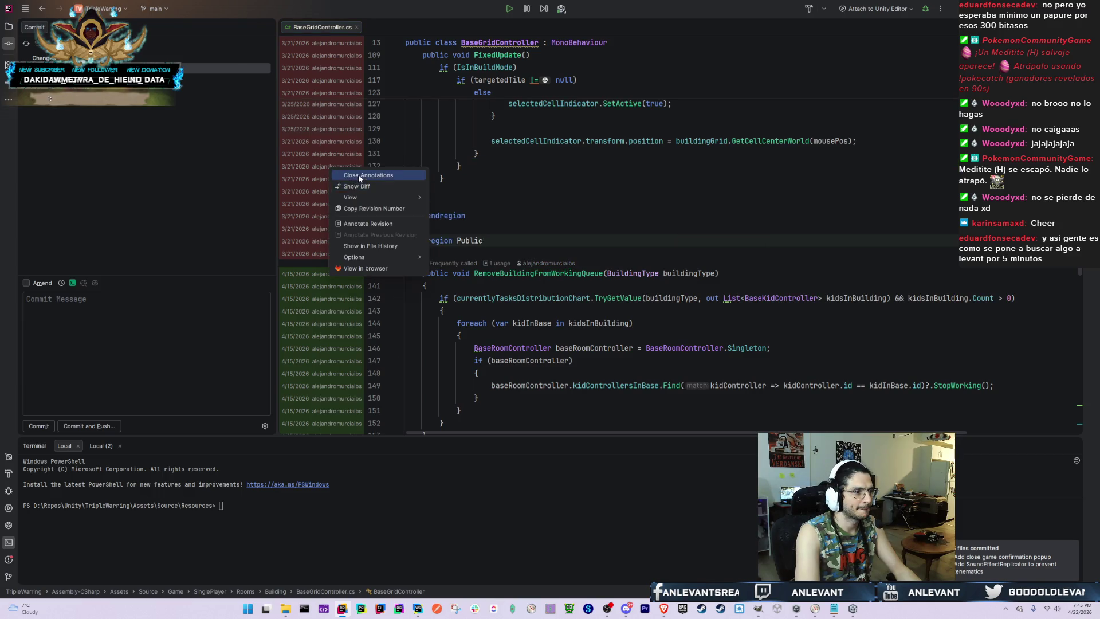
pyautogui.click(359, 175)
pyautogui.hotkey('ctrl', 'f')
pyautogui.write('Selectio')
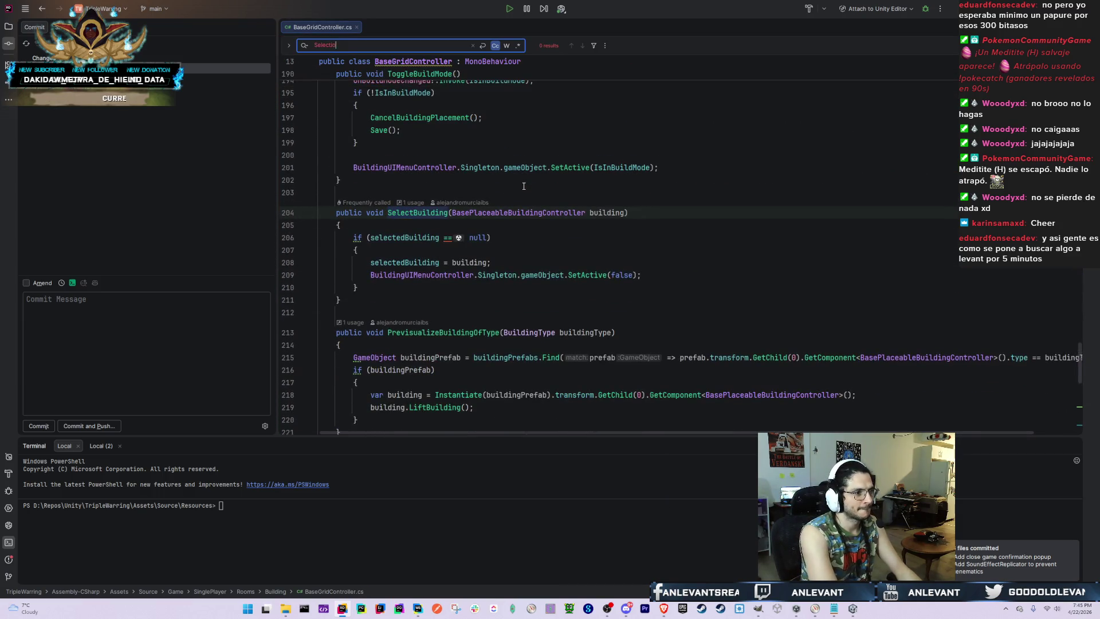
pyautogui.press('Escape')
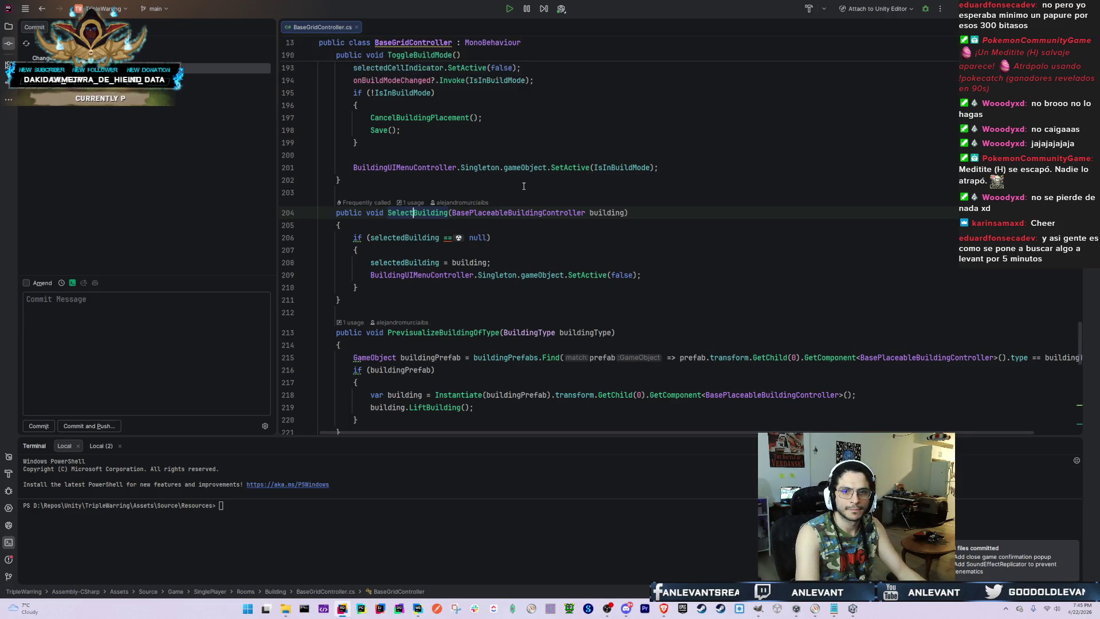
pyautogui.scroll(15, 523, 186)
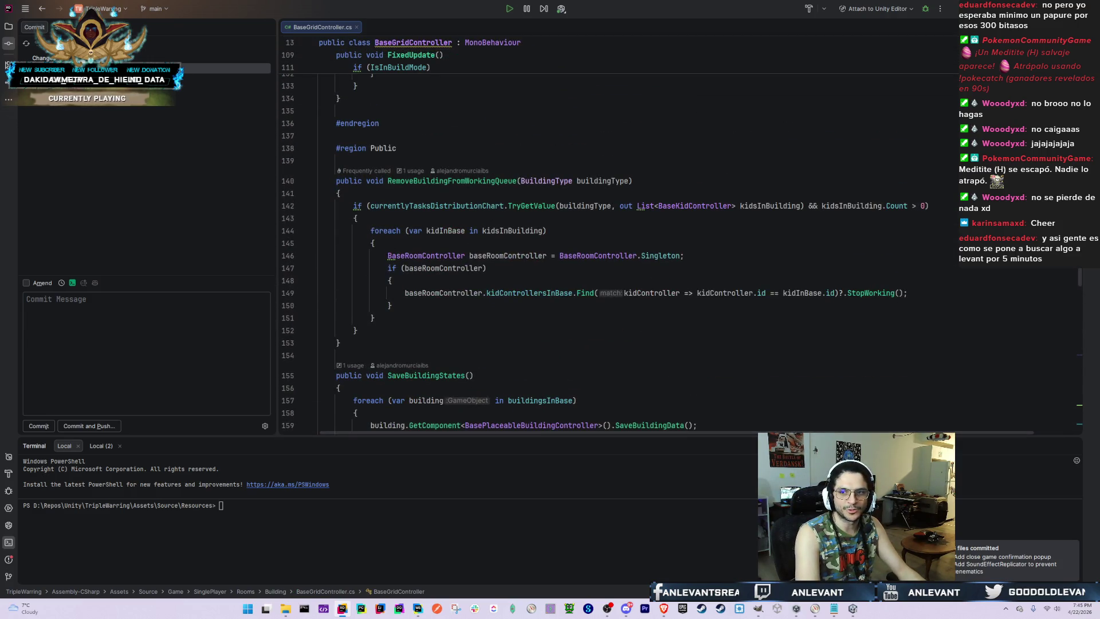
# - Switch over to the browser window and back to Rider
pyautogui.hotkey('alt', 'Tab')
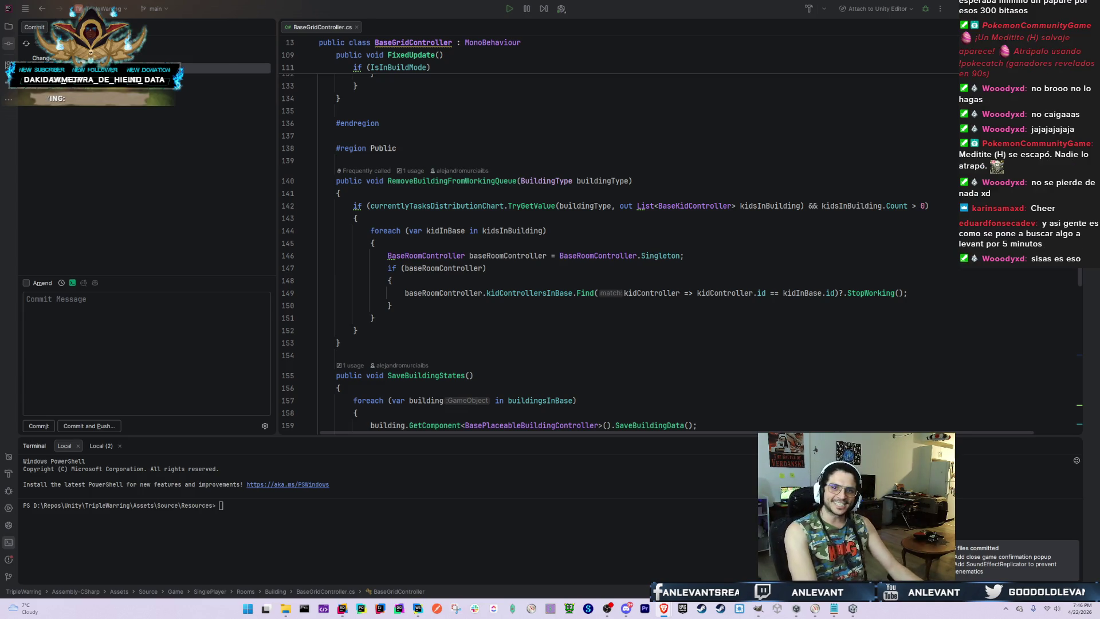
pyautogui.hotkey('alt', 'Tab')
pyautogui.click(448, 282)
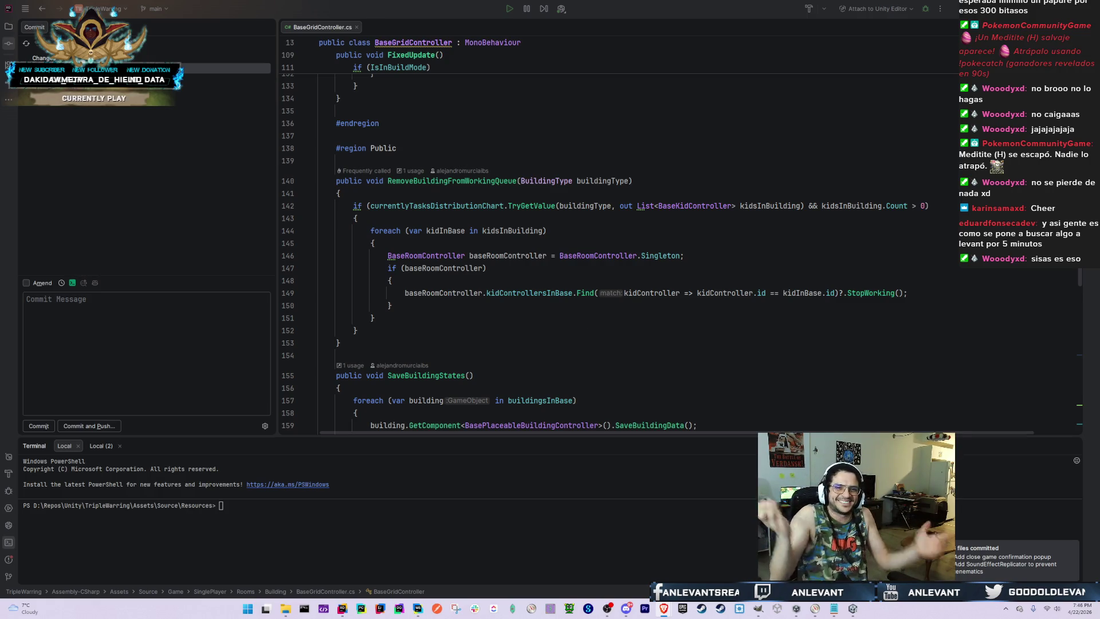
pyautogui.hotkey('alt', 'Tab')
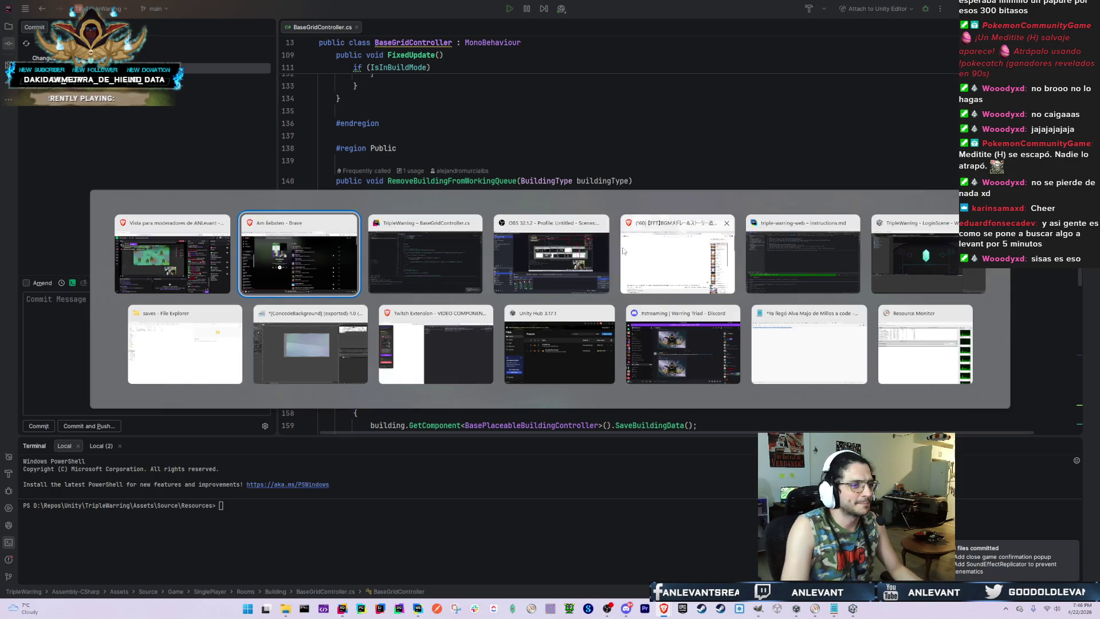
pyautogui.click(487, 324)
pyautogui.hotkey('alt', 'Tab')
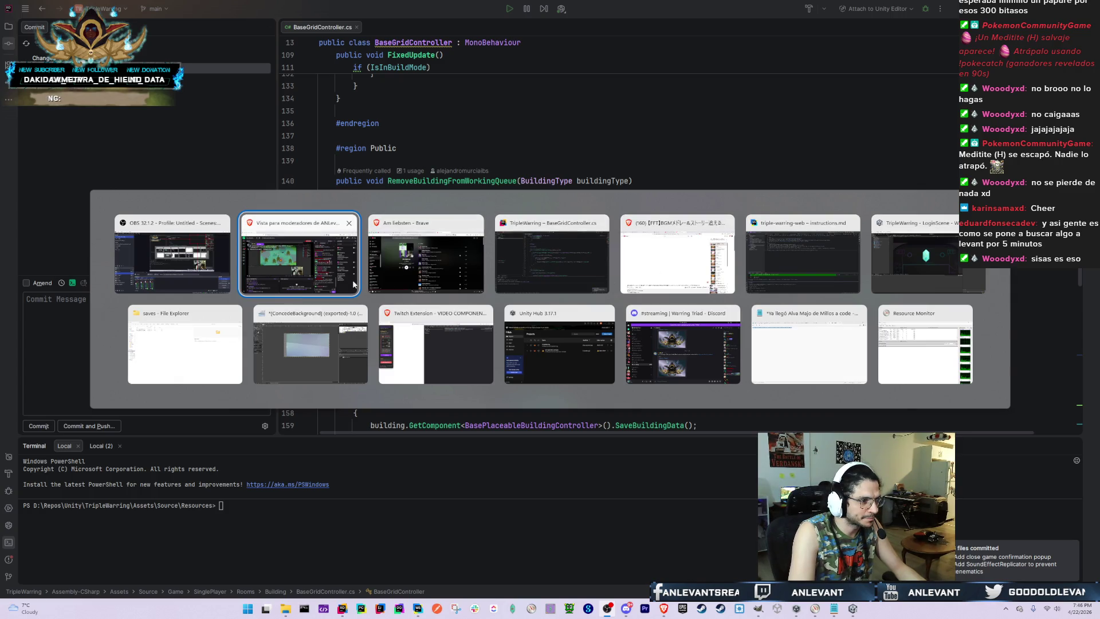
pyautogui.click(535, 286)
pyautogui.hotkey('alt', 'Tab')
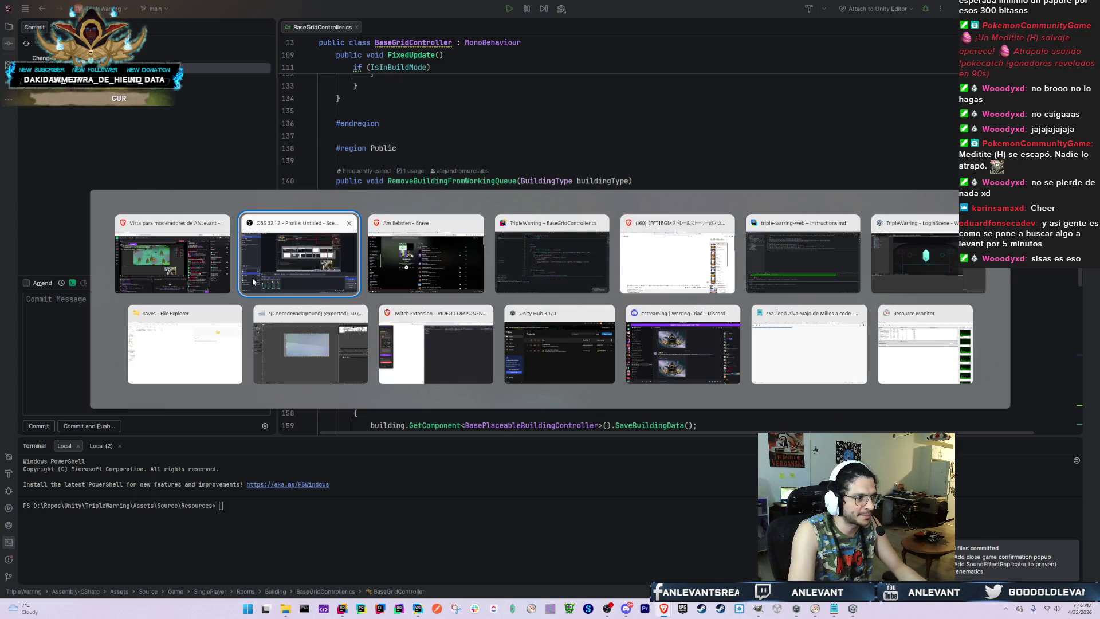
pyautogui.click(317, 283)
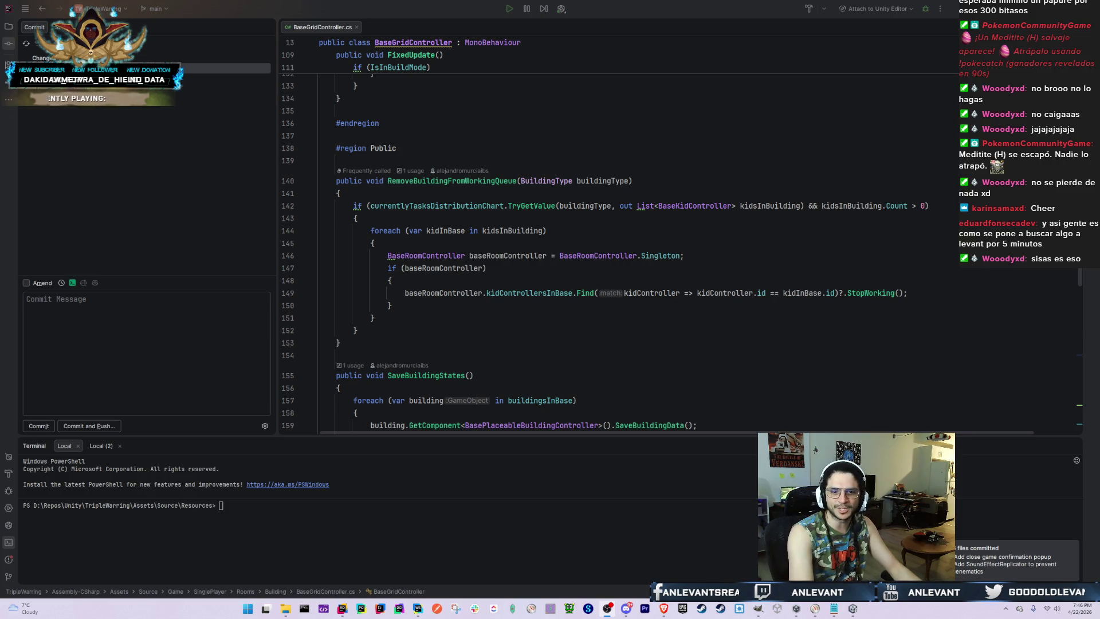
pyautogui.hotkey('alt', 'Tab')
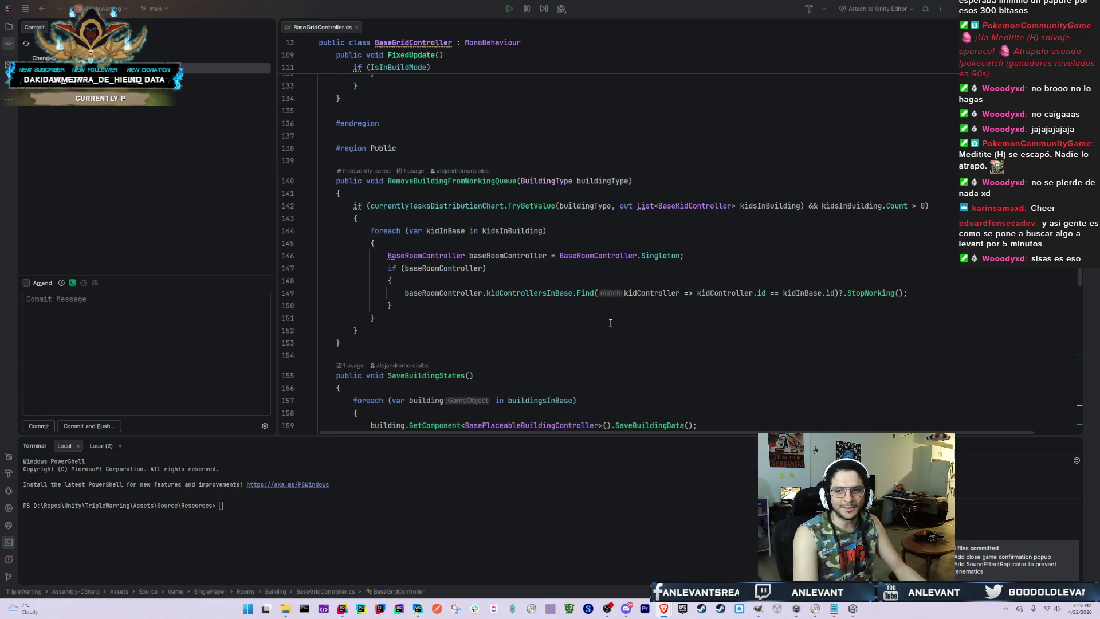
pyautogui.click(577, 322)
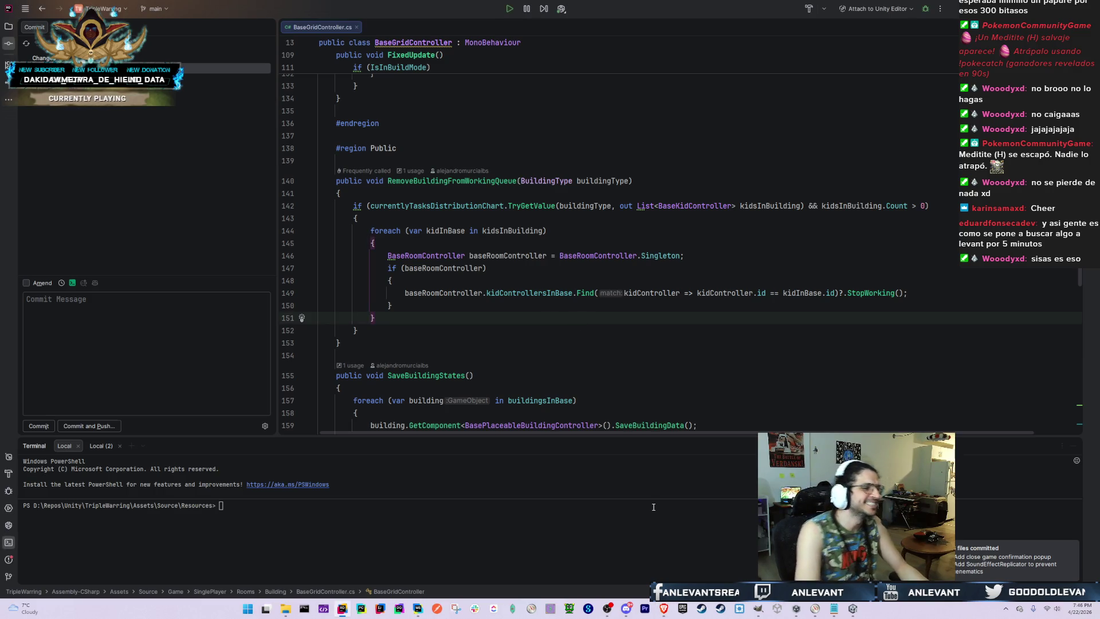
pyautogui.scroll(-3, 506, 236)
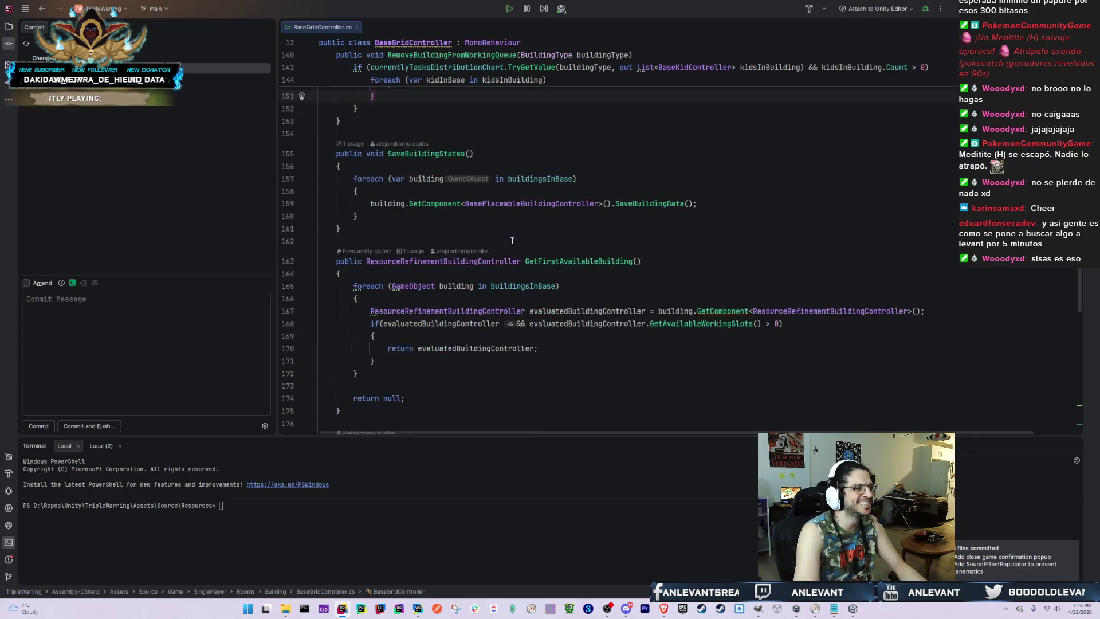
pyautogui.scroll(6, 510, 239)
pyautogui.scroll(-3, 512, 240)
pyautogui.click(446, 170)
pyautogui.press('Left')
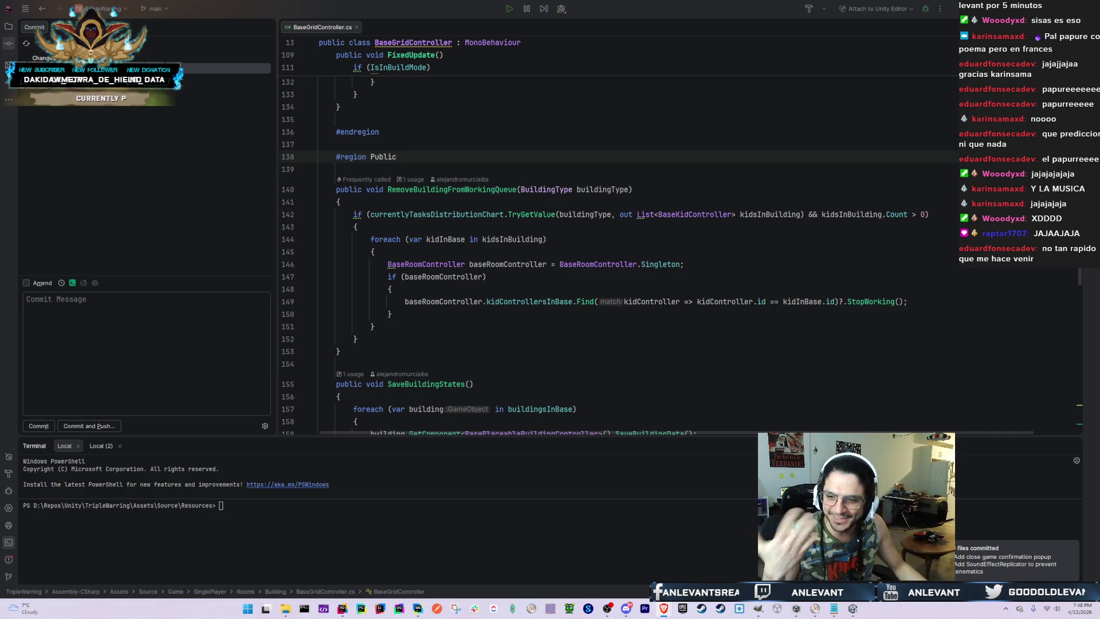
# - Pause the Final Fantasy Tactics Full Soundtrack video in Brave
pyautogui.hotkey('alt', 'Tab')
pyautogui.hotkey('alt', 'Tab')
pyautogui.hotkey('alt', 'Tab')
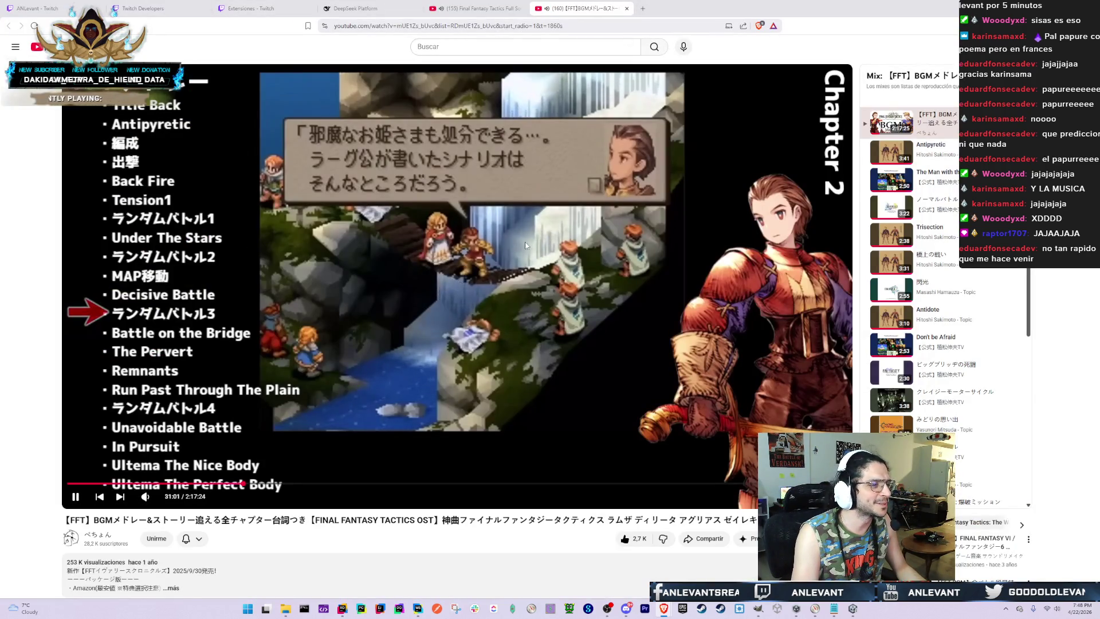
pyautogui.click(476, 8)
pyautogui.click(472, 278)
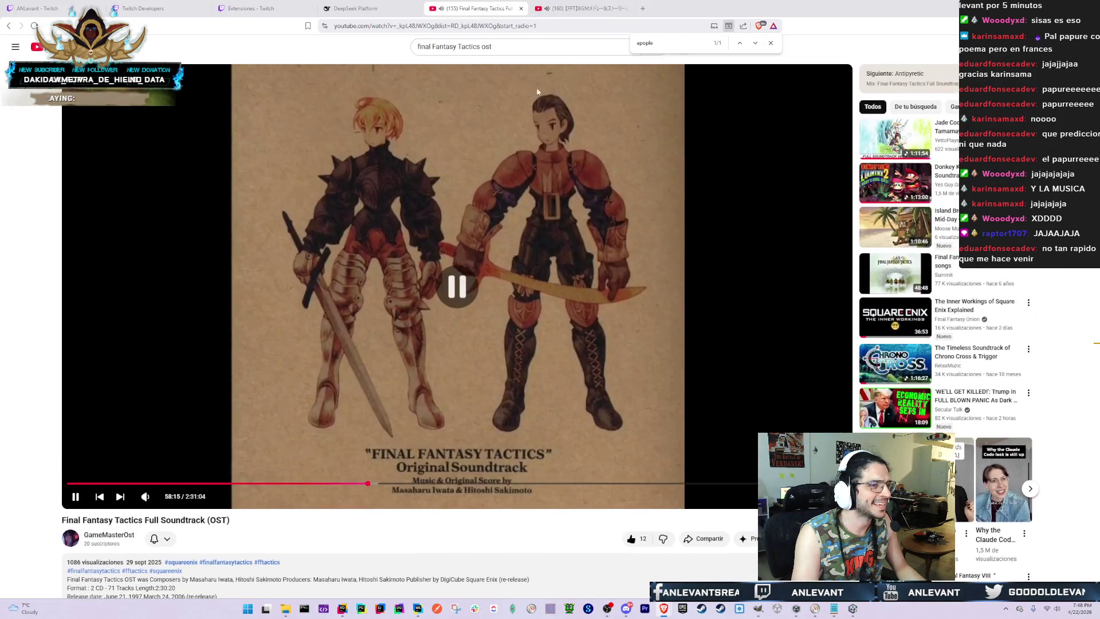
# - In a new tab, search YouTube for 'papure canción' and play papure papa pure from about 0:10
pyautogui.click(643, 8)
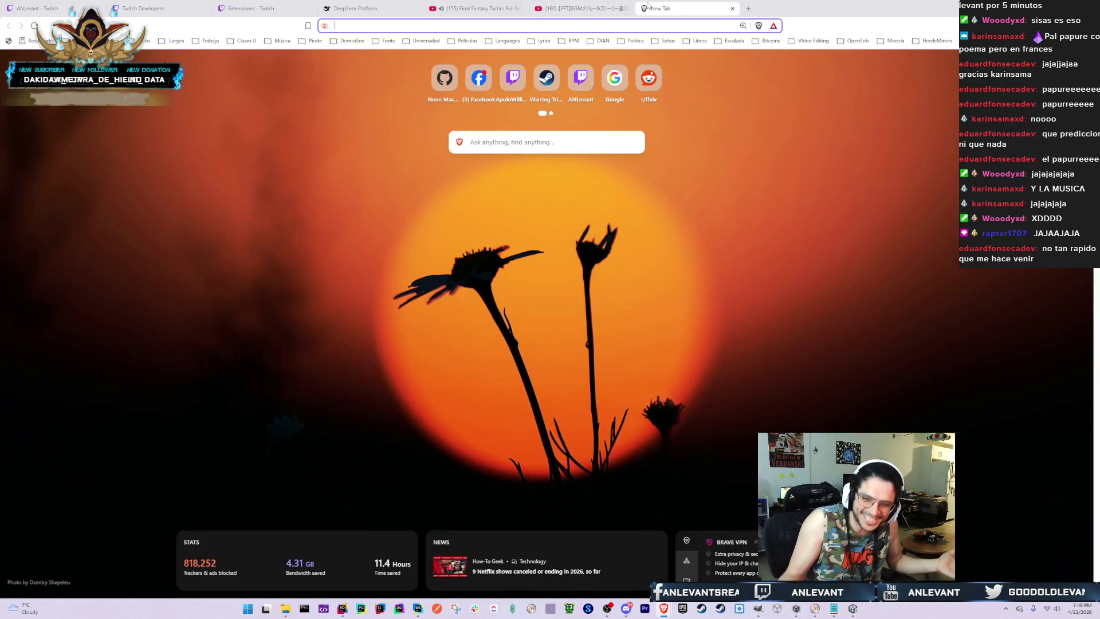
pyautogui.write('www.y')
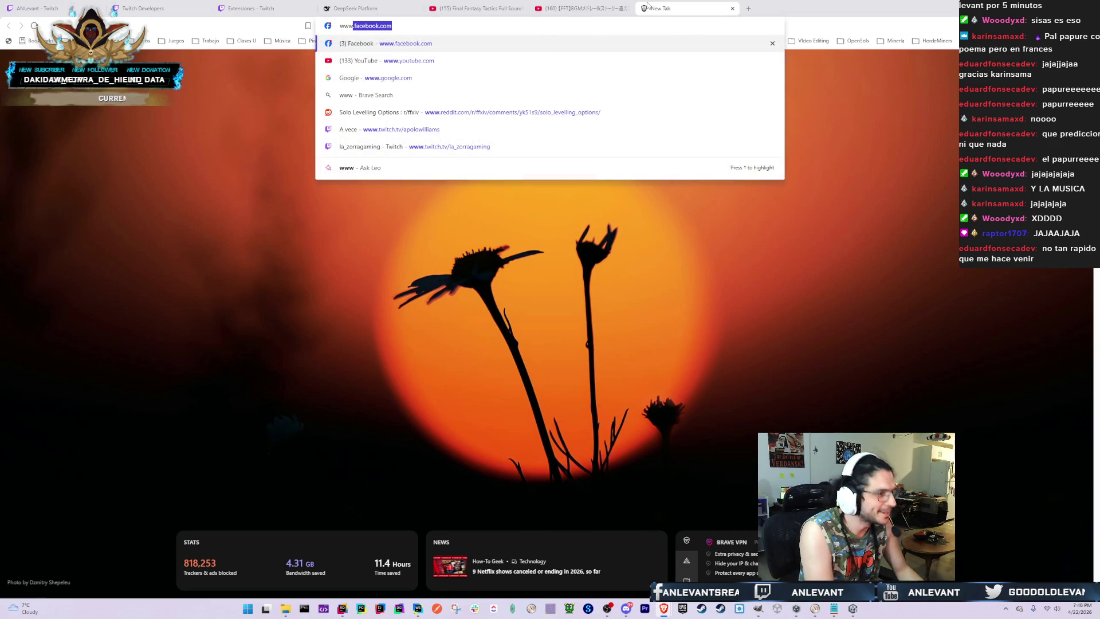
pyautogui.write('outube.com')
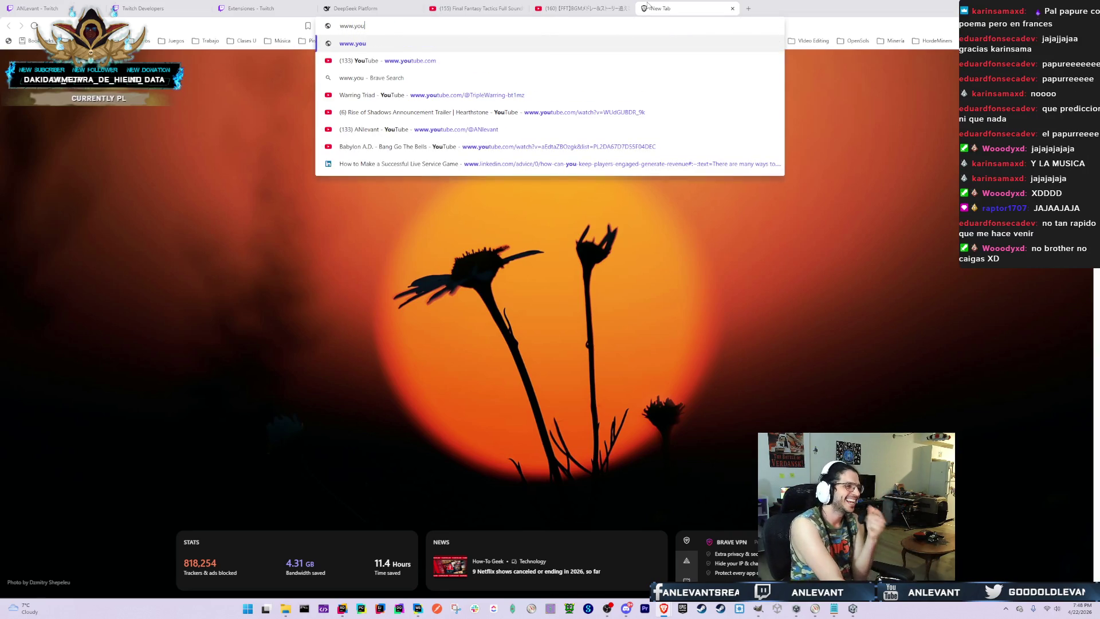
pyautogui.press('Return')
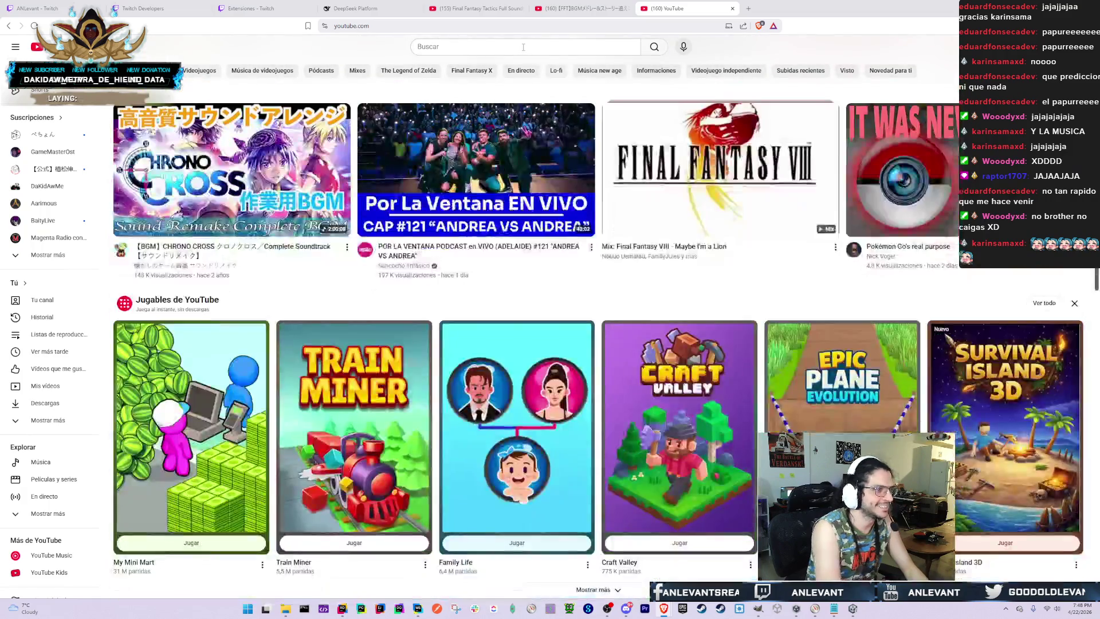
pyautogui.click(523, 47)
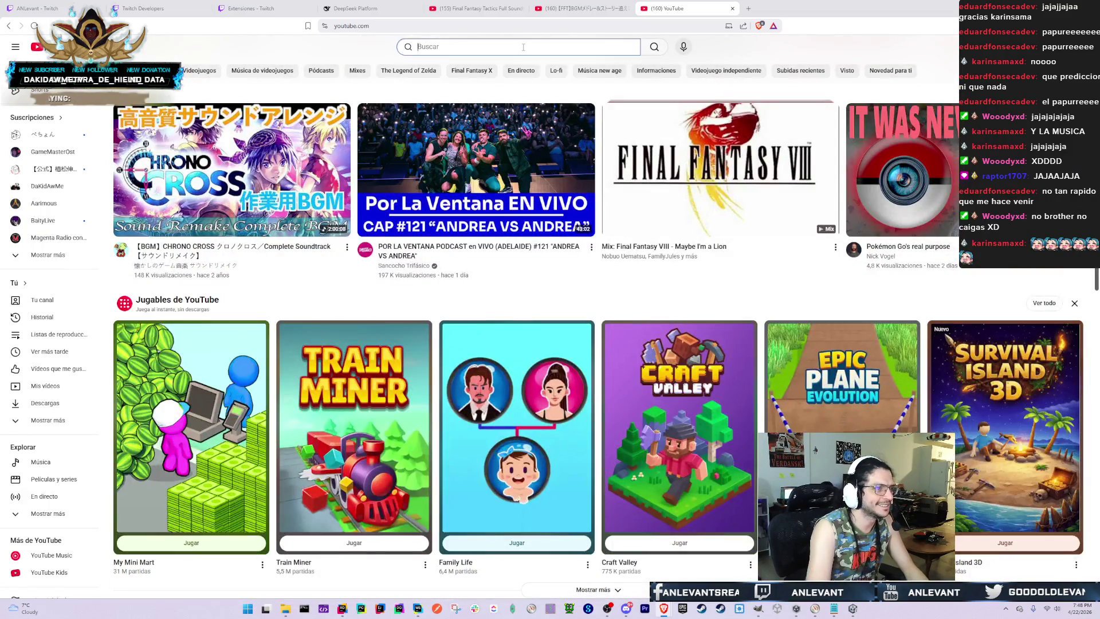
pyautogui.write('papure canció')
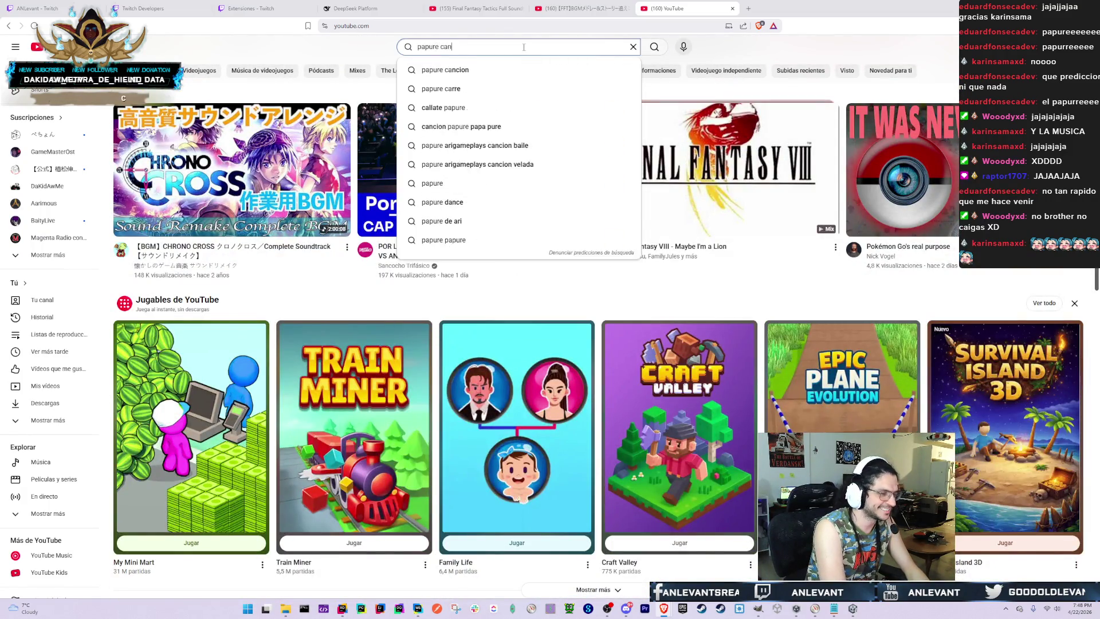
pyautogui.write('n')
pyautogui.press('Return')
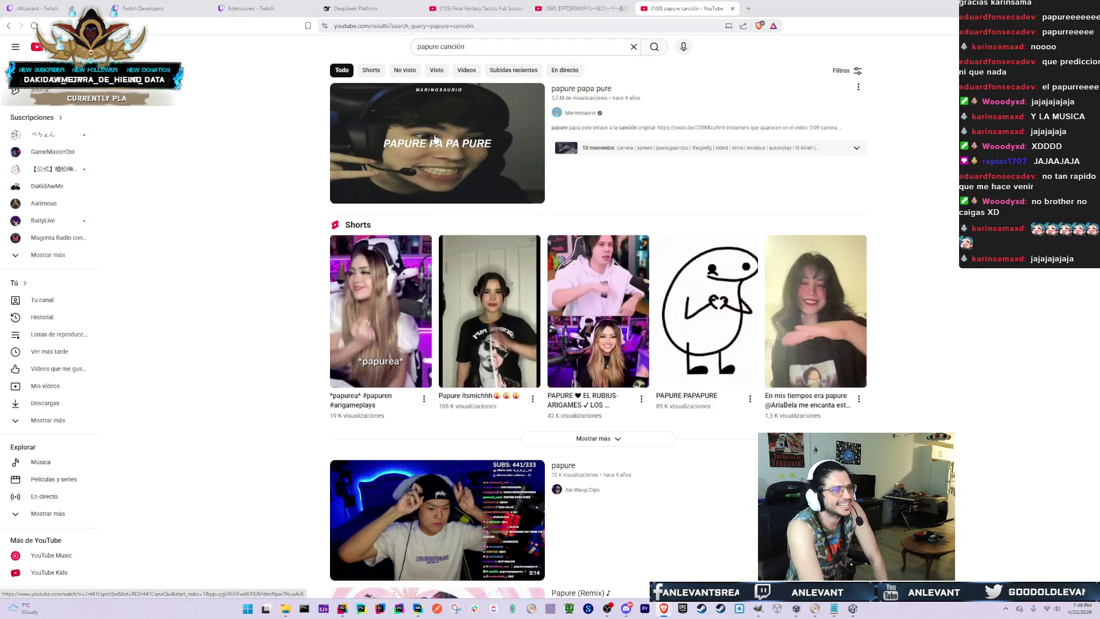
pyautogui.click(439, 280)
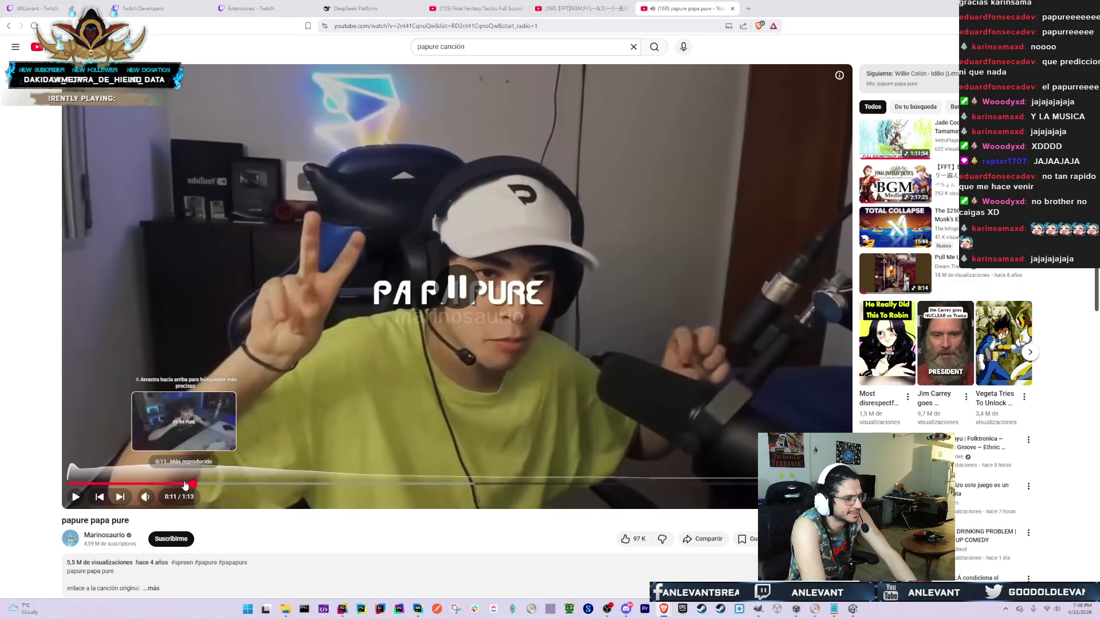
pyautogui.moveTo(186, 484); pyautogui.dragTo(164, 487)
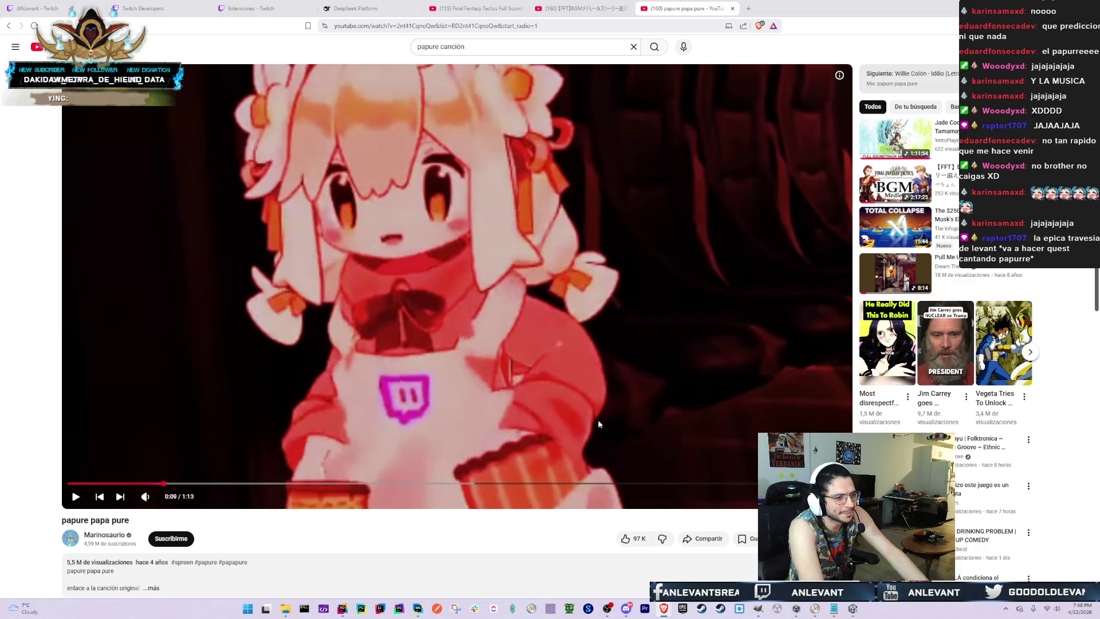
pyautogui.hotkey('alt', 'Tab')
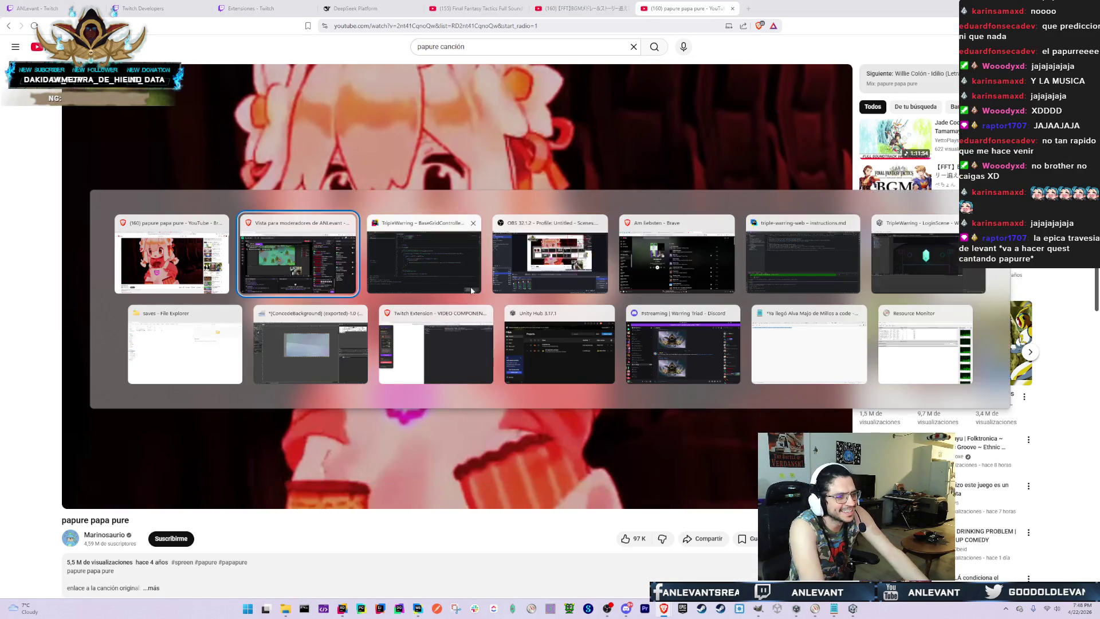
# - Check the OBS stream preview, then return to the FFT soundtrack tab at 58:15
pyautogui.press('Escape')
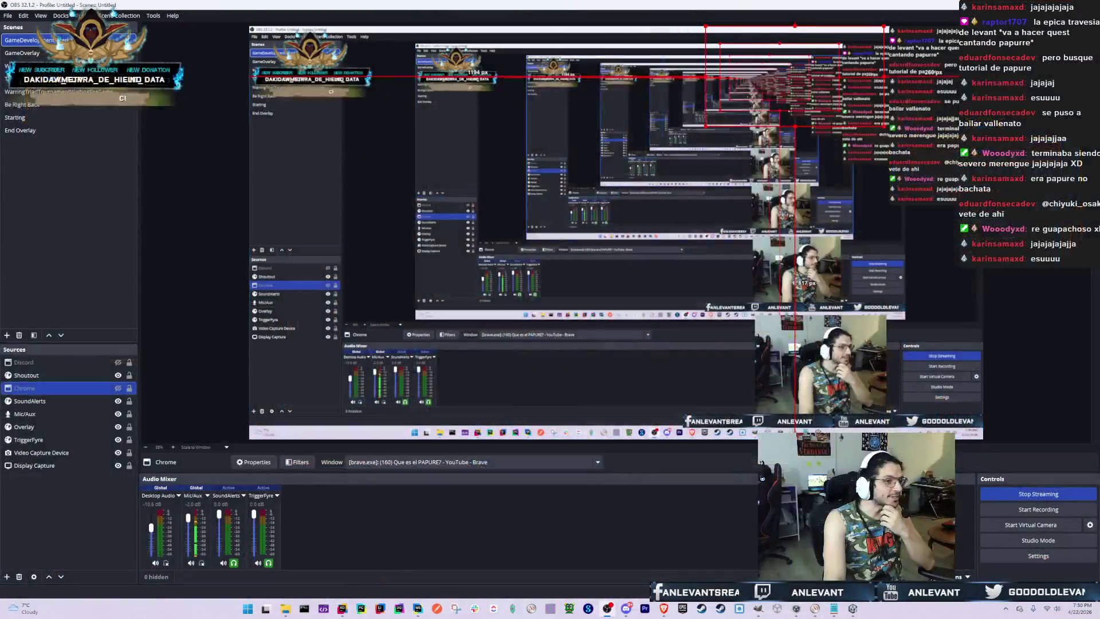
pyautogui.hotkey('alt', 'Tab')
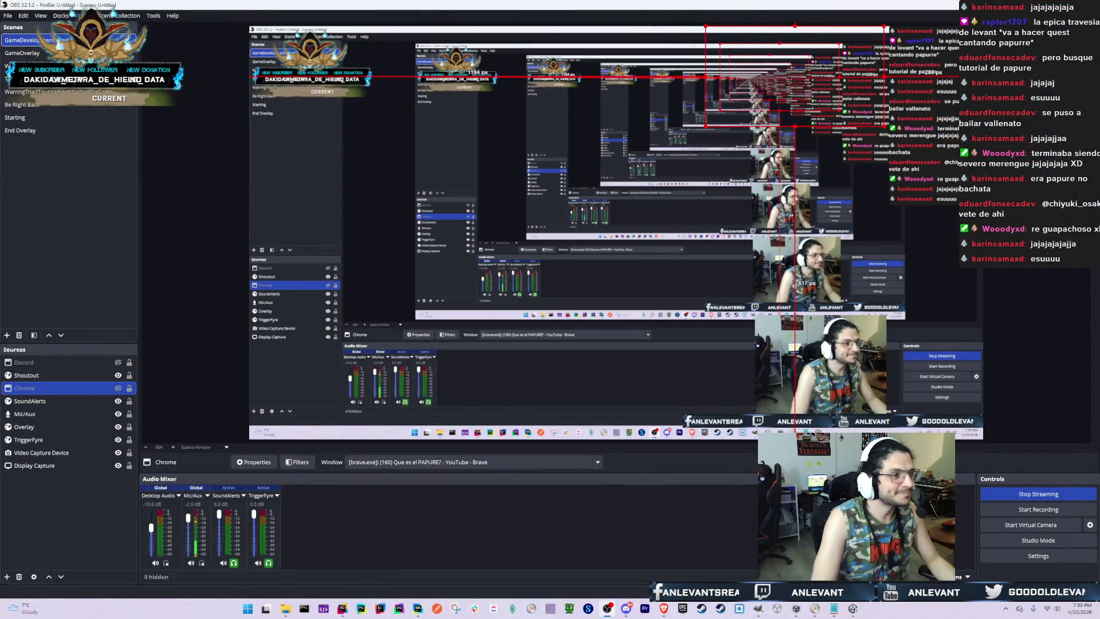
pyautogui.hotkey('alt', 'Tab')
pyautogui.hotkey('alt', 'Tab')
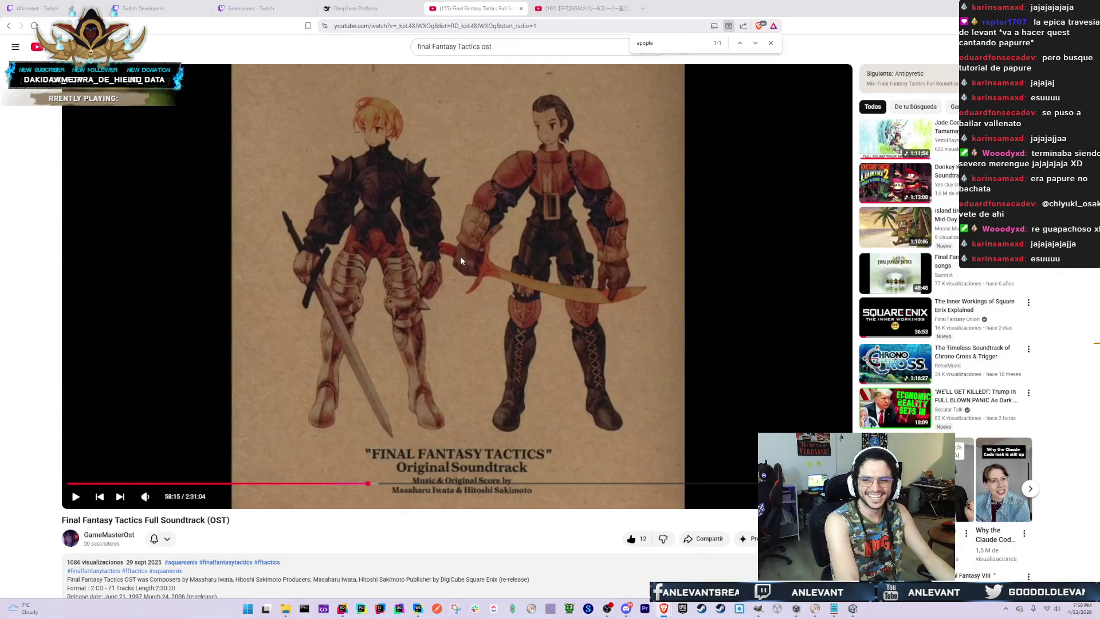
# - Resume playback of the Final Fantasy Tactics Full Soundtrack video from 58:15
pyautogui.click(461, 261)
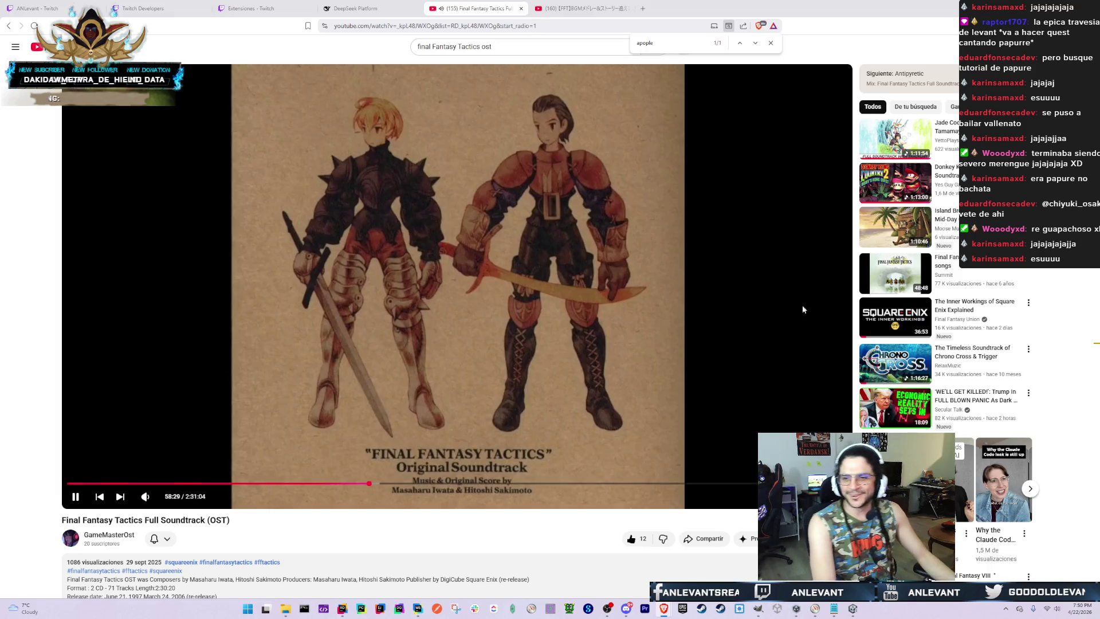
pyautogui.moveTo(865, 332)
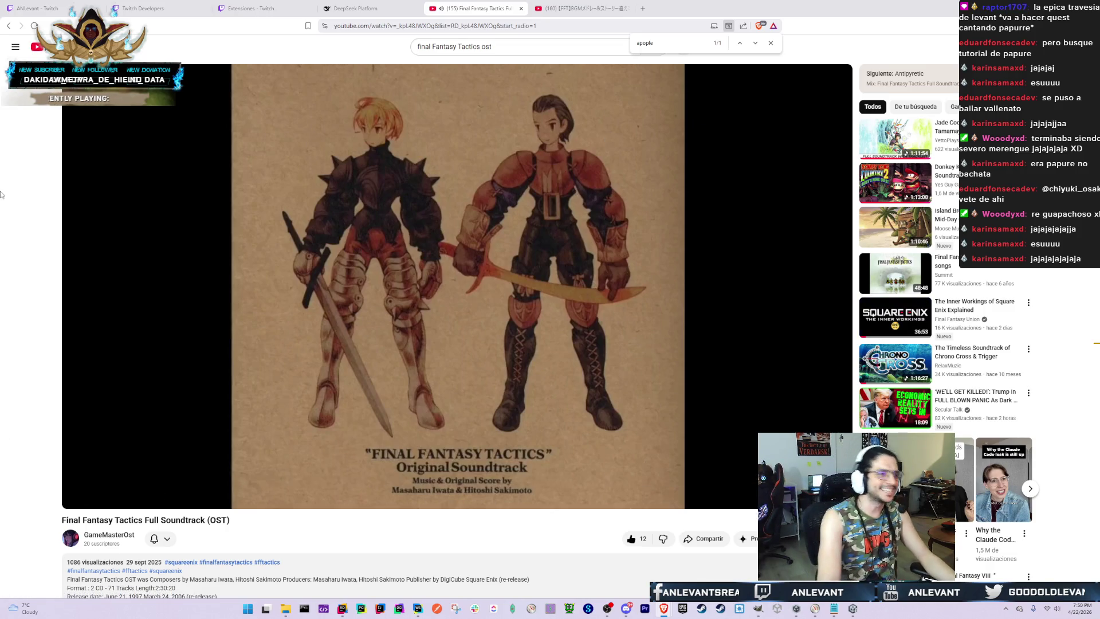
pyautogui.hotkey('alt', 'Tab')
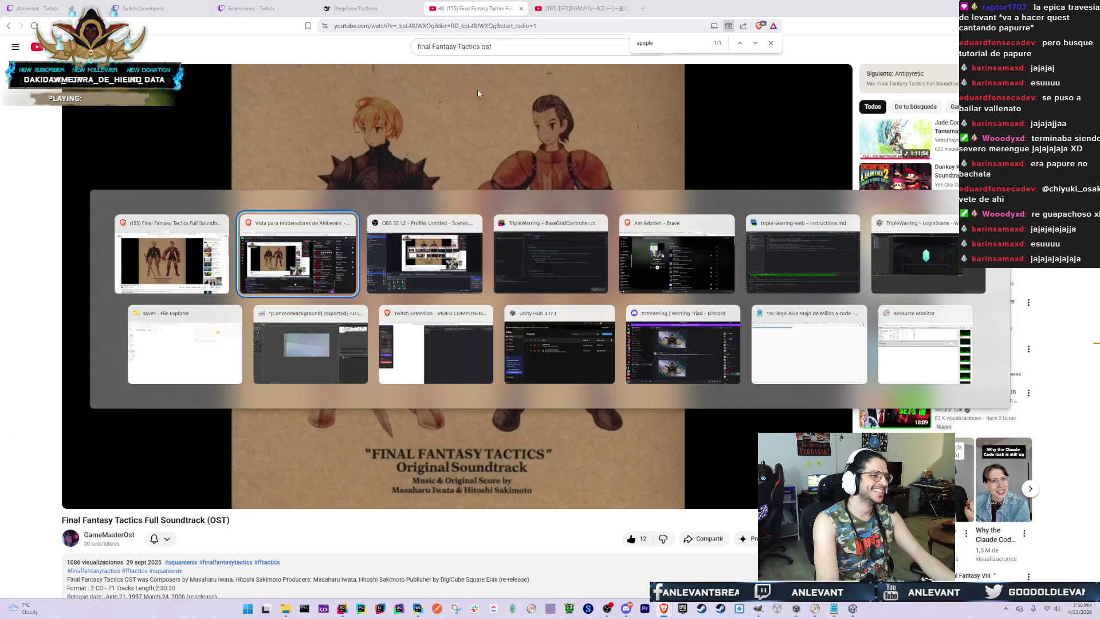
pyautogui.click(556, 272)
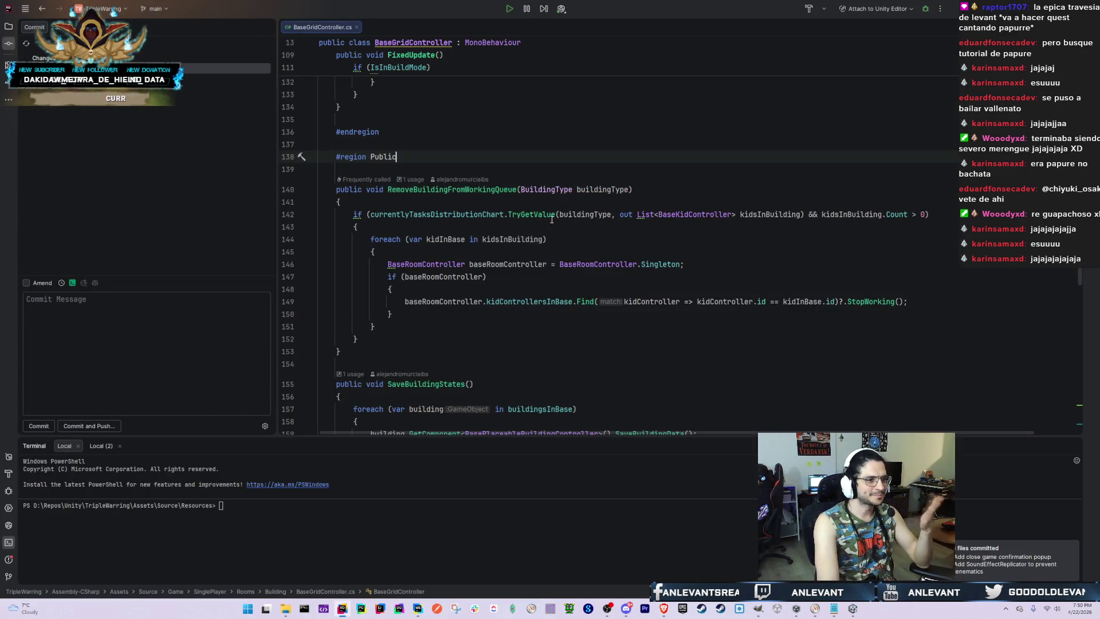
pyautogui.click(633, 325)
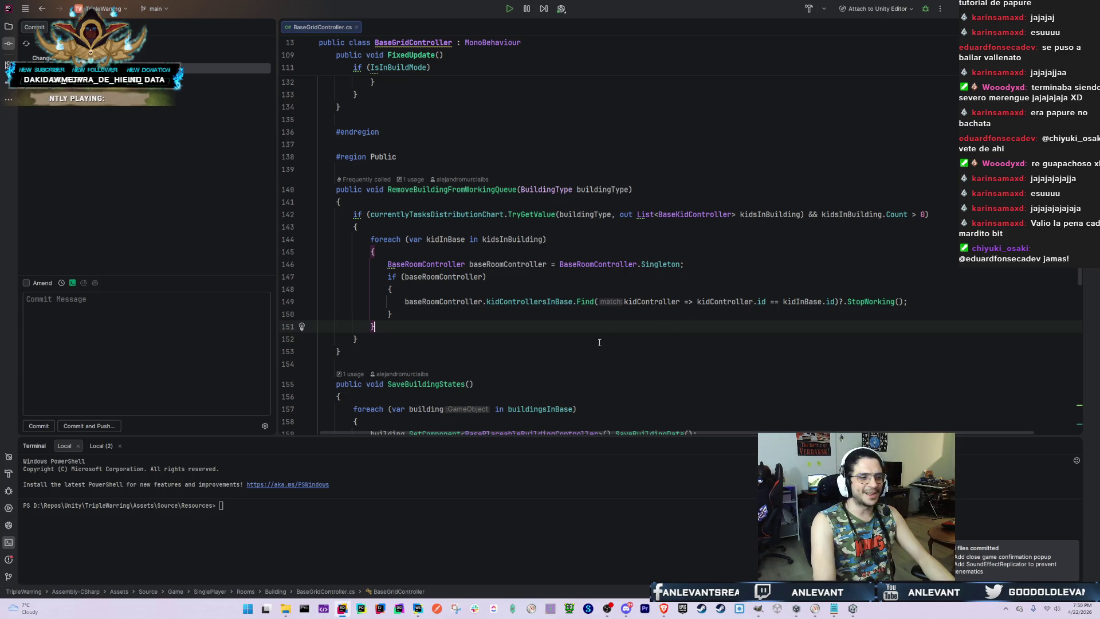
pyautogui.press('Down')
pyautogui.press('Down')
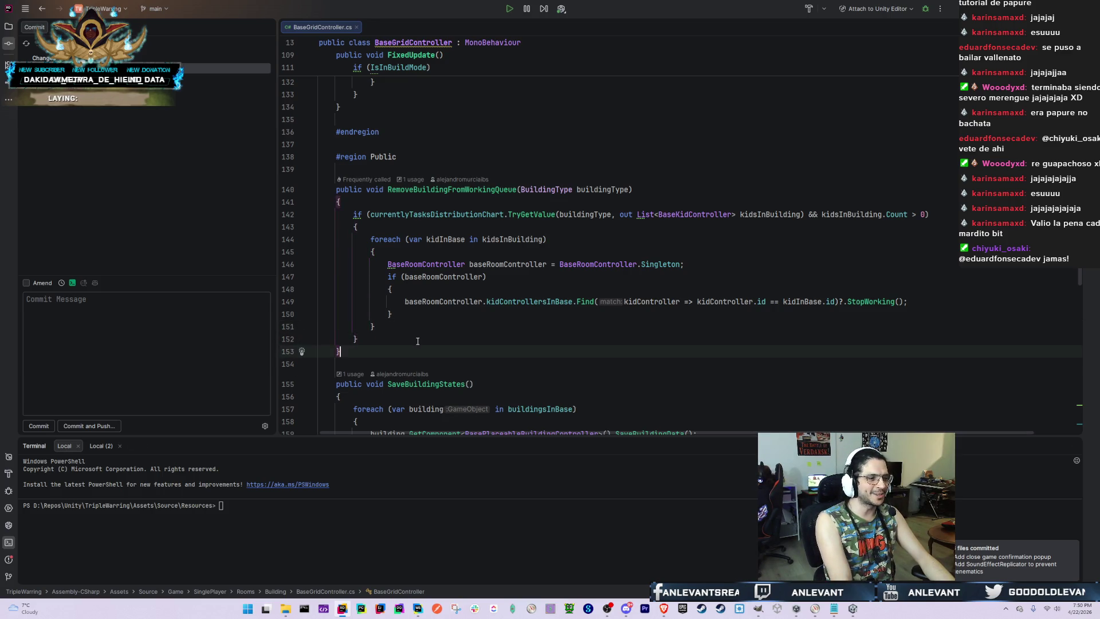
pyautogui.press('Up')
pyautogui.press('Up')
pyautogui.press('Up')
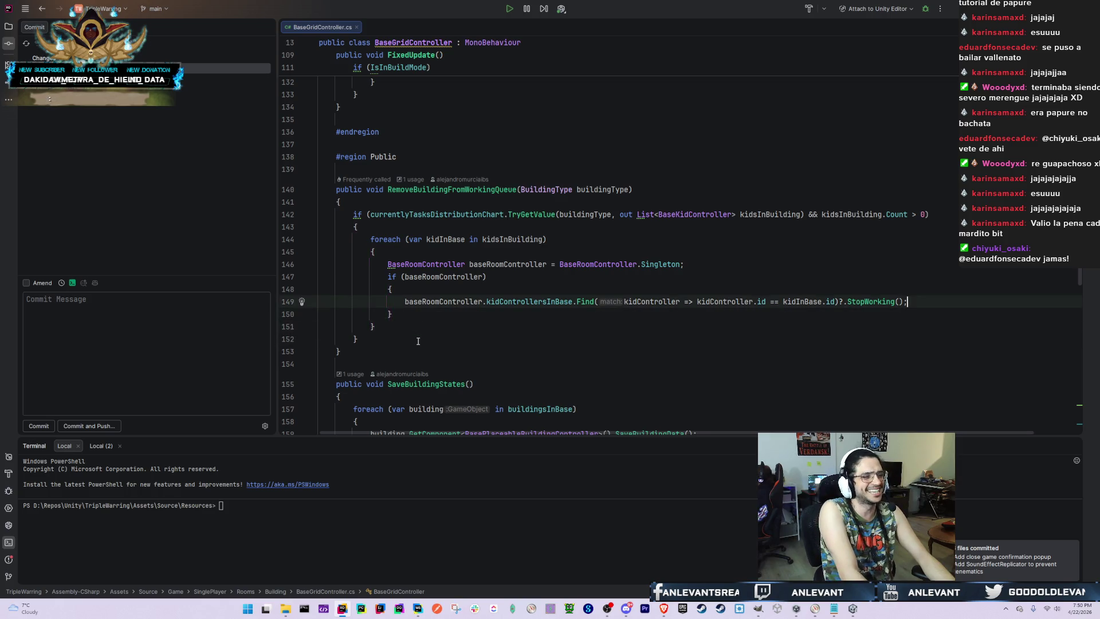
pyautogui.press('Up')
pyautogui.press('Up')
pyautogui.press('Up')
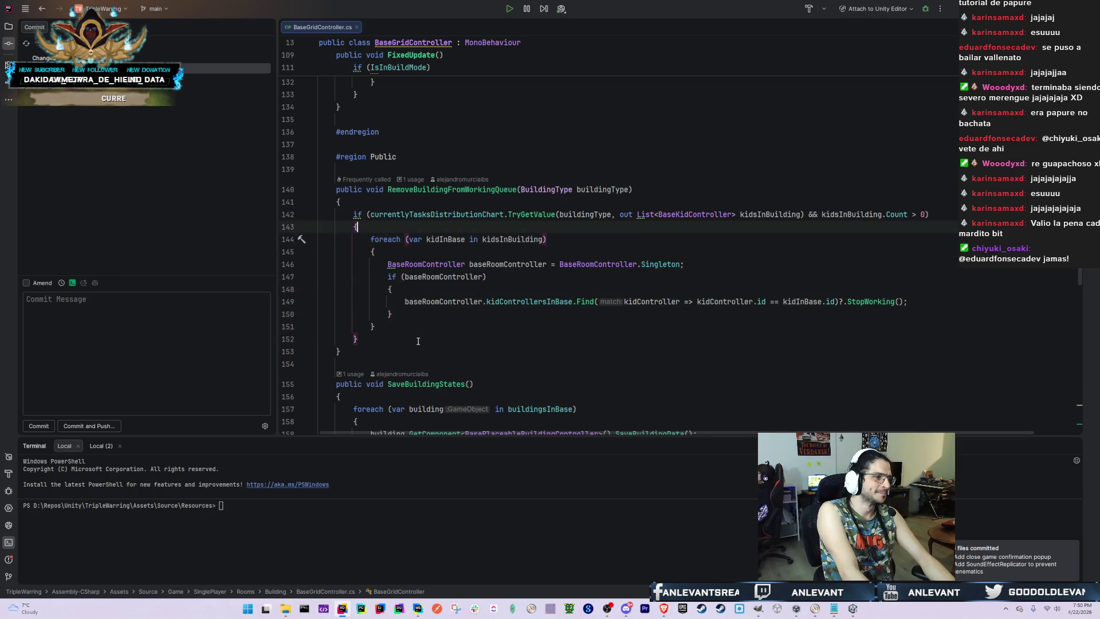
pyautogui.press('Up')
pyautogui.press('Down')
pyautogui.press('Up')
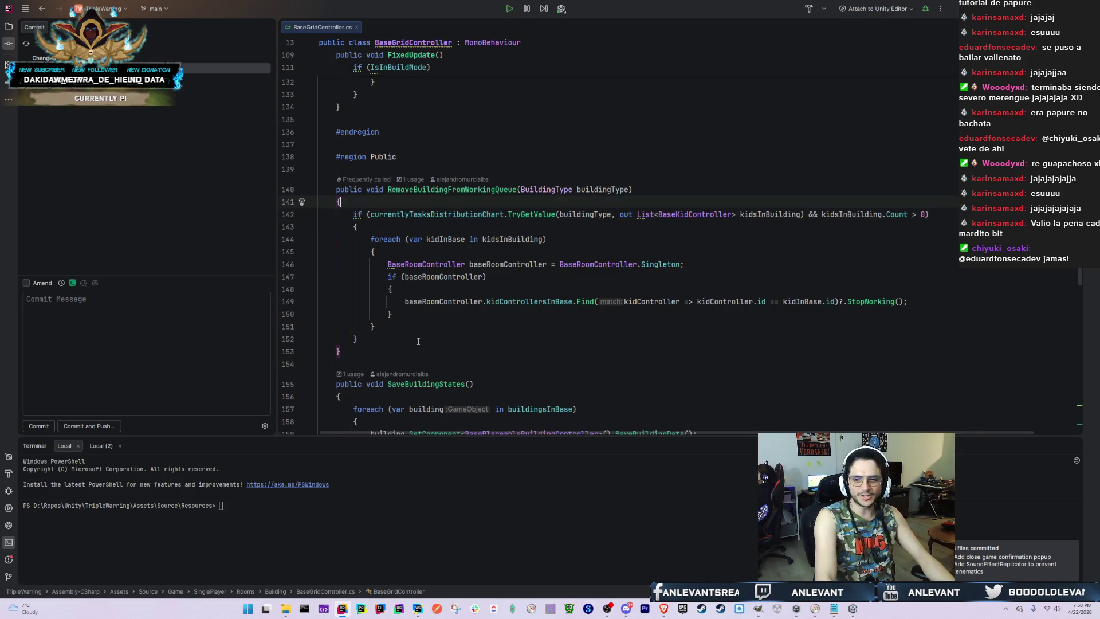
pyautogui.press('Up')
pyautogui.press('End')
pyautogui.scroll(-10, 441, 273)
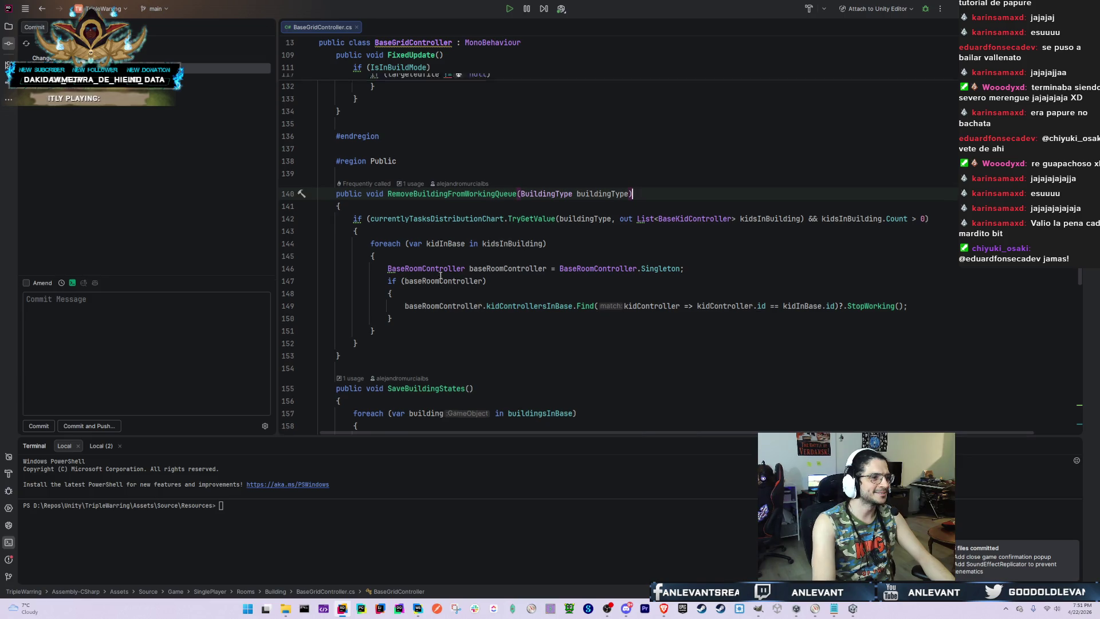
pyautogui.scroll(3, 442, 272)
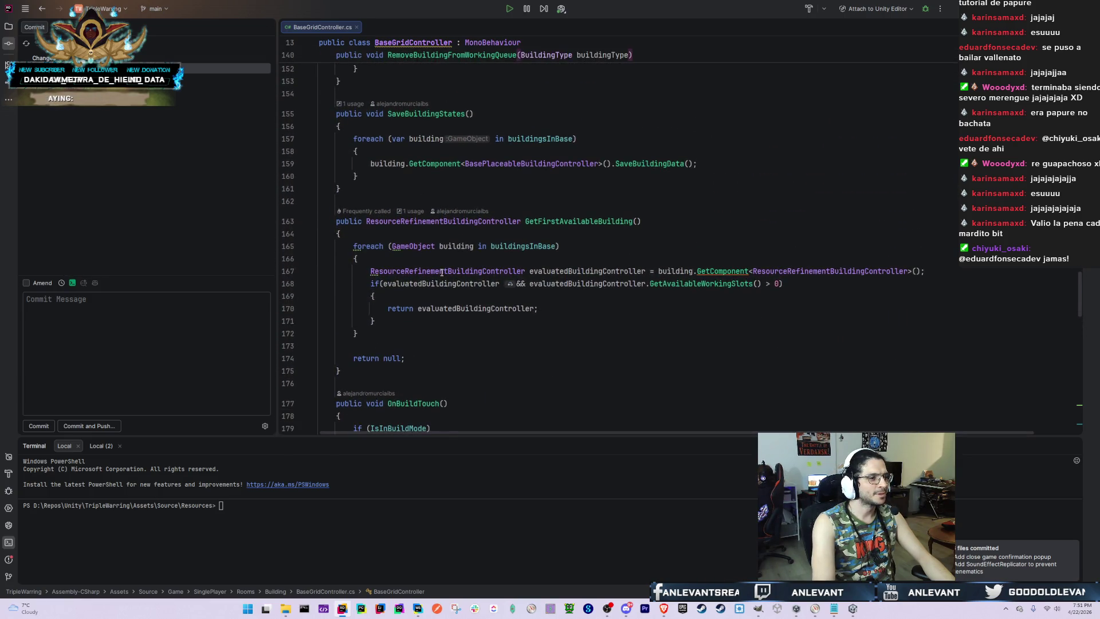
pyautogui.scroll(6, 476, 221)
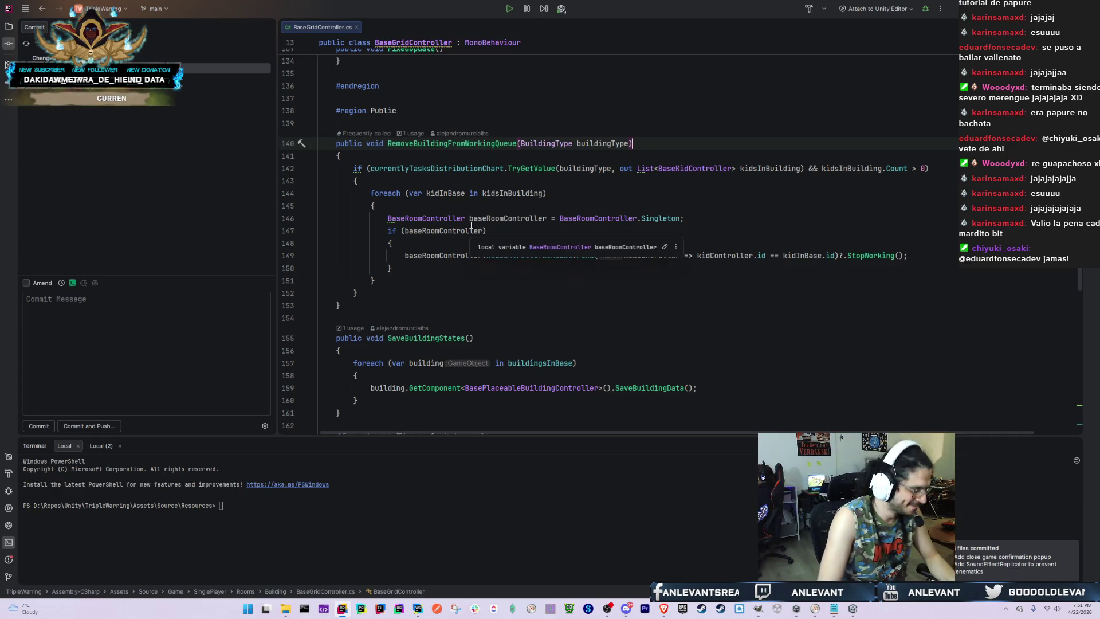
pyautogui.scroll(20, 470, 225)
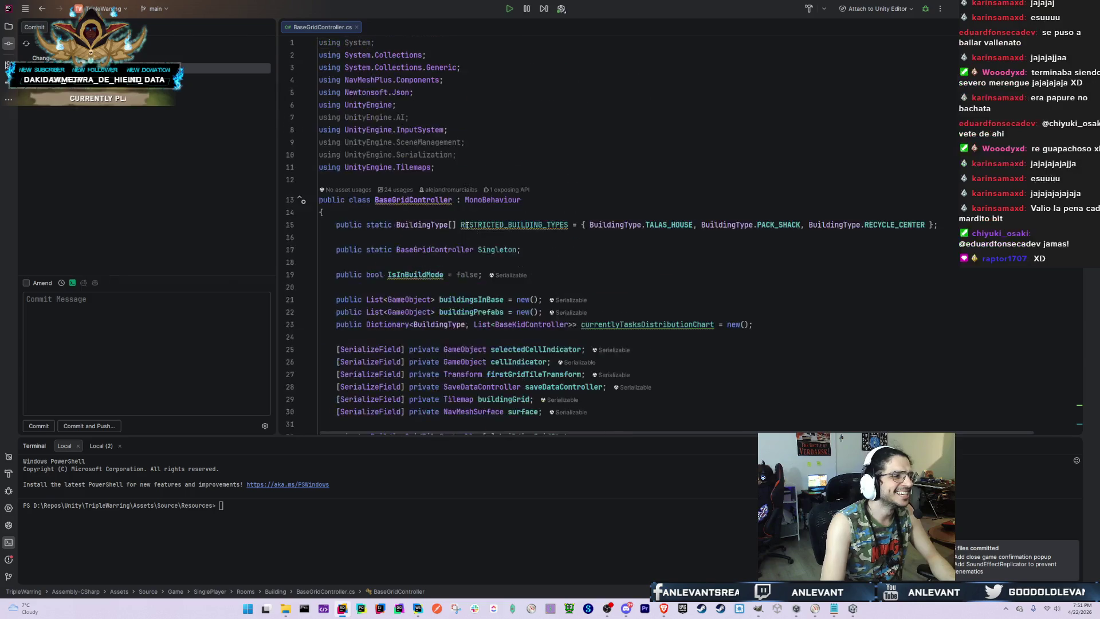
pyautogui.scroll(-2, 557, 205)
pyautogui.scroll(-4, 470, 193)
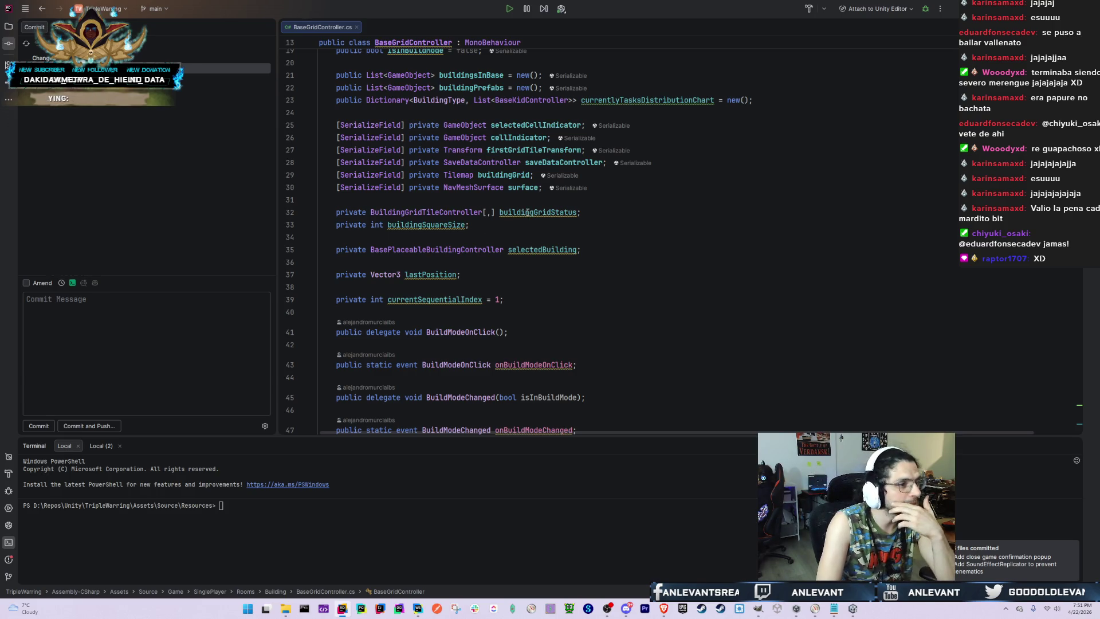
# - Step through the selectedCellIndicator occurrences and copy the SetActive(true) statement on line 127
pyautogui.scroll(1, 527, 213)
pyautogui.doubleClick(546, 163)
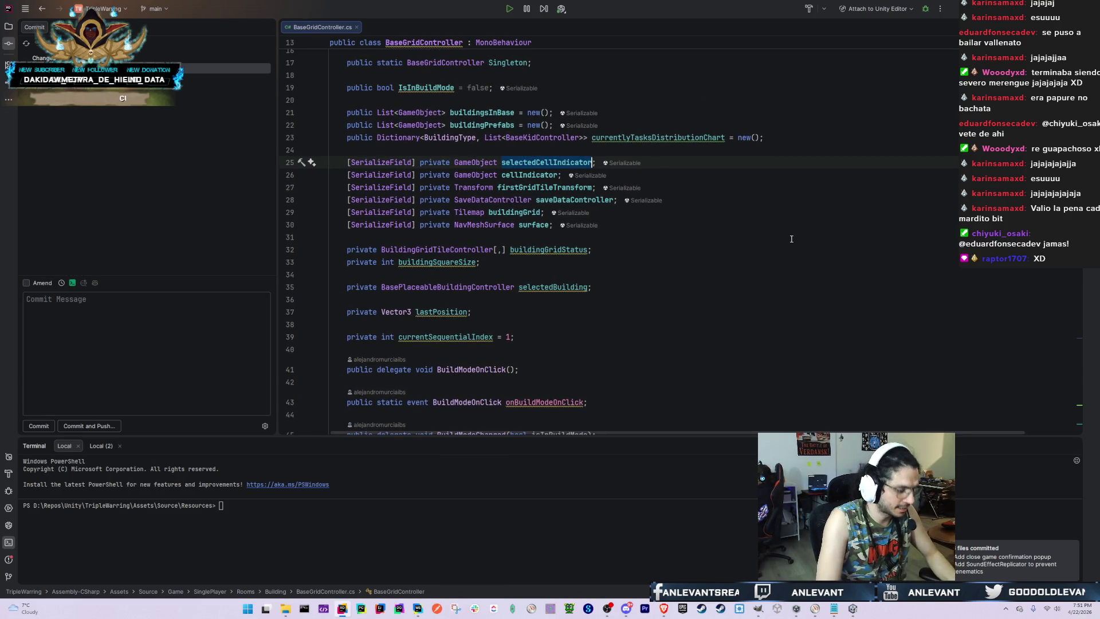
pyautogui.hotkey('ctrl', 'f')
pyautogui.press('Return')
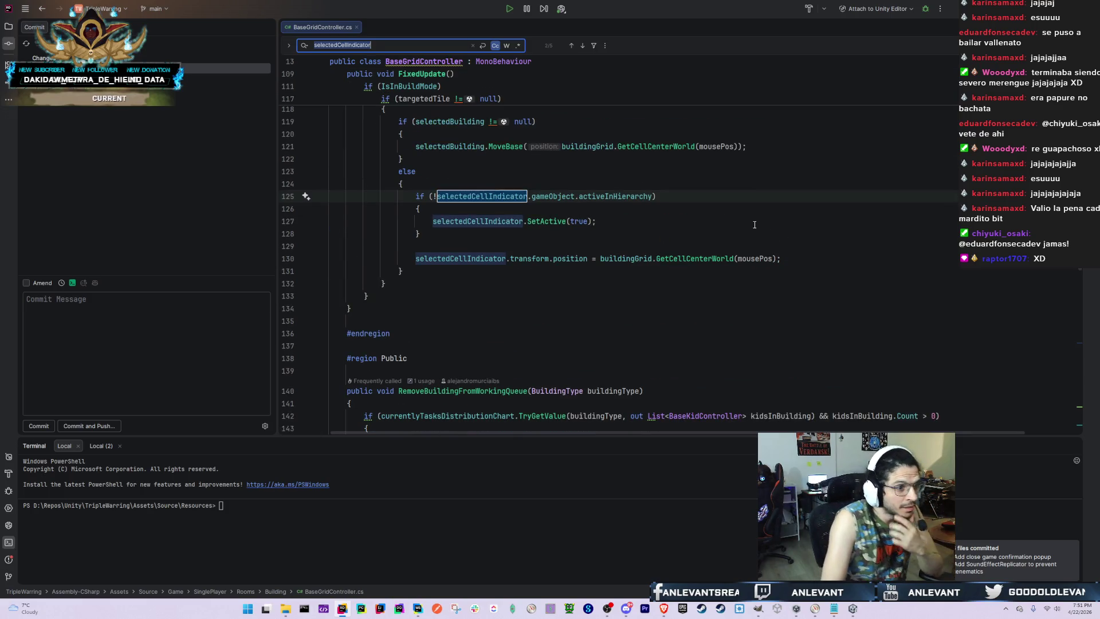
pyautogui.press('Return')
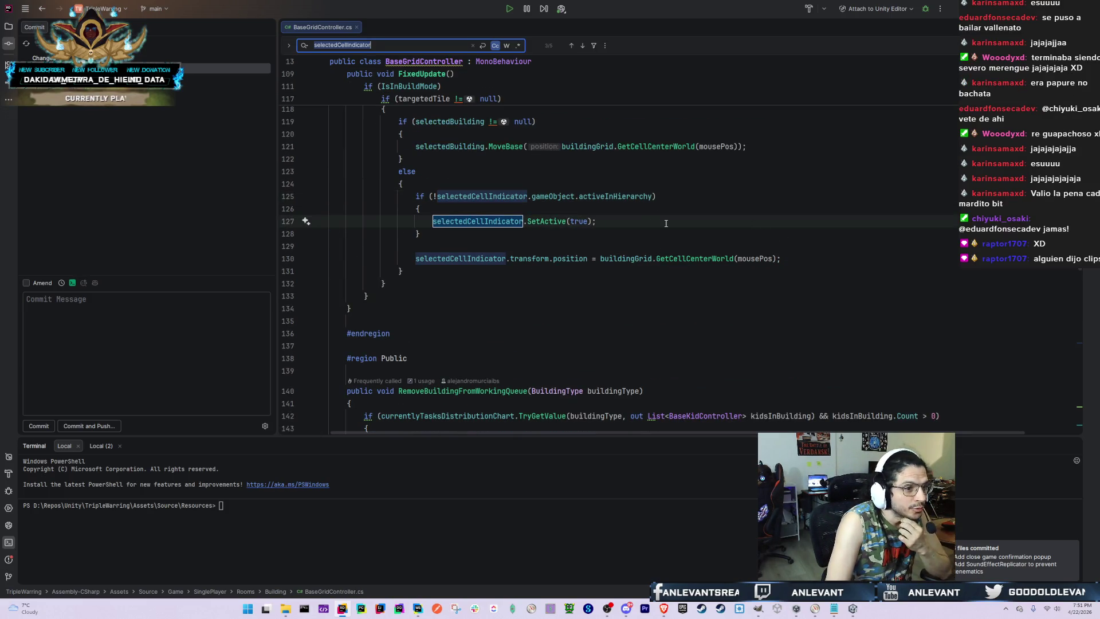
pyautogui.press('Escape')
pyautogui.hotkey('ctrl', 'w')
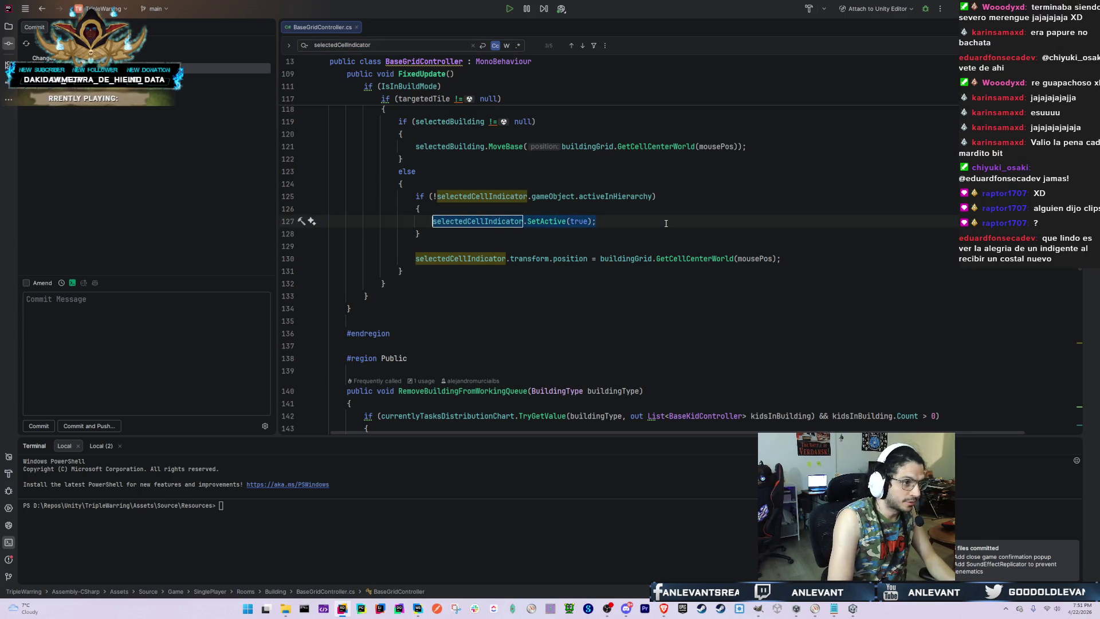
# - Replace the Find bar query with 'Lift'
pyautogui.click(413, 45)
pyautogui.hotkey('ctrl', 'a')
pyautogui.press('BackSpace')
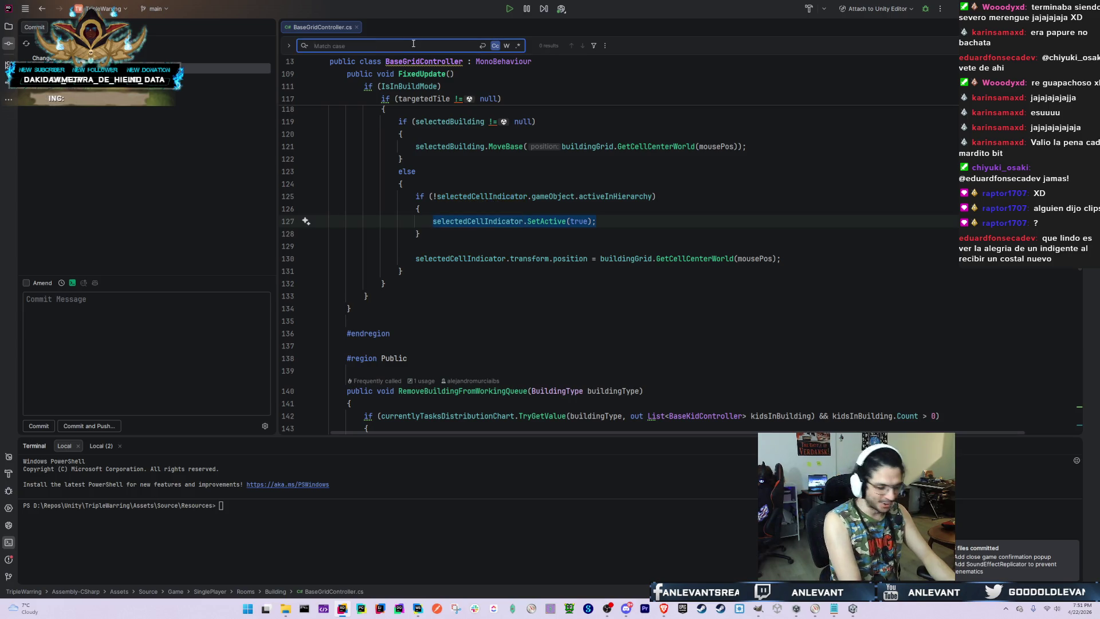
pyautogui.write('Lift')
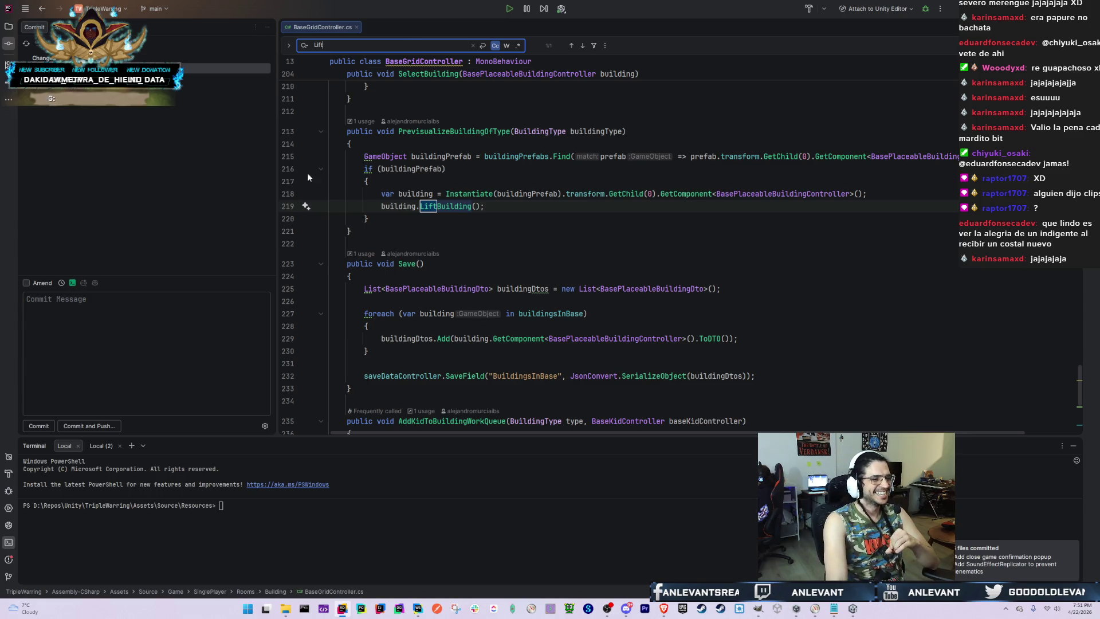
# - Browse BaseGridController, placing the caret in AddKidToBuildingWorkQueue, PrevisualizeBuildingOfType and SelectBuilding
pyautogui.scroll(-6, 493, 325)
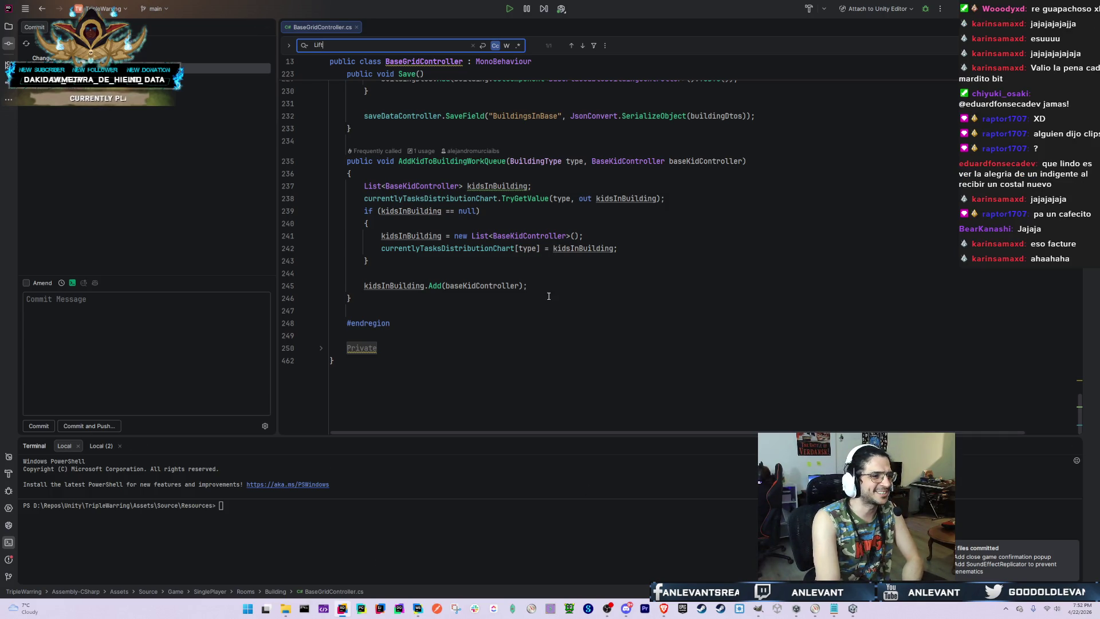
pyautogui.scroll(3, 548, 296)
pyautogui.click(544, 323)
pyautogui.click(515, 311)
pyautogui.click(501, 301)
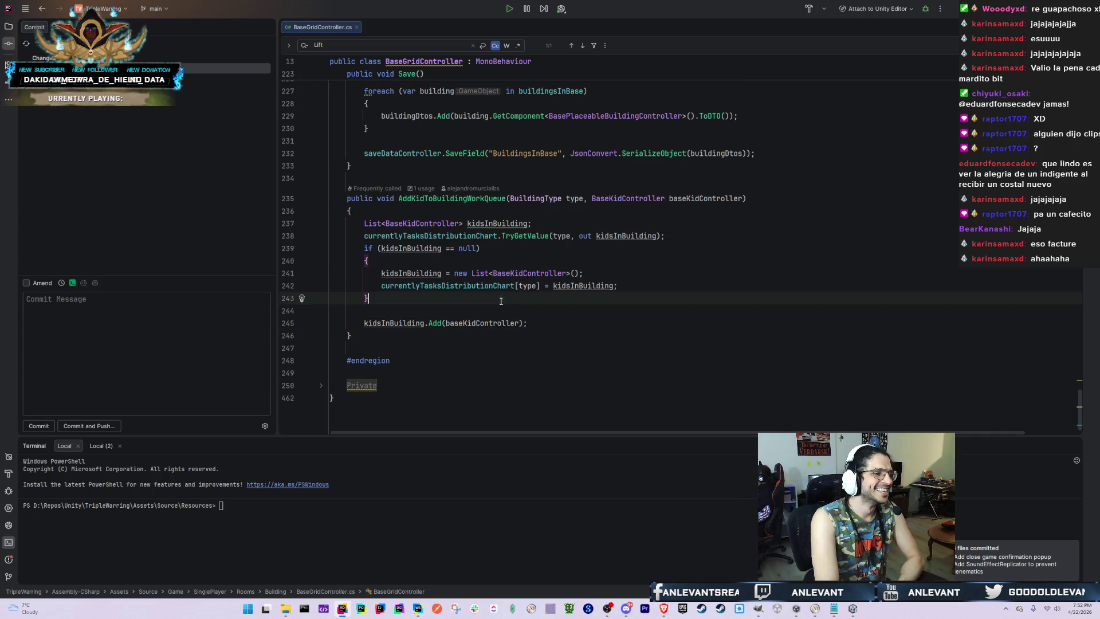
pyautogui.click(390, 265)
pyautogui.click(505, 211)
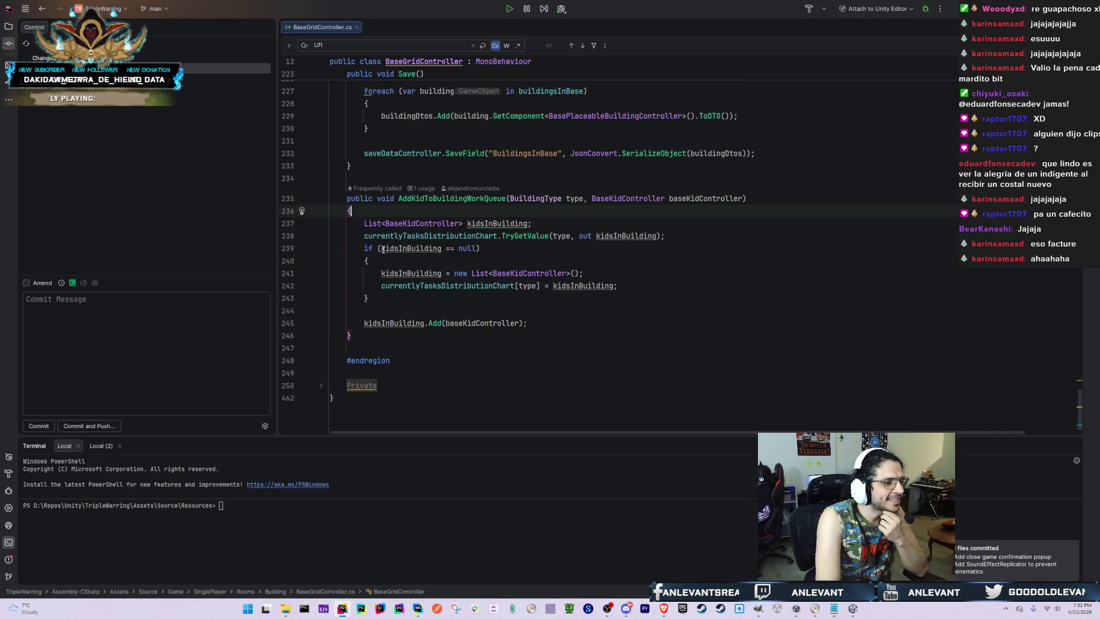
pyautogui.scroll(1, 513, 231)
pyautogui.scroll(2, 512, 231)
pyautogui.click(384, 191)
pyautogui.click(373, 166)
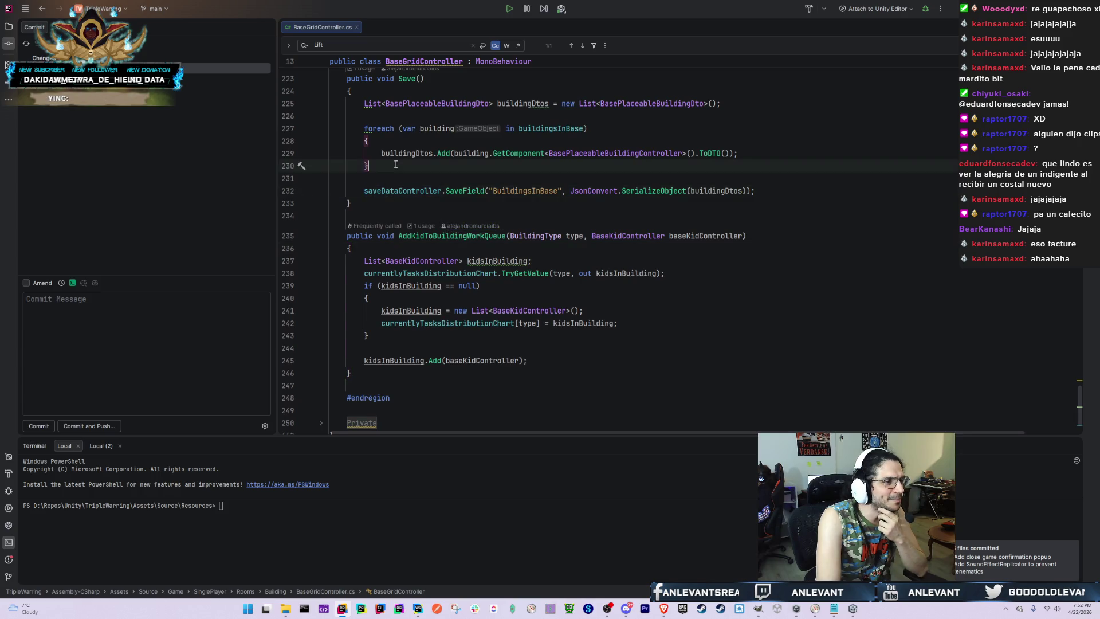
pyautogui.scroll(9, 384, 193)
pyautogui.click(383, 201)
pyautogui.scroll(2, 383, 195)
pyautogui.click(382, 183)
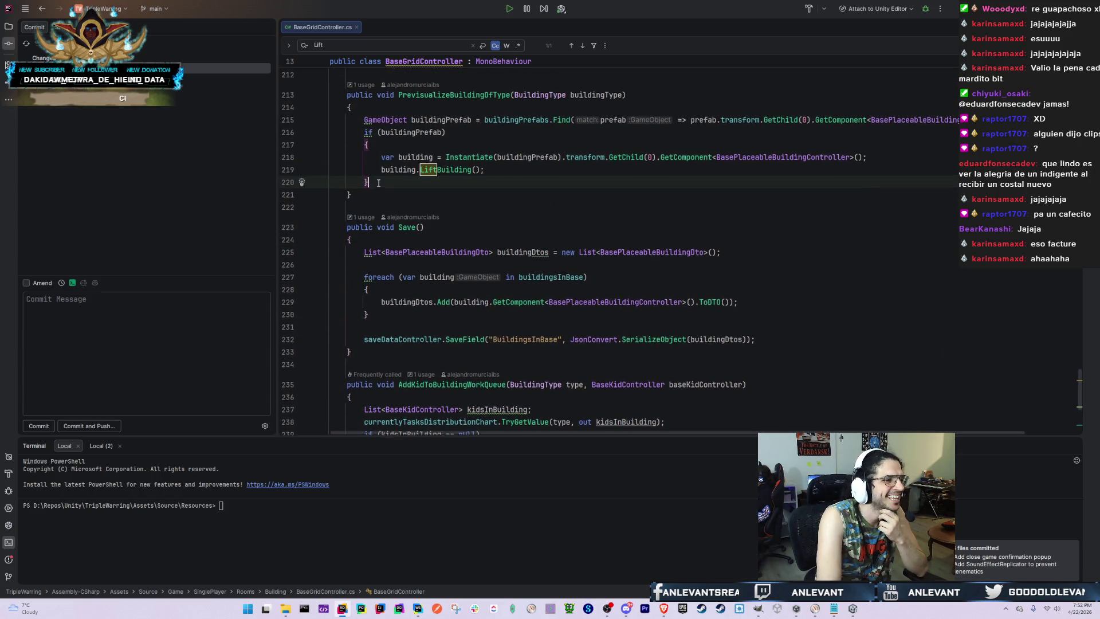
pyautogui.scroll(7, 381, 185)
pyautogui.click(574, 233)
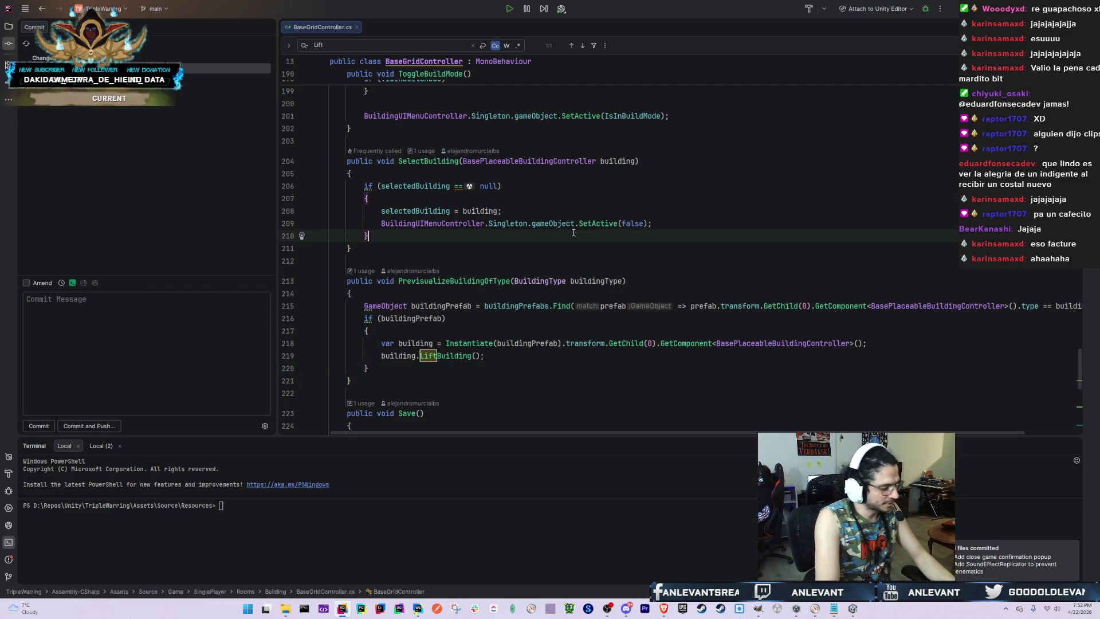
# - Jump to the LiftBuilding call on line 219 and open its definition
pyautogui.hotkey('ctrl', 'f')
pyautogui.press('Return')
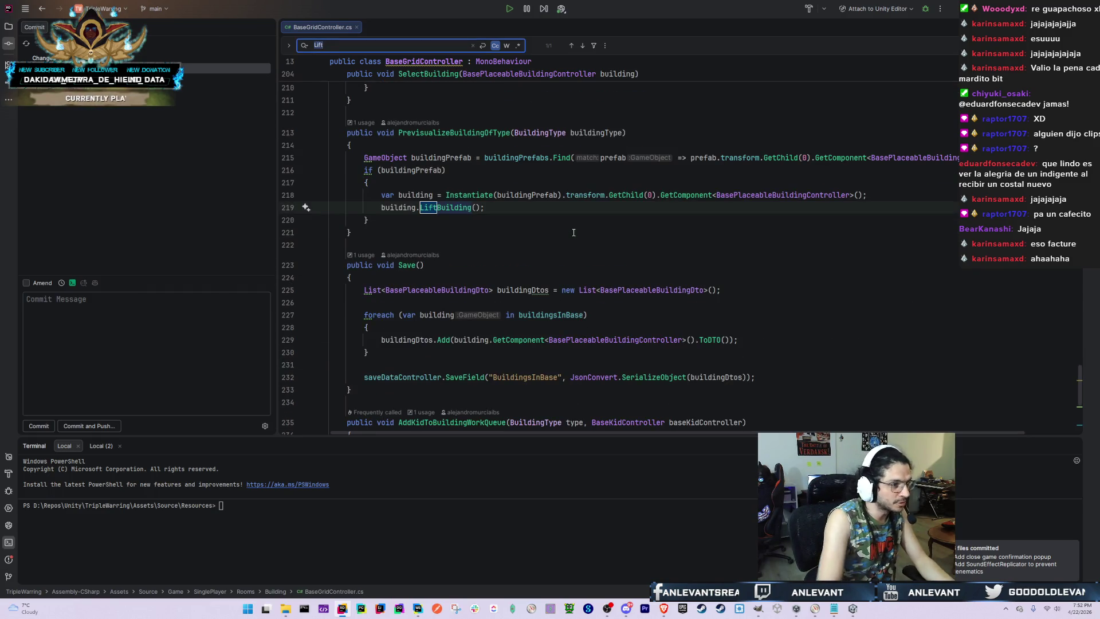
pyautogui.keyDown('ctrl'); pyautogui.click(452, 208); pyautogui.keyUp('ctrl')
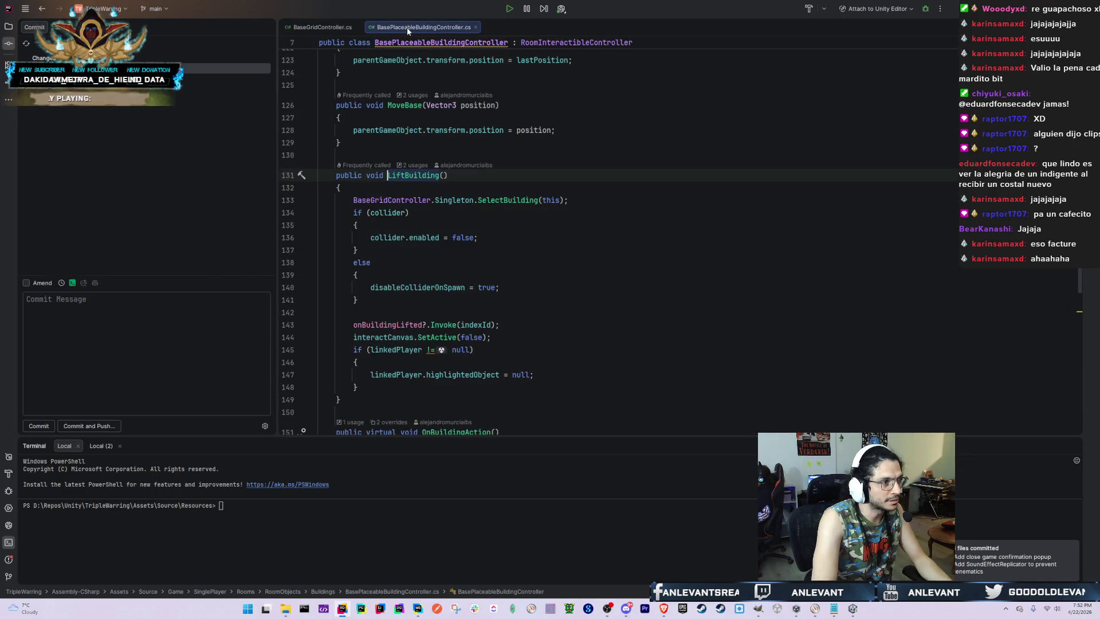
pyautogui.click(328, 29)
# - Paste selectedCellIndicator.SetActive(true); on a new first line of PrevisualizeBuildingOfType
pyautogui.click(431, 146)
pyautogui.press('Return')
pyautogui.write('selectedCellIndicator.SetActive(true);')
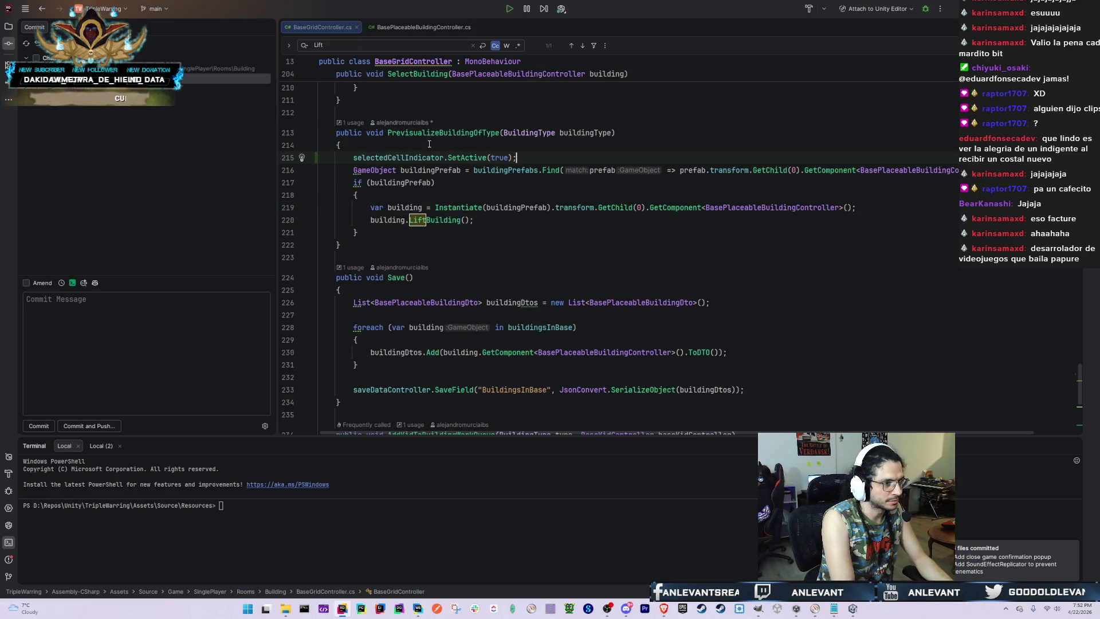
pyautogui.press('Down')
pyautogui.press('Up')
pyautogui.press('Down')
pyautogui.press('Home')
# - Change the pasted argument from true to false and view the OnClick caller
pyautogui.click(510, 157)
pyautogui.press('BackSpace')
pyautogui.press('BackSpace')
pyautogui.press('BackSpace')
pyautogui.write('false')
pyautogui.press('End')
pyautogui.hotkey('shift', 'ctrl', 'Left')
pyautogui.hotkey('shift', 'ctrl', 'Left')
pyautogui.hotkey('shift', 'ctrl', 'Left')
pyautogui.hotkey('ctrl', 'shift', 'Left')
pyautogui.hotkey('ctrl', 'c')
pyautogui.press('End')
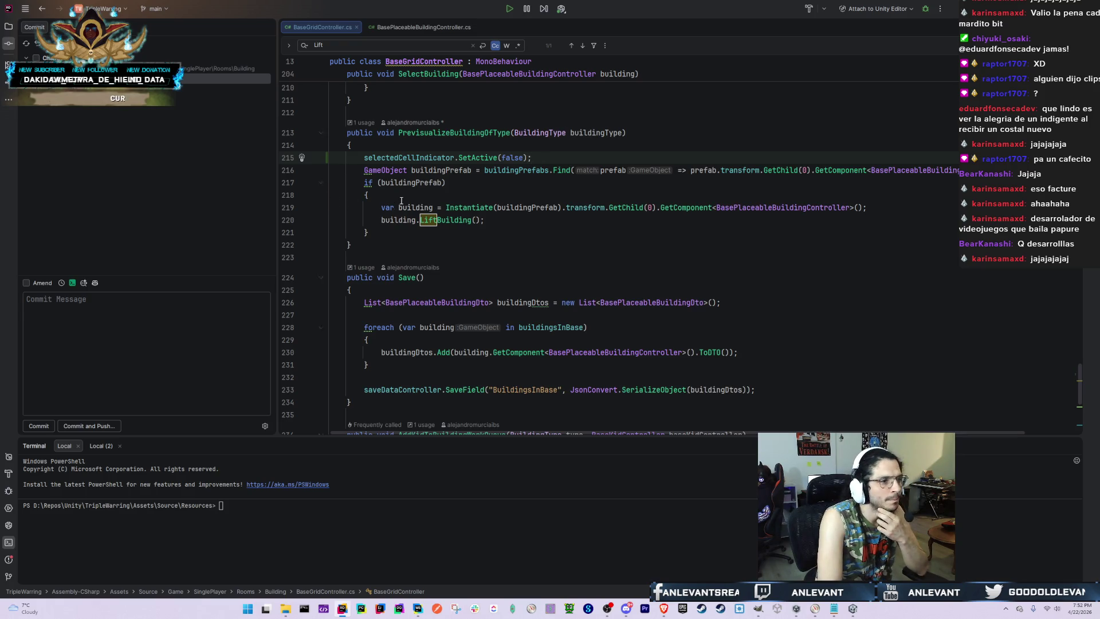
pyautogui.keyDown('ctrl'); pyautogui.click(455, 136); pyautogui.keyUp('ctrl')
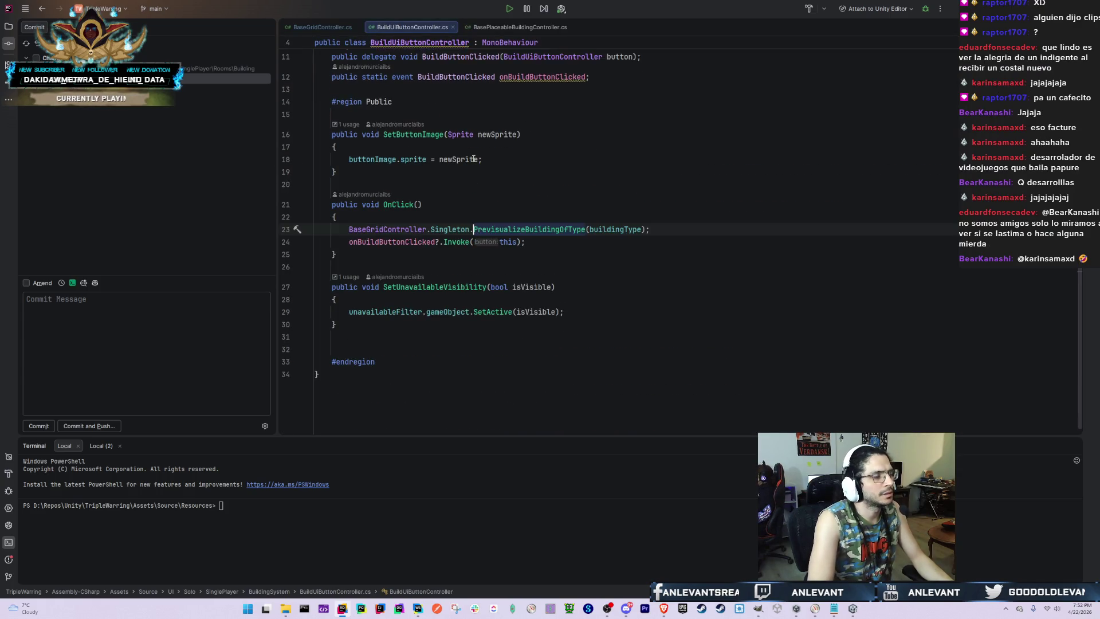
# - Check the PrevisualizeBuildingOfType usage in BuildUiButtonController.cs, then open BasePlaceableBuildingController.cs
pyautogui.hotkey('ctrl', 'alt', 'Left')
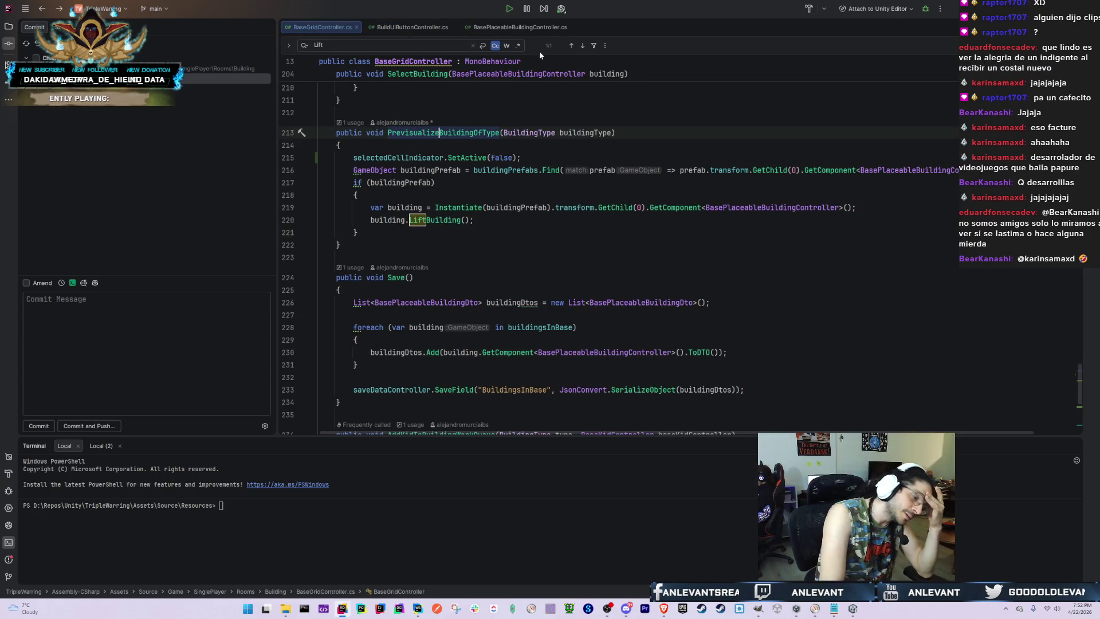
pyautogui.click(416, 27)
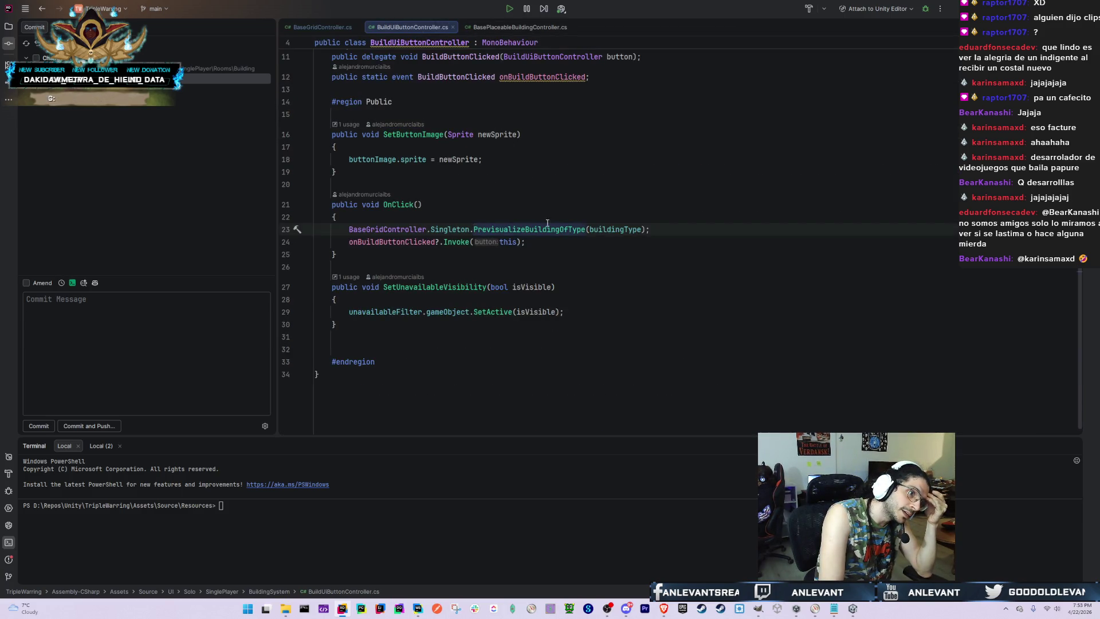
pyautogui.click(332, 27)
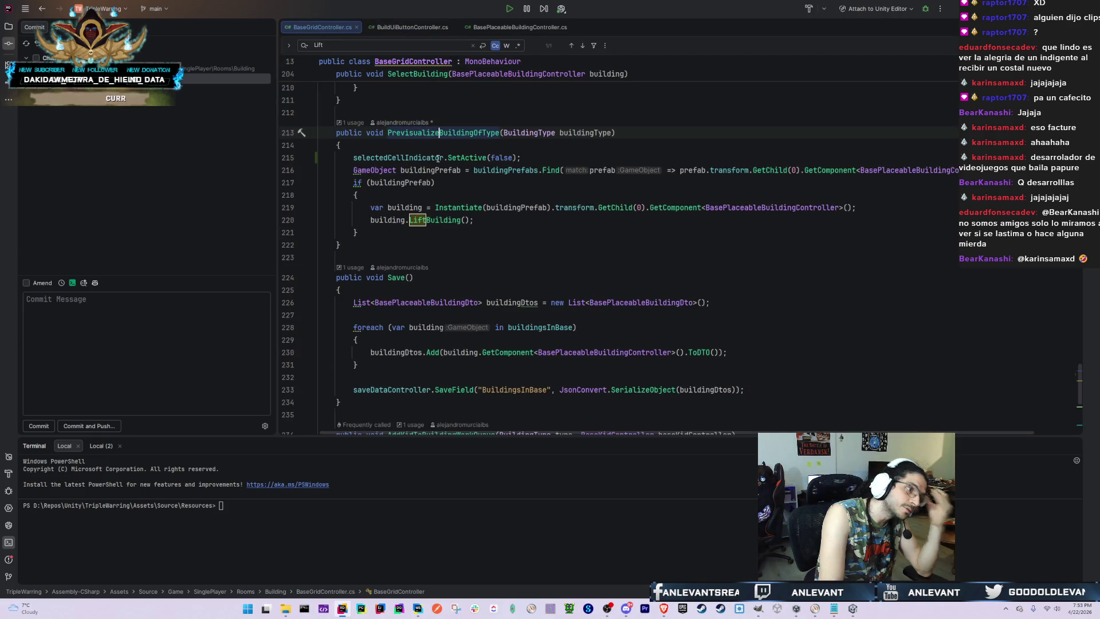
pyautogui.keyDown('ctrl'); pyautogui.click(442, 133); pyautogui.keyUp('ctrl')
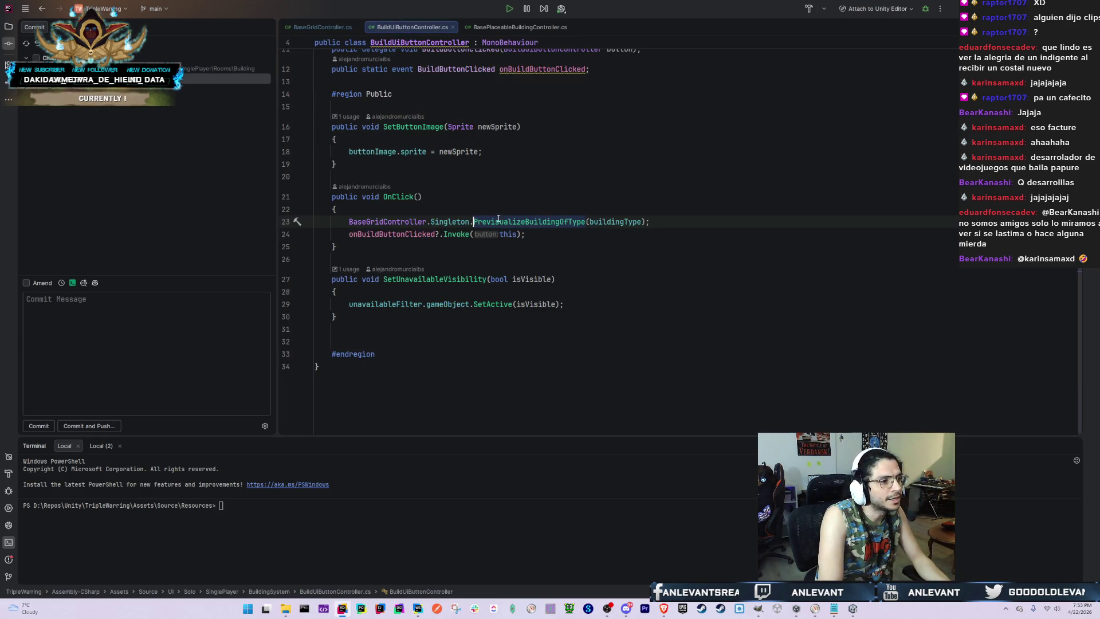
pyautogui.click(518, 27)
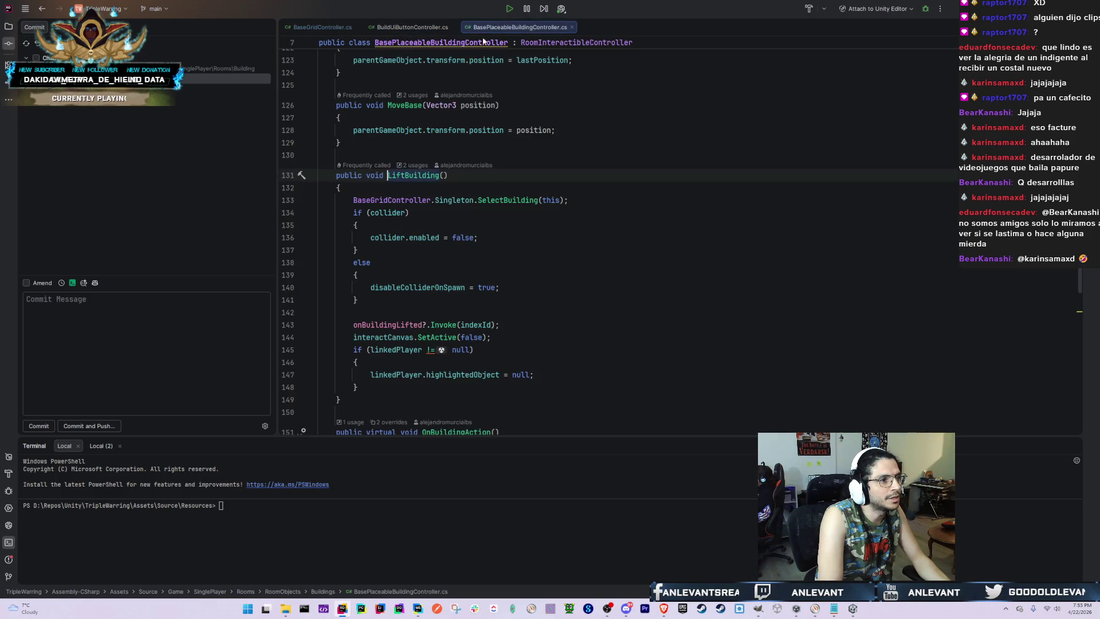
pyautogui.scroll(2, 424, 184)
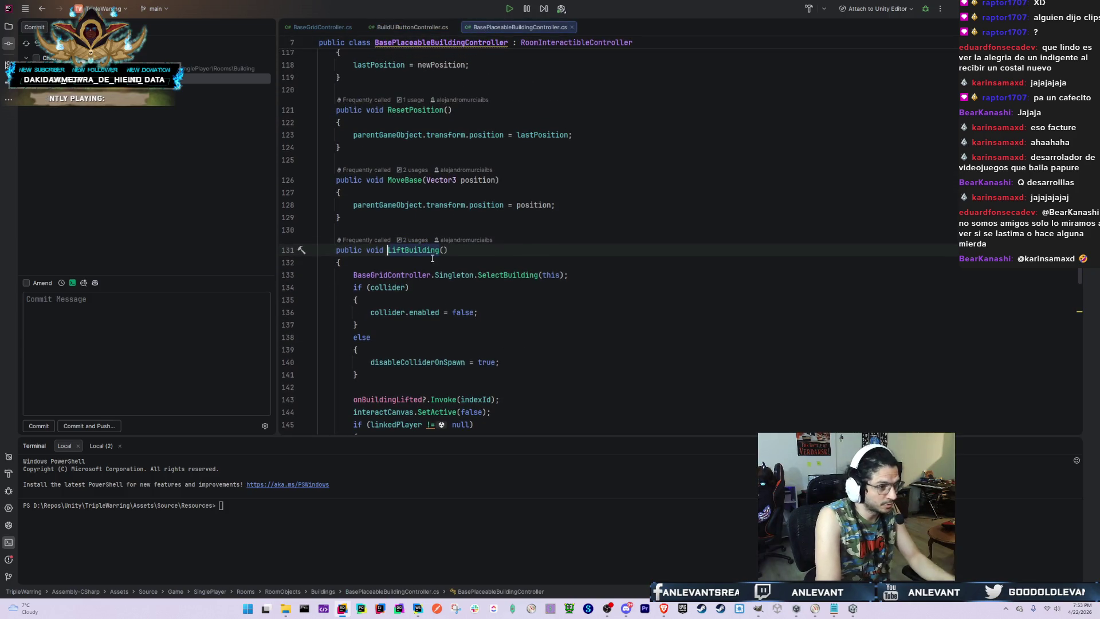
# - Paste selectedCellIndicator.SetActive(false) above the LiftBuilding call in TrySelection, then go back to BaseGridController
pyautogui.keyDown('ctrl'); pyautogui.click(414, 251); pyautogui.keyUp('ctrl')
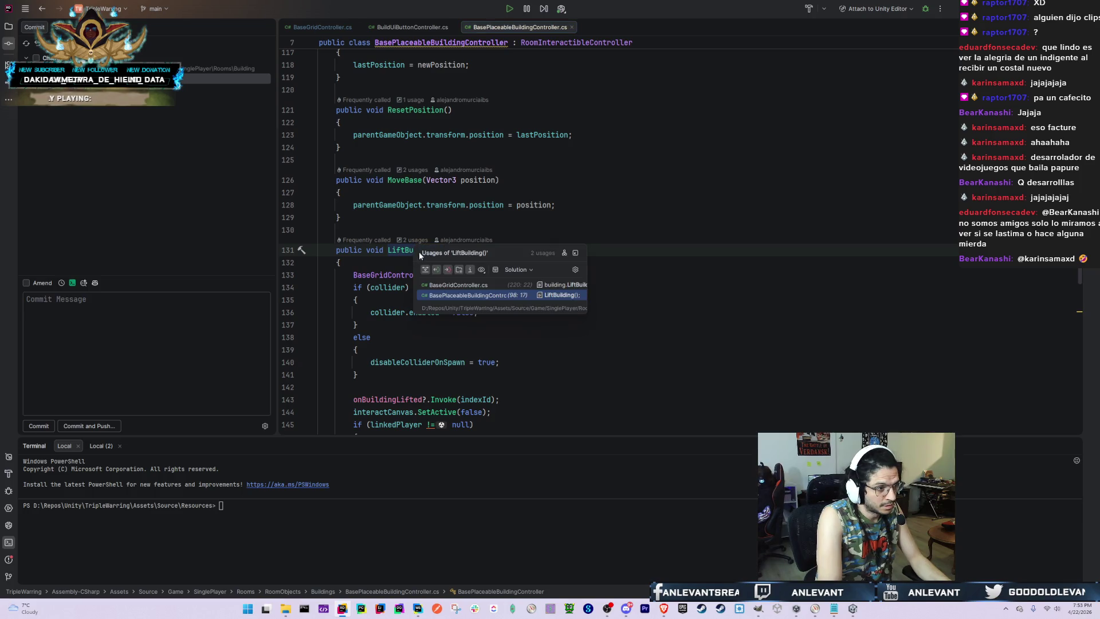
pyautogui.click(483, 295)
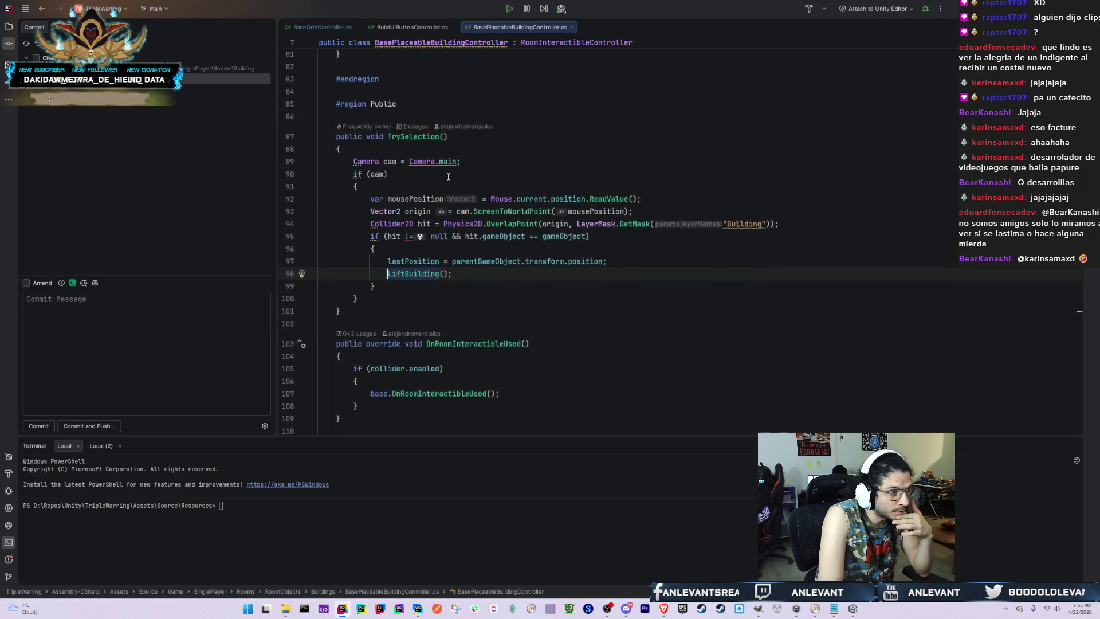
pyautogui.press('Return')
pyautogui.press('Up')
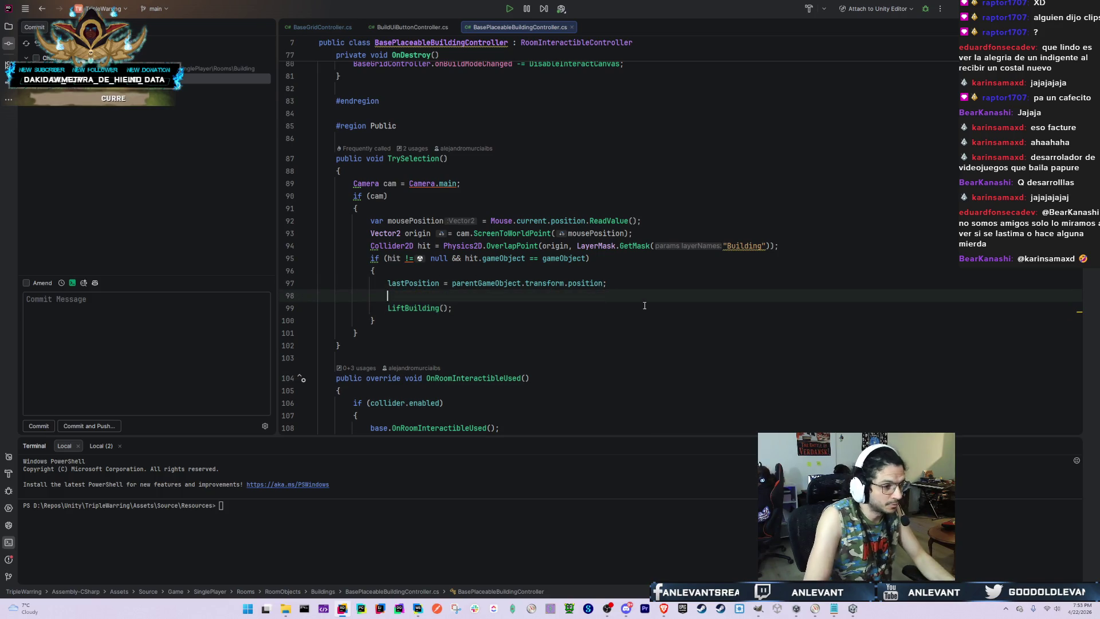
pyautogui.hotkey('ctrl', 'v')
pyautogui.hotkey('ctrl', 'alt', 'Left')
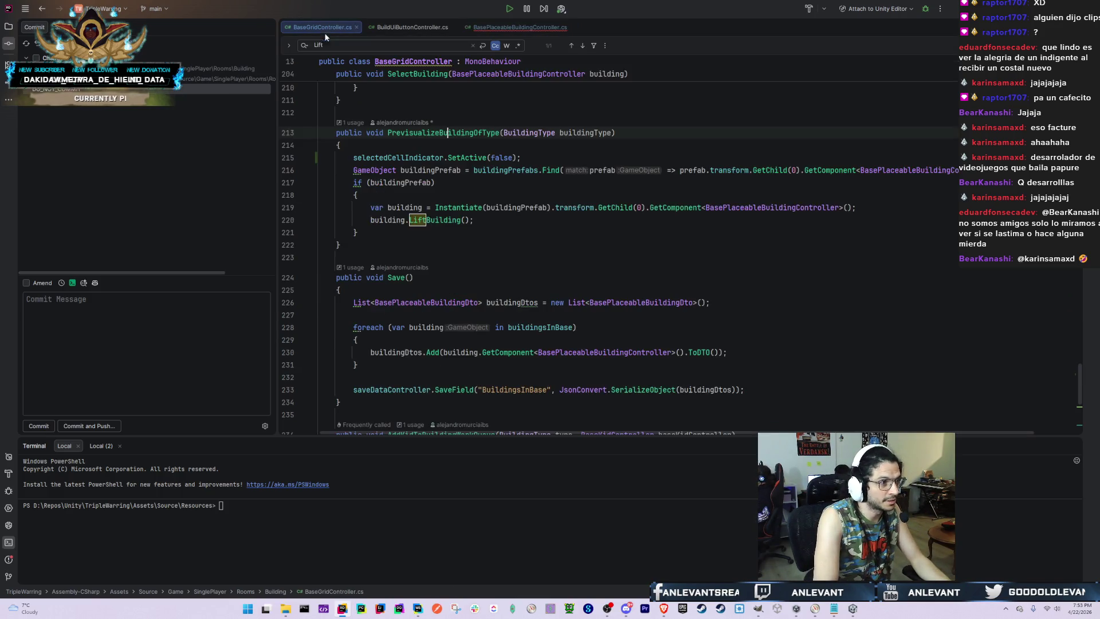
pyautogui.scroll(2, 436, 258)
# - Type 'public void' on a new line after PrevisualizeBuildingOfType's closing brace
pyautogui.click(373, 305)
pyautogui.press('Return')
pyautogui.press('Return')
pyautogui.write('public void')
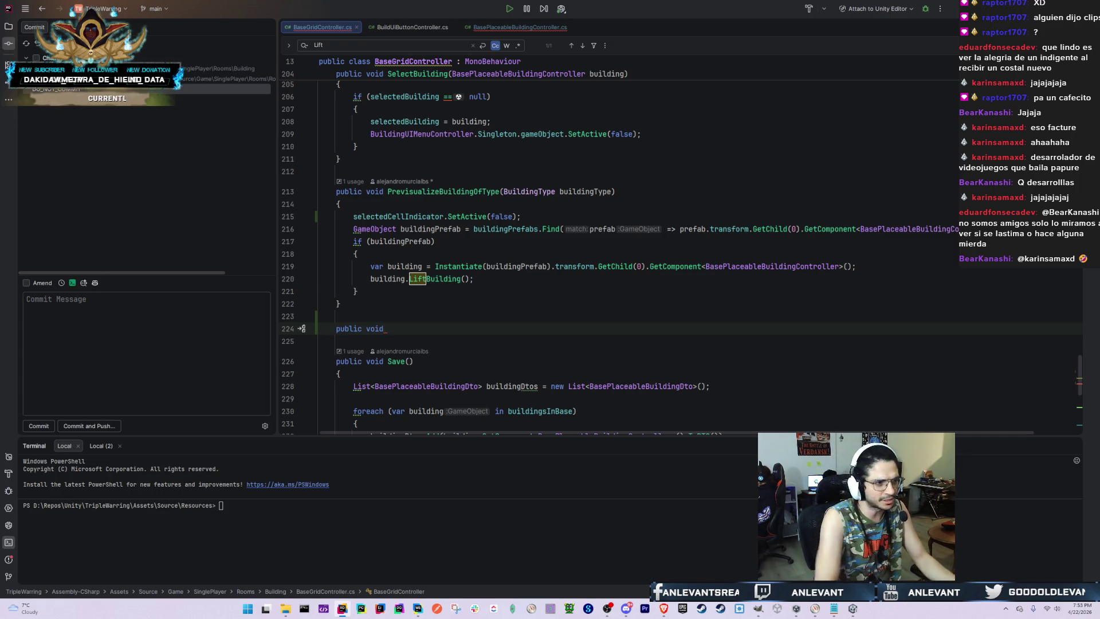
pyautogui.hotkey('alt', 'Tab')
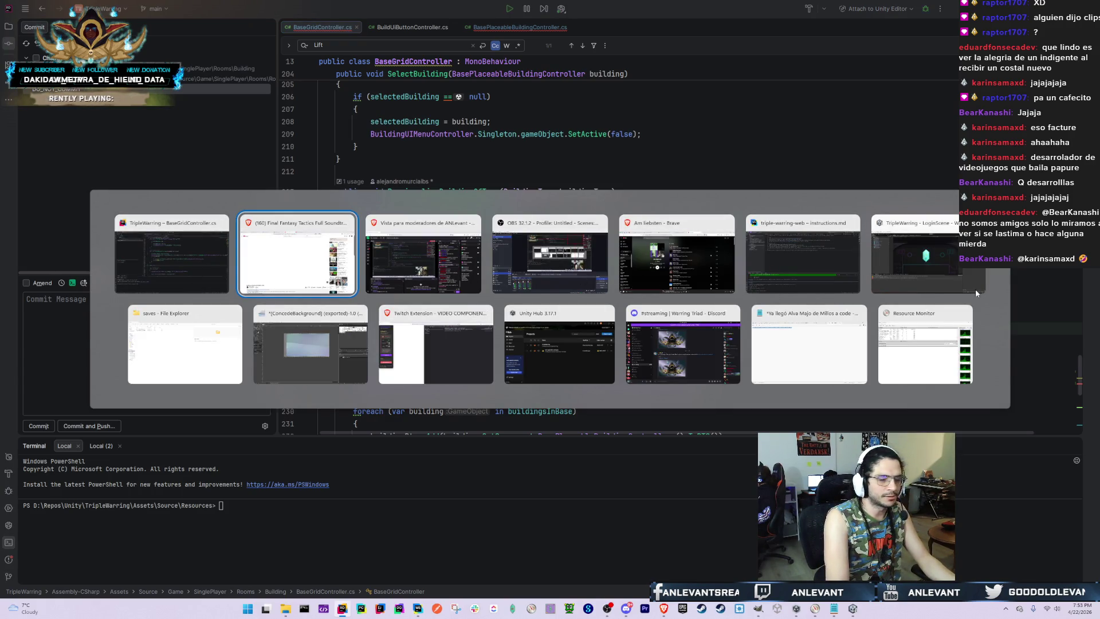
# - Approve Claude Code's restart command in WebStorm, then return to BaseGridController.cs in Rider
pyautogui.press('Escape')
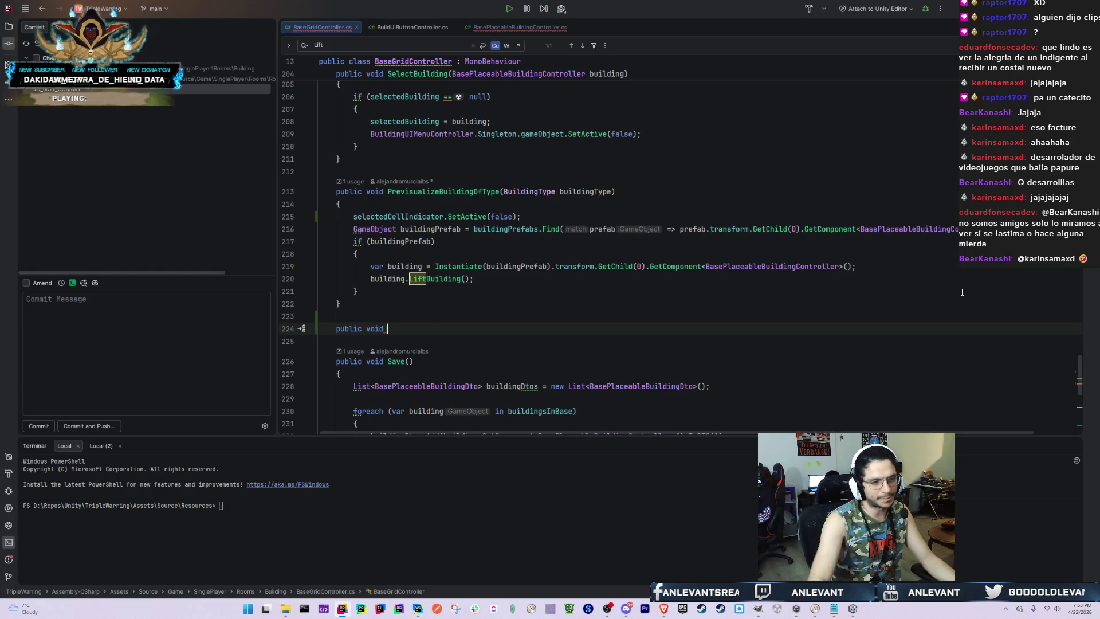
pyautogui.hotkey('alt', 'Tab')
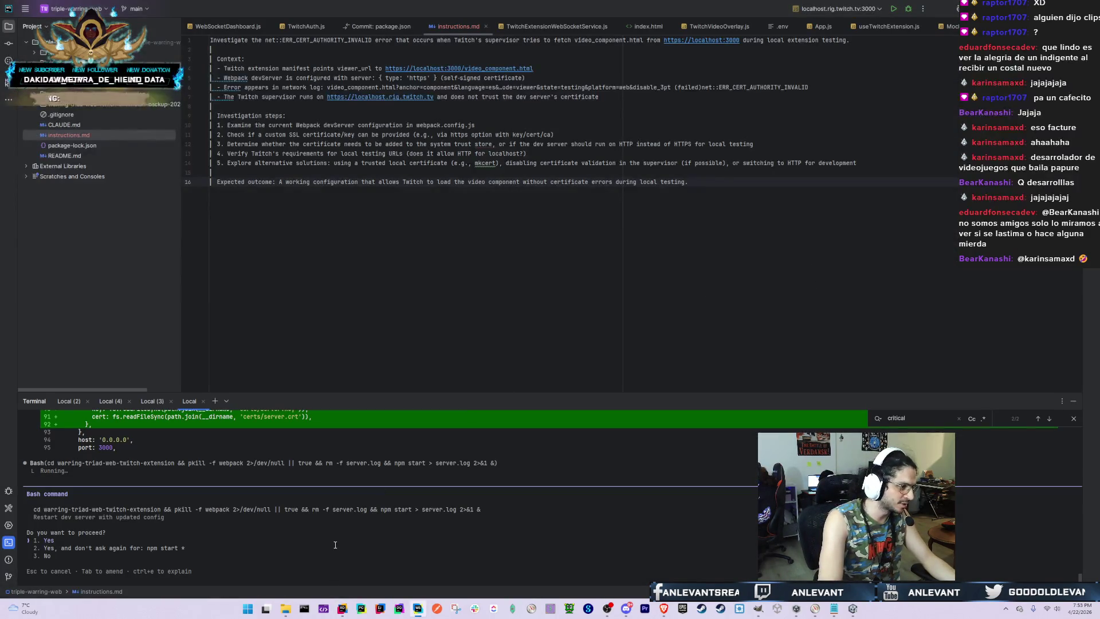
pyautogui.press('Return')
pyautogui.hotkey('alt', 'Tab')
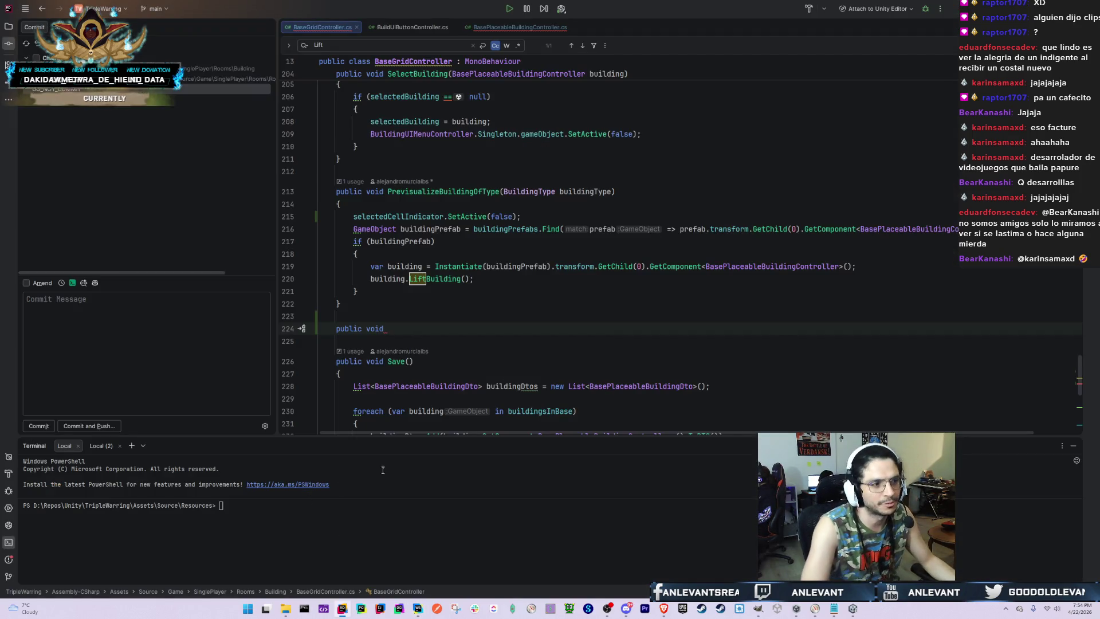
pyautogui.click(636, 279)
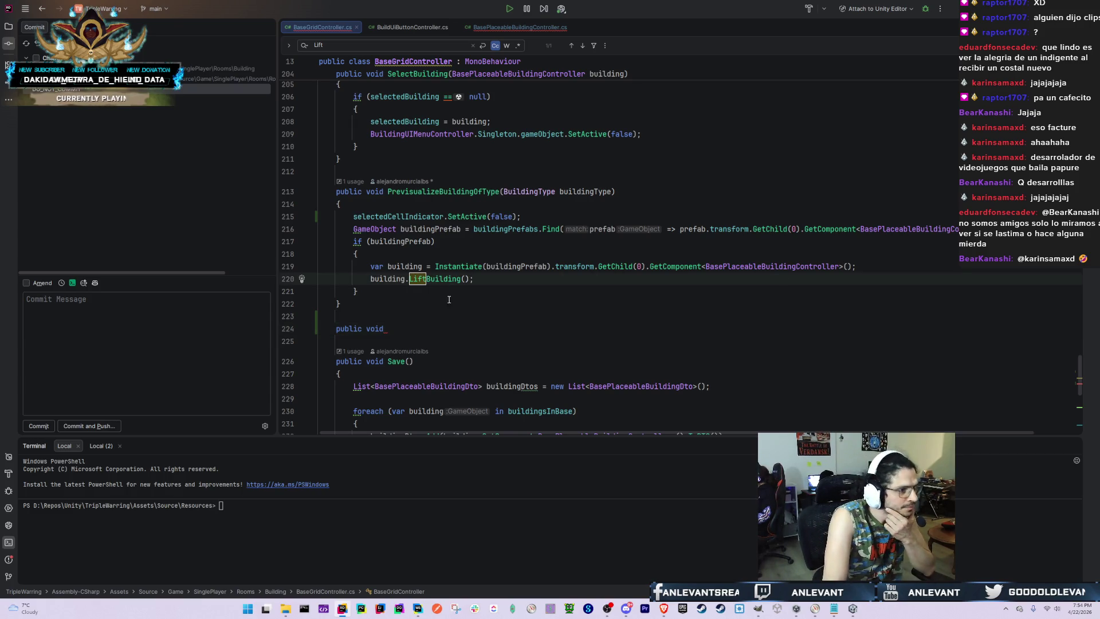
pyautogui.click(446, 324)
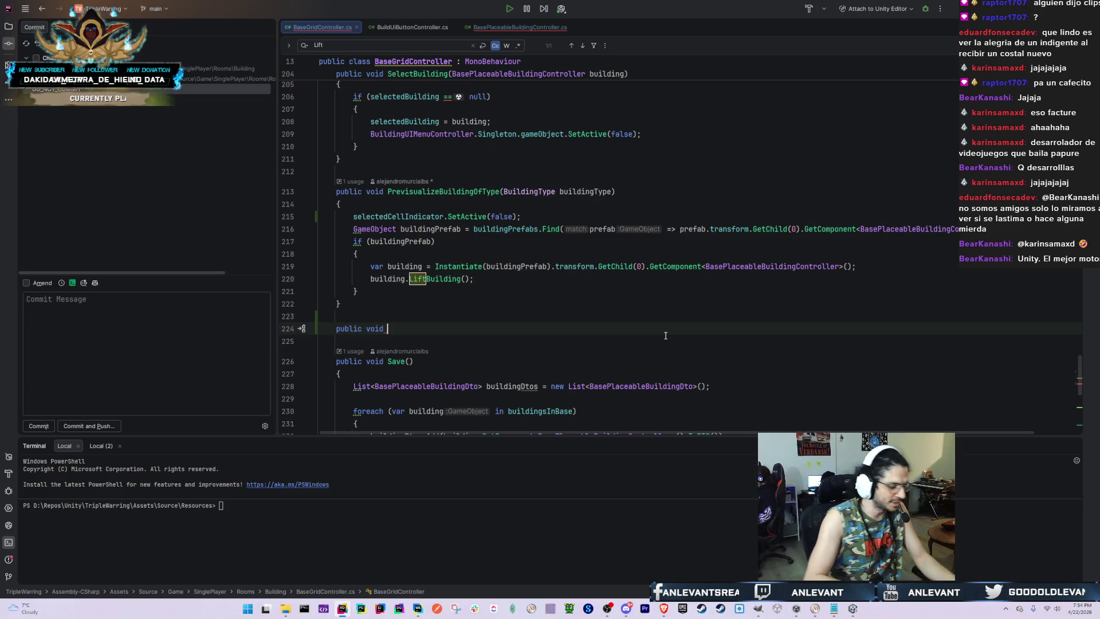
pyautogui.write('selectedCellIndicator.SetActive(false);')
pyautogui.hotkey('ctrl', 'z')
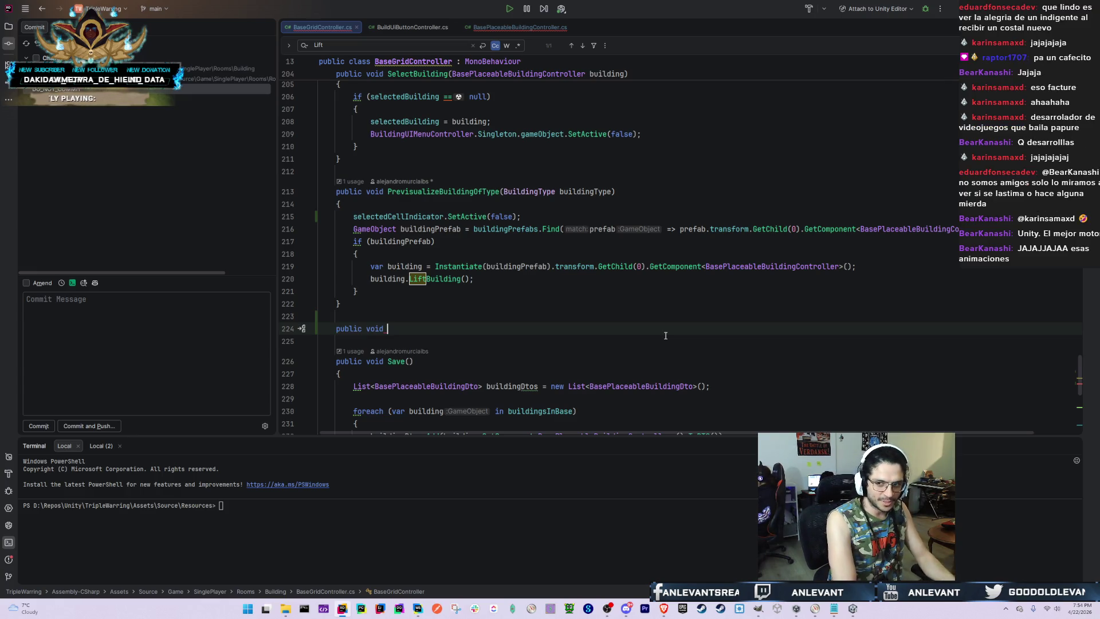
pyautogui.hotkey('ctrl', 'space')
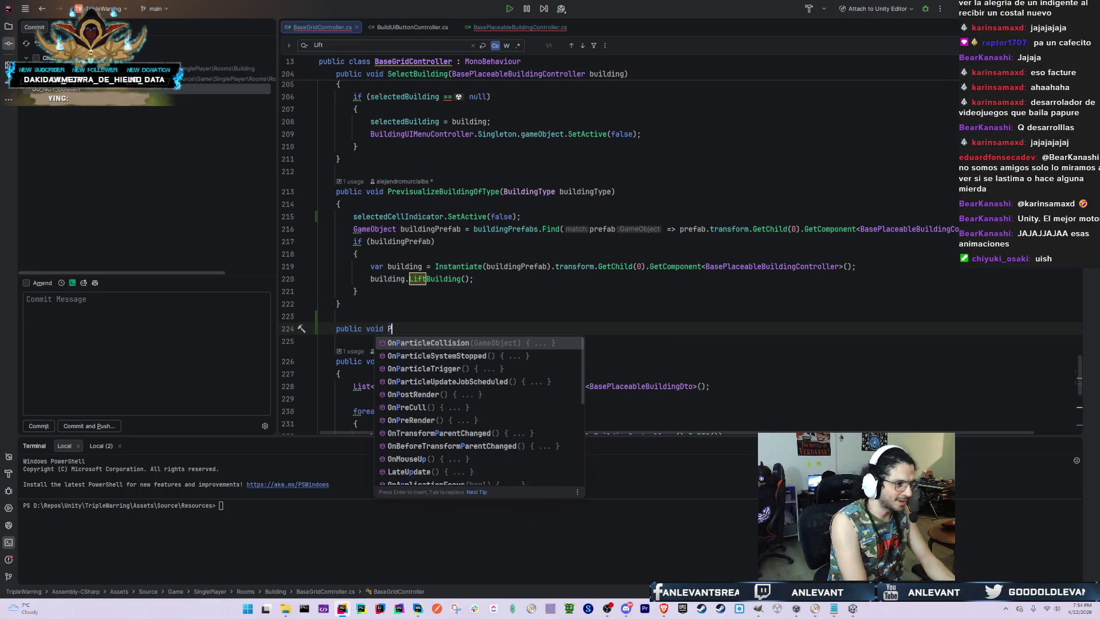
pyautogui.press('Escape')
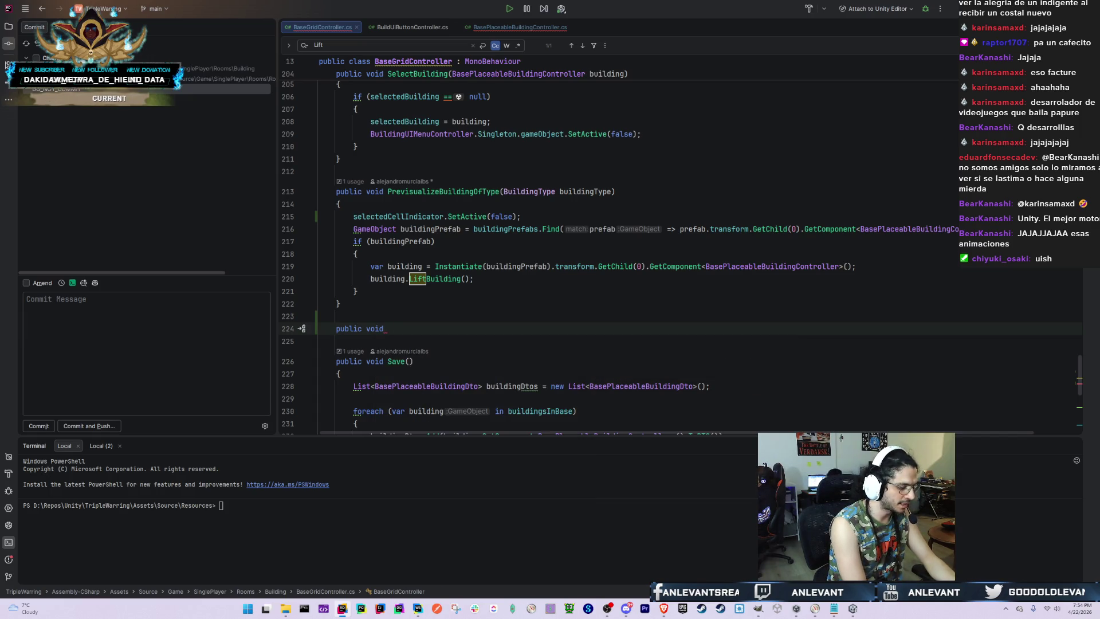
pyautogui.hotkey('ctrl', 'space')
pyautogui.press('Escape')
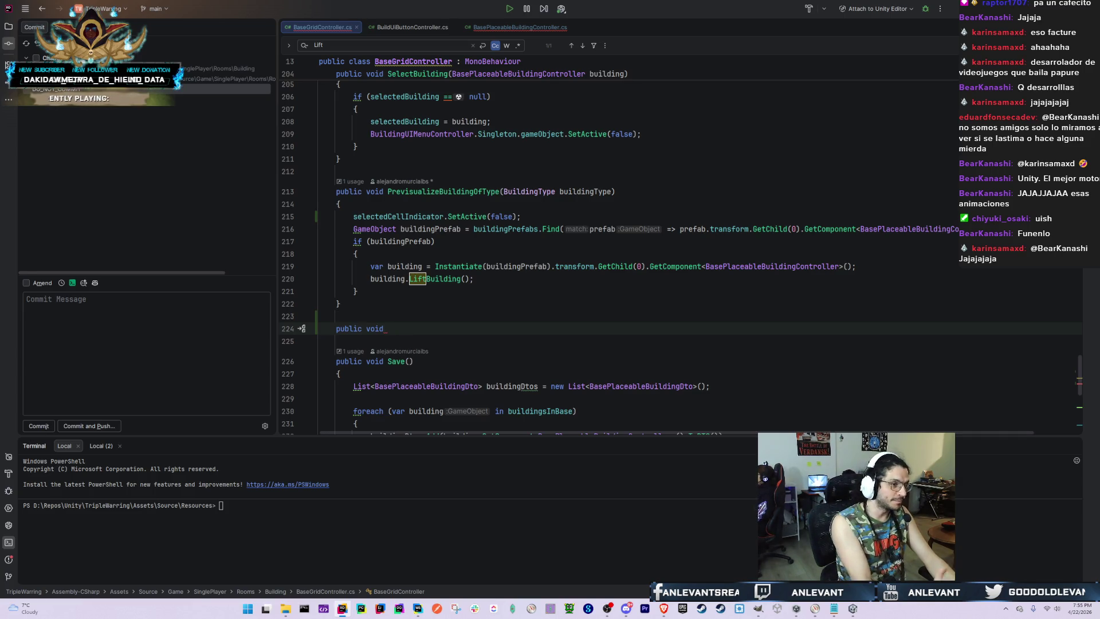
pyautogui.write('Unselect')
# - Name the stub HideSelectedCellIndicator() and give it the body selectedCellIndicator.SetActive(false);
pyautogui.hotkey('ctrl', 'BackSpace')
pyautogui.write('Hide')
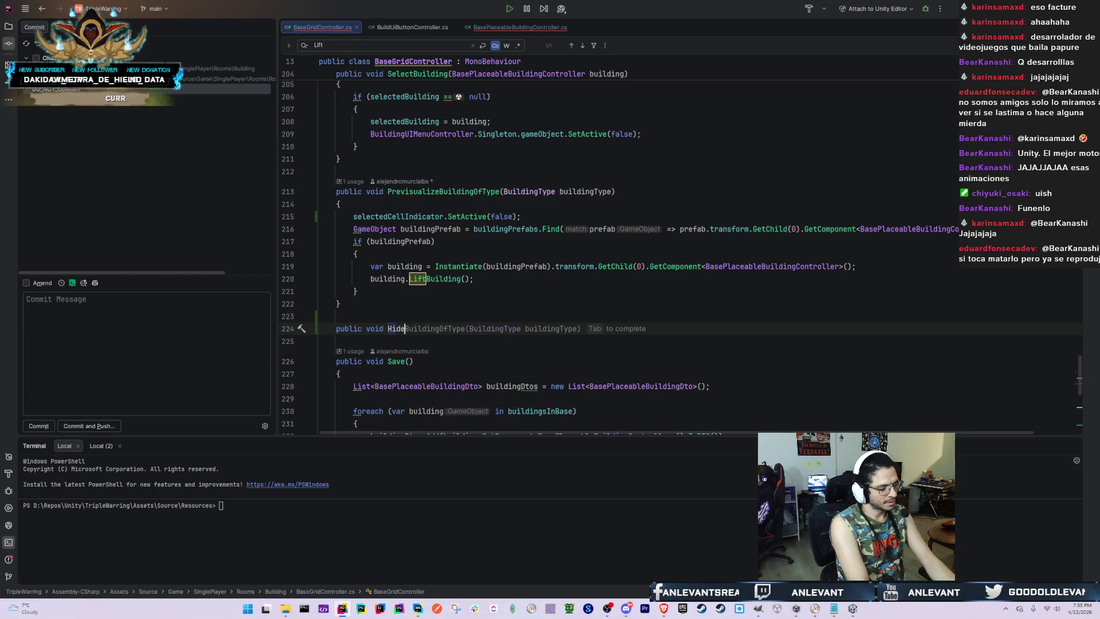
pyautogui.write('SelectionselectedCellIndicator.SetActive(false);')
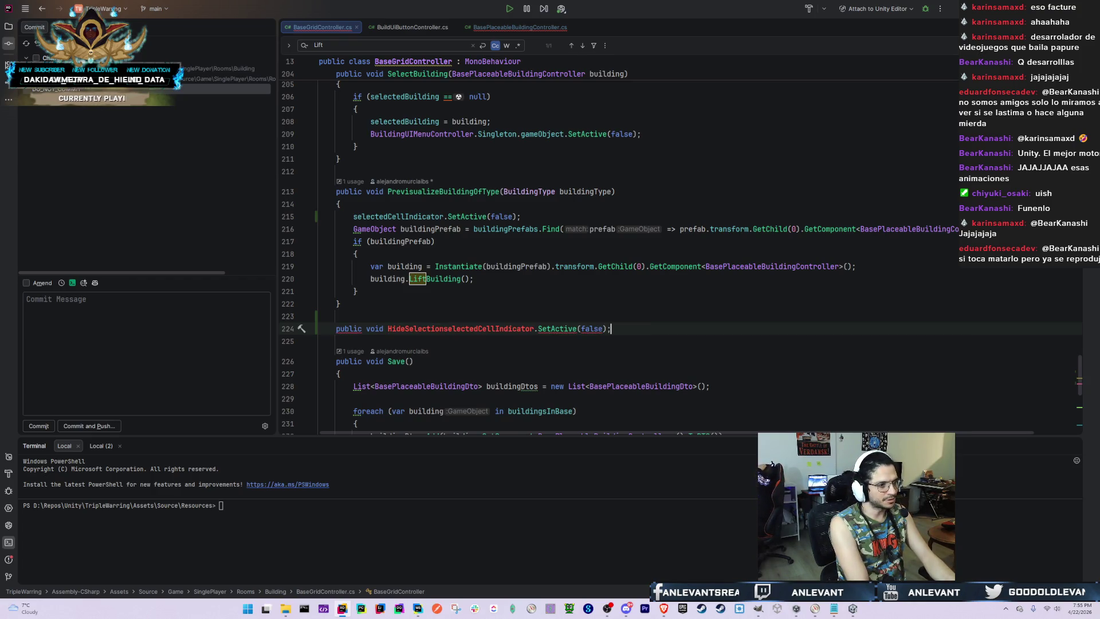
pyautogui.scroll(-1, 620, 284)
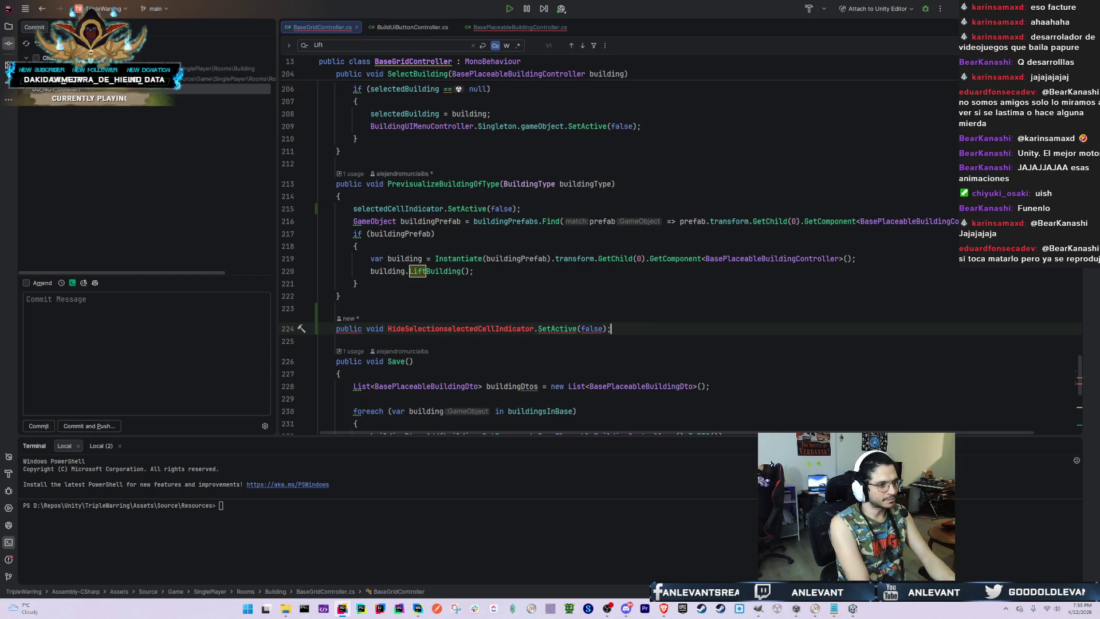
pyautogui.press('BackSpace')
pyautogui.press('BackSpace')
pyautogui.press('BackSpace')
pyautogui.write('edCell')
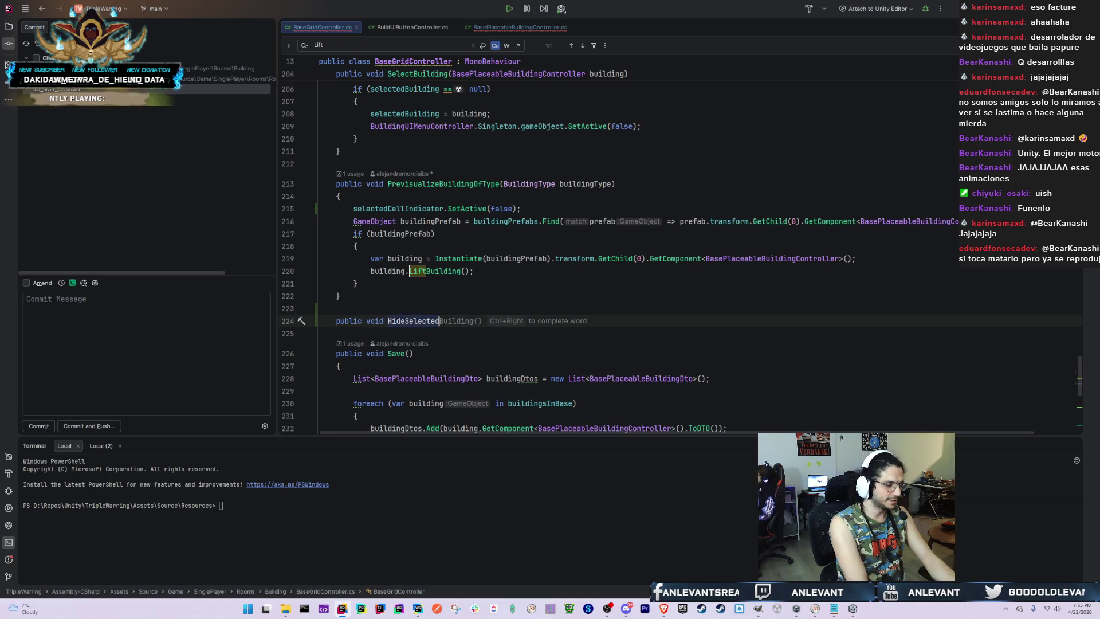
pyautogui.write('Indicator()')
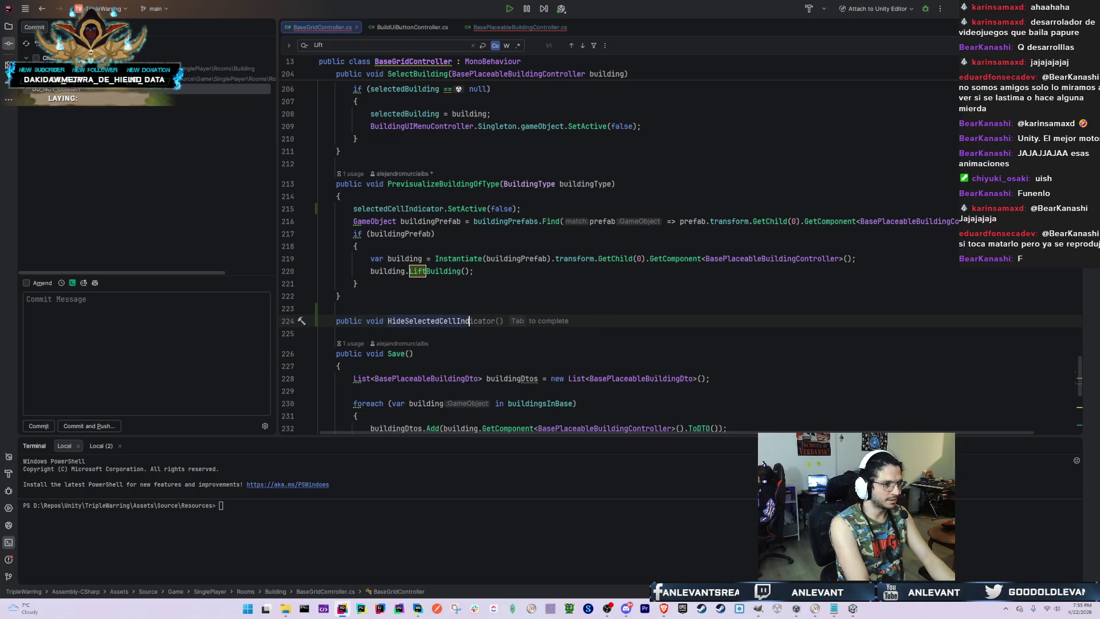
pyautogui.press('Return')
pyautogui.write('{')
pyautogui.press('Return')
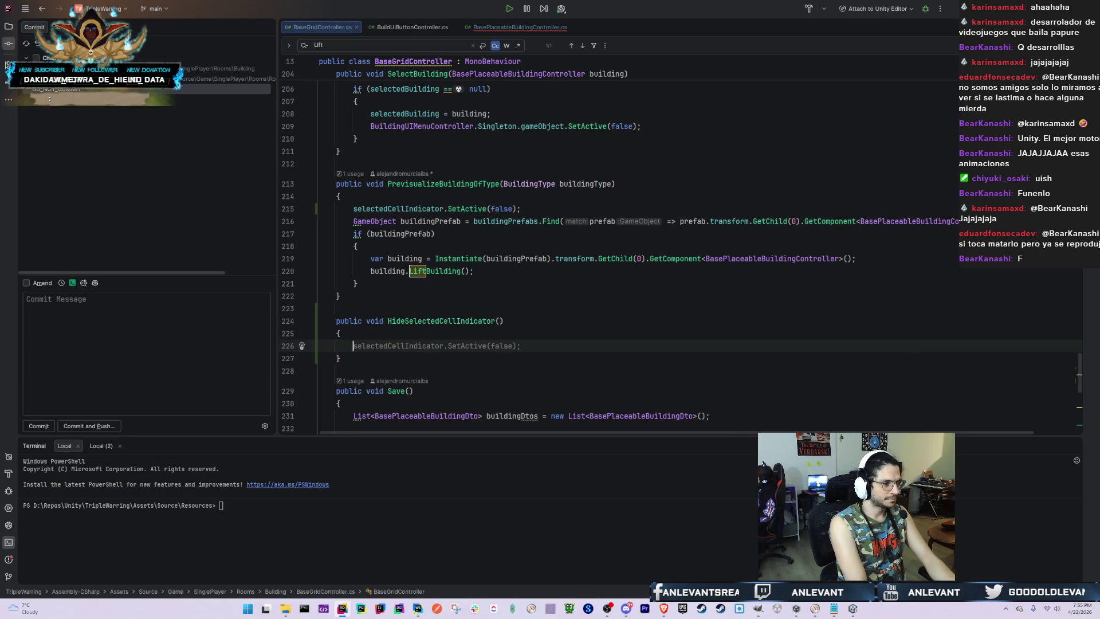
pyautogui.press('Tab')
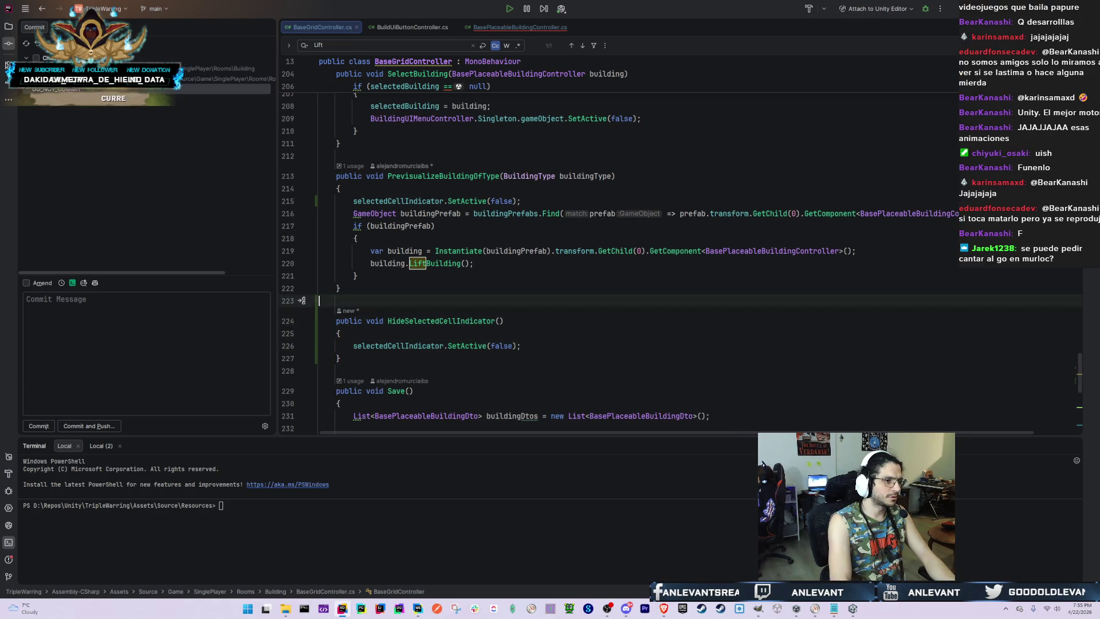
pyautogui.click(495, 321)
# - In TrySelection before LiftBuilding, replace the selectedCellIndicator line with a HideSelectedCellIndicator() call
pyautogui.hotkey('ctrl', 'shift', 'Left')
pyautogui.hotkey('ctrl', 'c')
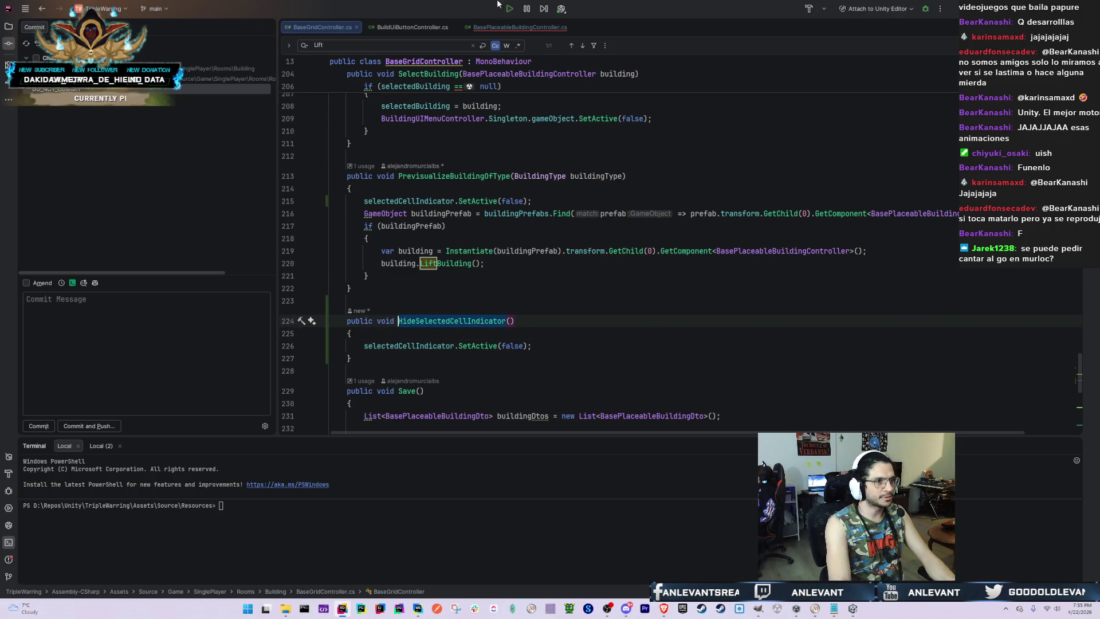
pyautogui.click(519, 27)
pyautogui.hotkey('ctrl', 'shift', 'Left')
pyautogui.hotkey('ctrl', 'v')
pyautogui.hotkey('shift', 'End')
pyautogui.hotkey('shift', 'Left')
pyautogui.press('BackSpace')
pyautogui.write('(')
# - Qualify the call as BaseGridController.Singleton.HideSelectedCellIndicator() and reformat its indentation
pyautogui.press('BackSpace')
pyautogui.press('Home')
pyautogui.write('.')
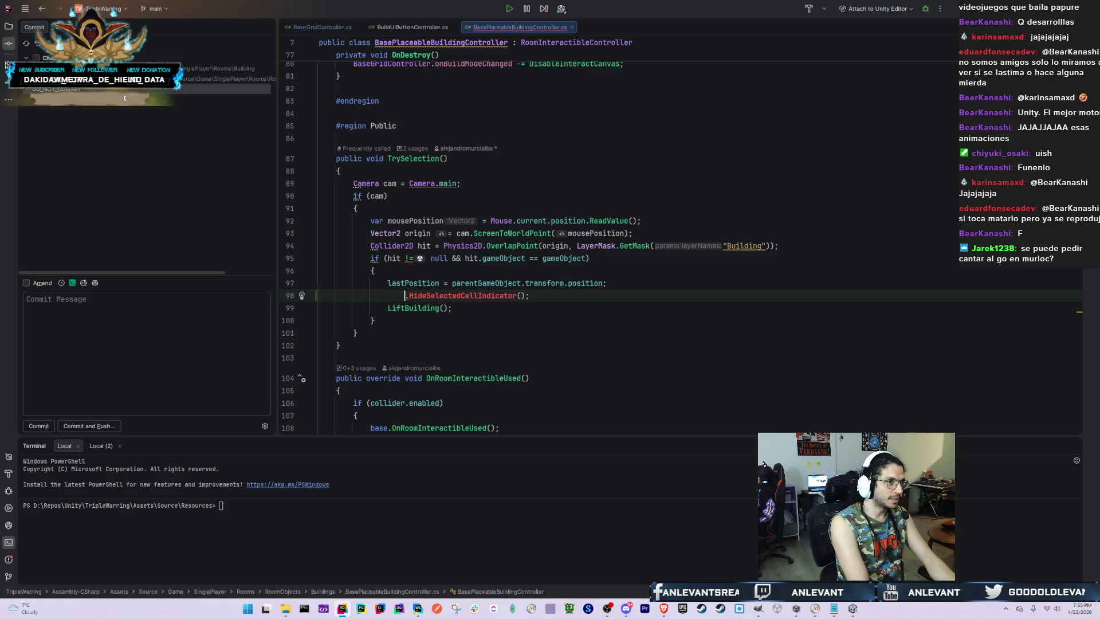
pyautogui.write('BaseGri')
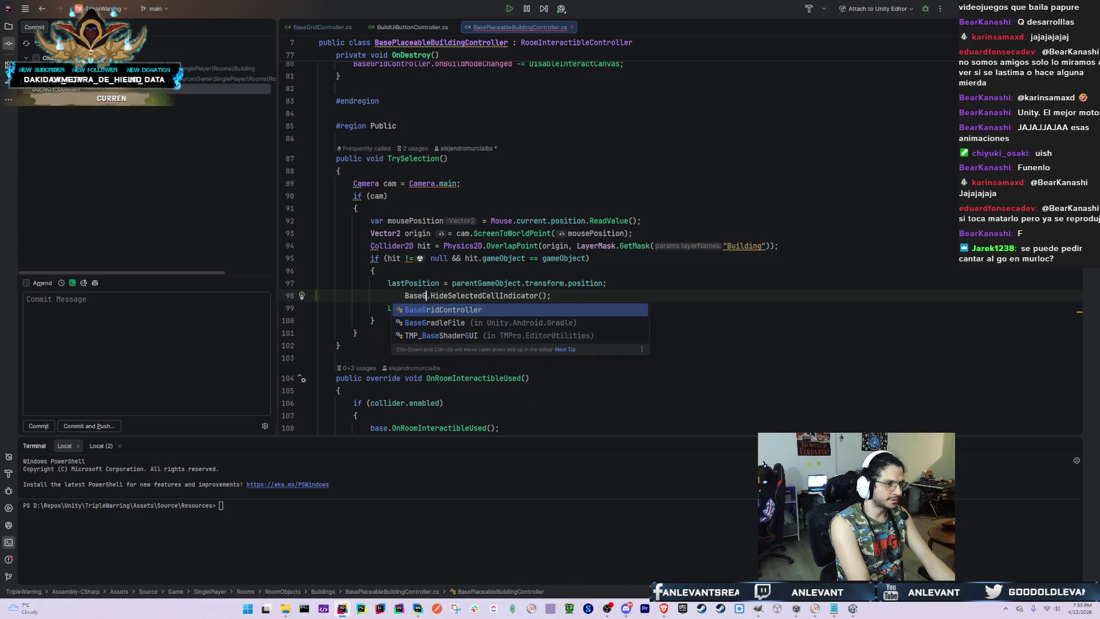
pyautogui.write('dController.')
pyautogui.press('Down')
pyautogui.press('Return')
pyautogui.click(319, 308)
pyautogui.press('Up')
pyautogui.press('End')
pyautogui.hotkey('ctrl', 'alt', 'l')
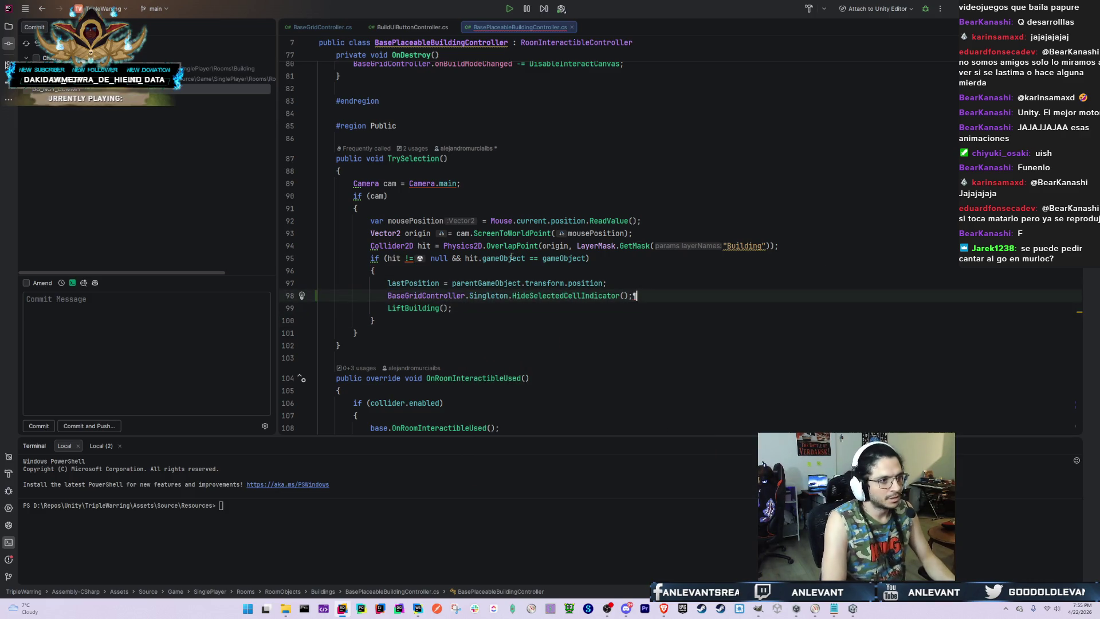
pyautogui.click(573, 283)
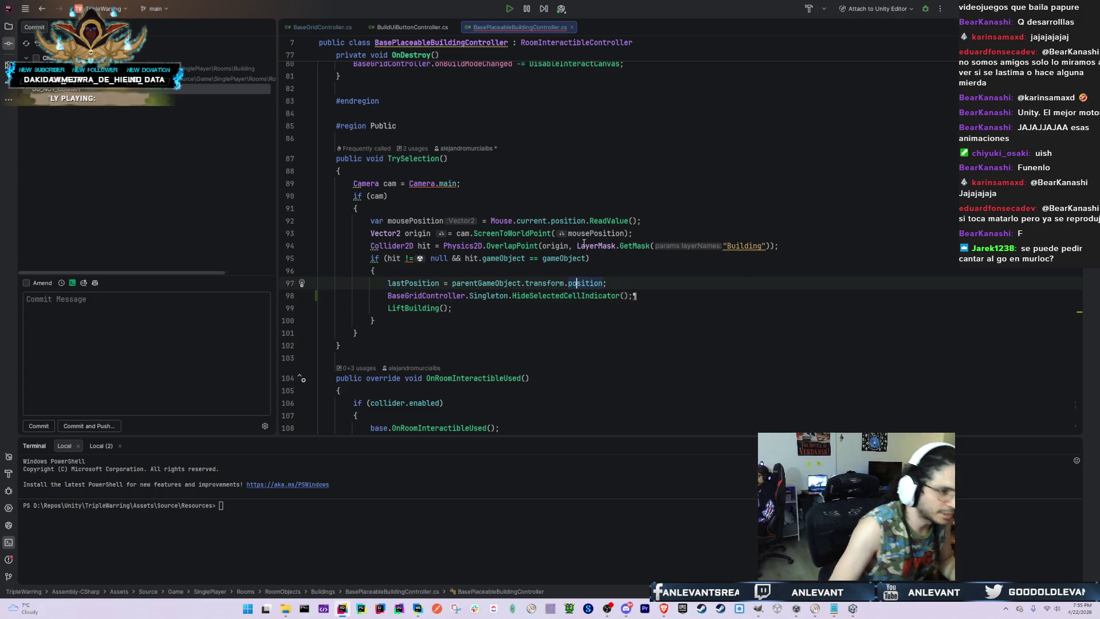
pyautogui.click(719, 296)
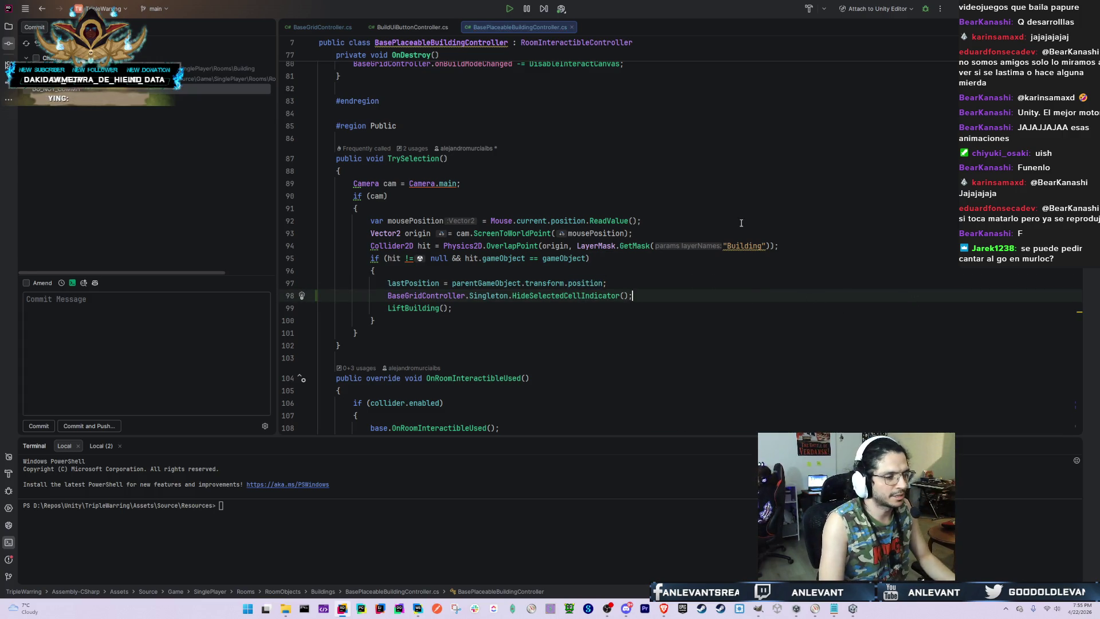